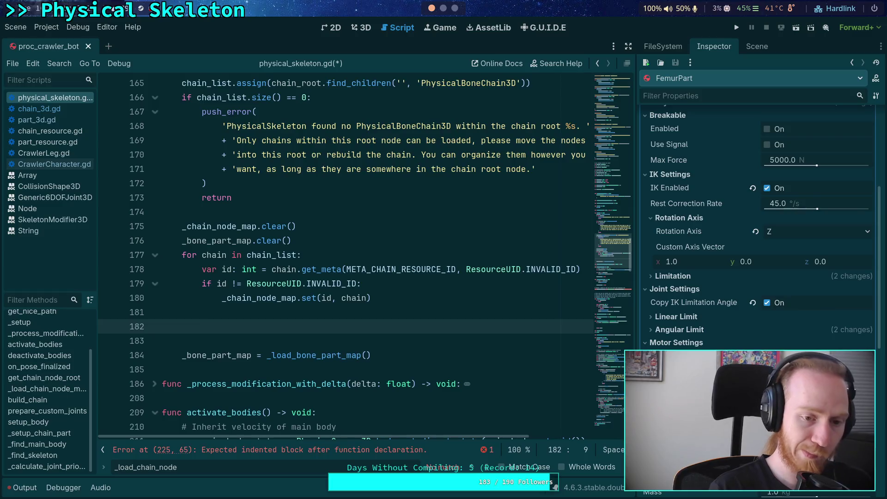
Start a 'for index in chain.' loop on line 182, then jump to get_bone_joint_map in chain_3d.gd
text(for )
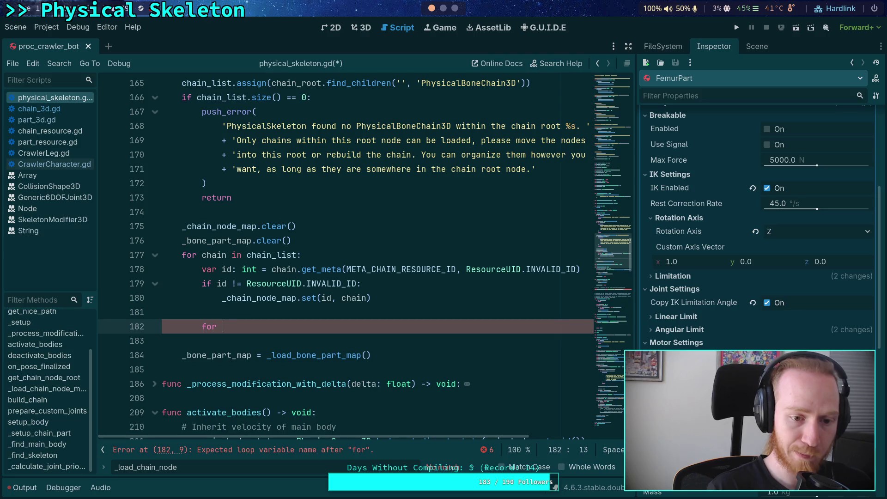
text(index in chan)
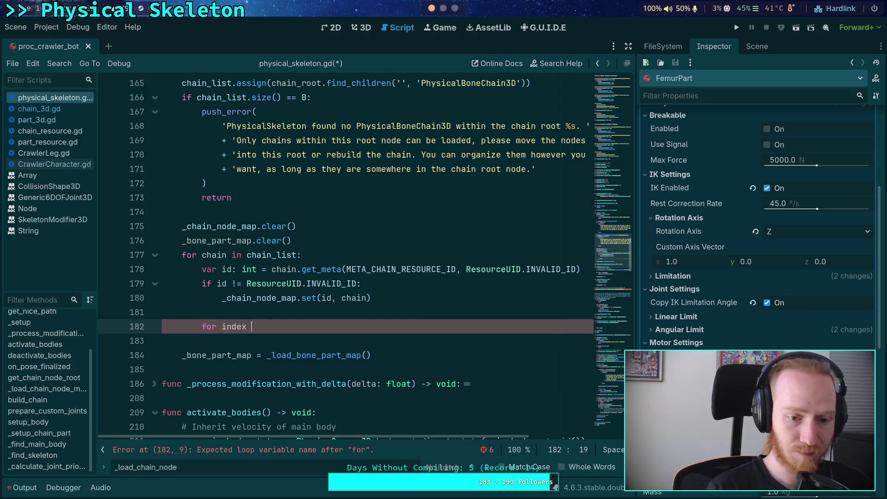
key(BackSpace)
text(in.)
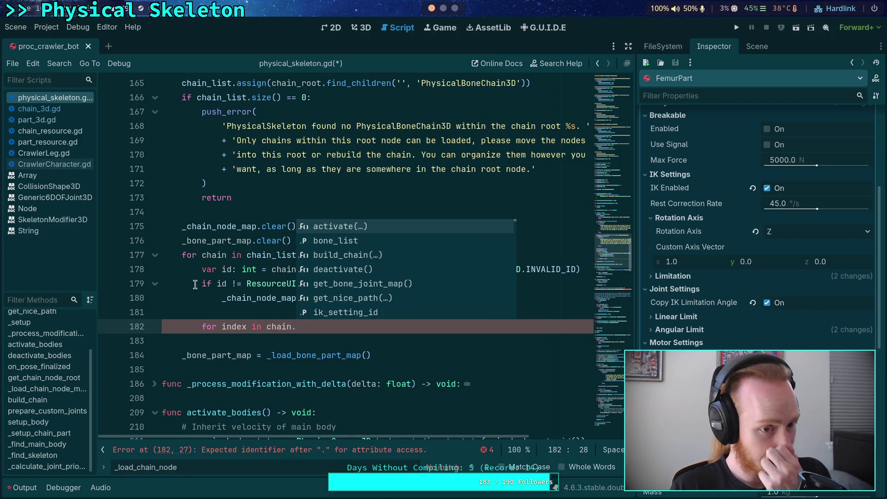
click(73, 113)
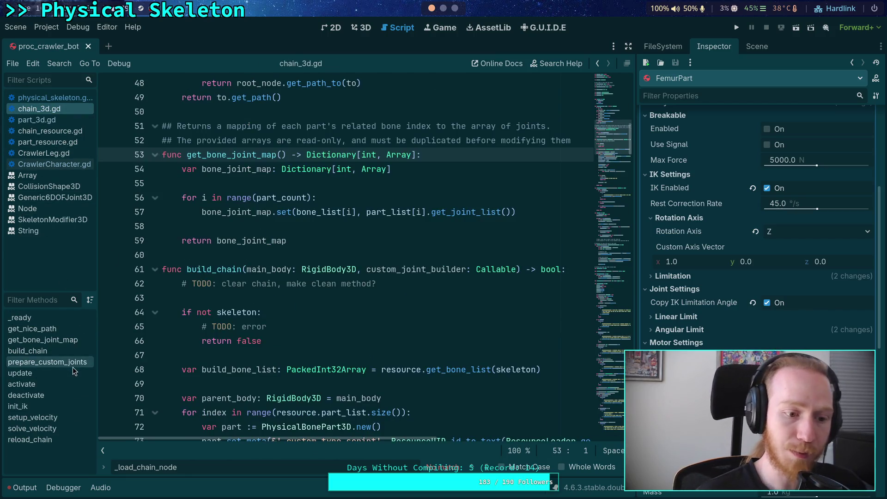
Below get_bone_joint_map, add a get_bone_part_map() -> Dictionary[int, PhysicalBonePart3D] function header
click(68, 342)
scroll(330, 360, down, 1)
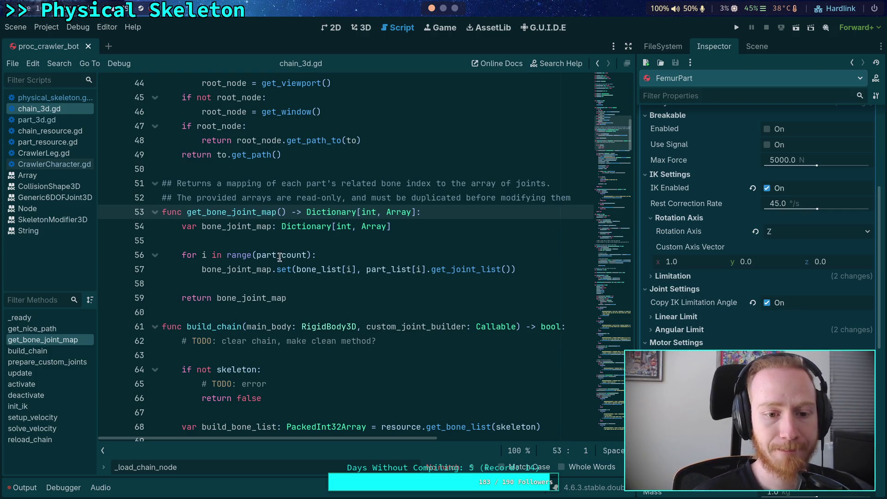
mouse_move(280, 257)
click(304, 166)
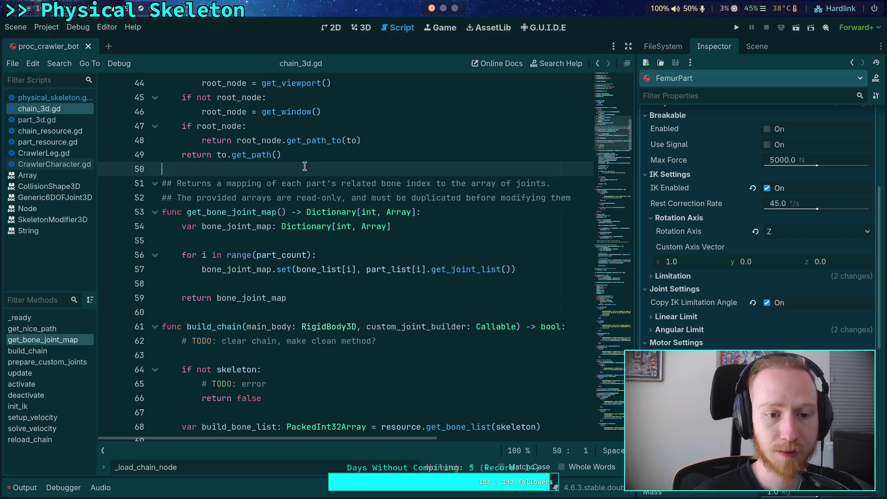
click(308, 303)
key(Return)
key(Return)
text(unc get_bone_part_map() -> )
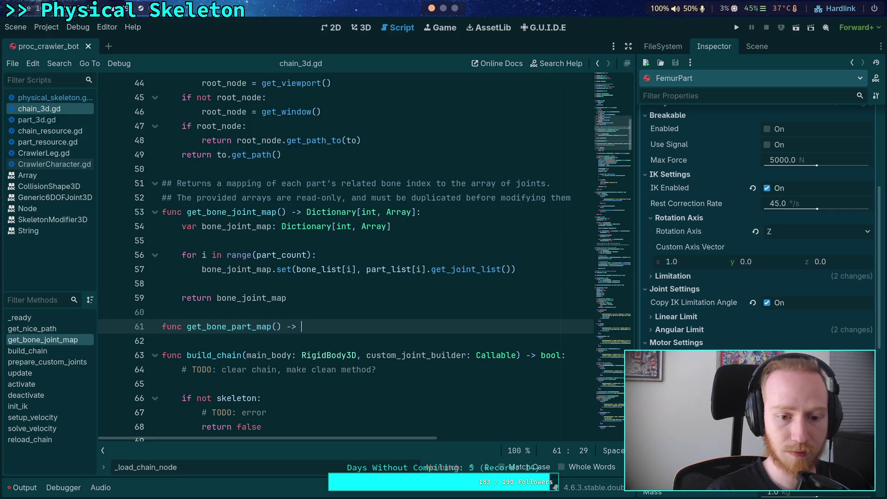
text(Dictionary[int, Physi)
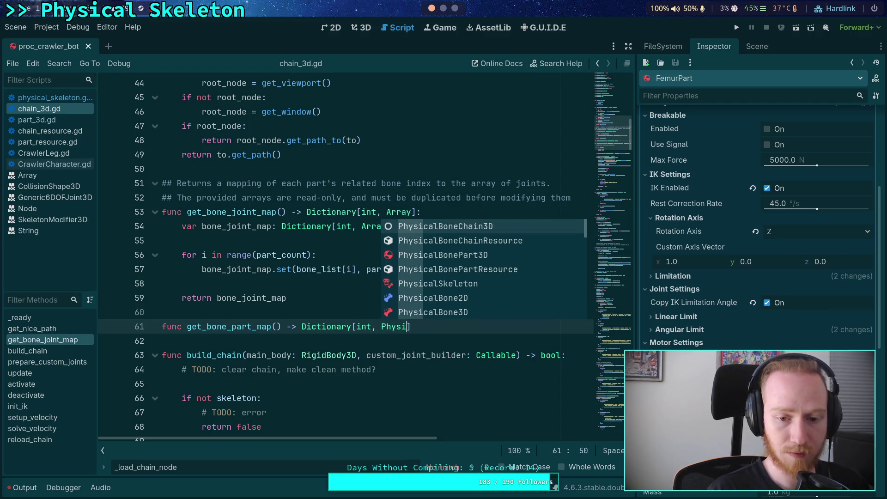
text(calBonePart3)
key(Down)
key(Return)
text(])
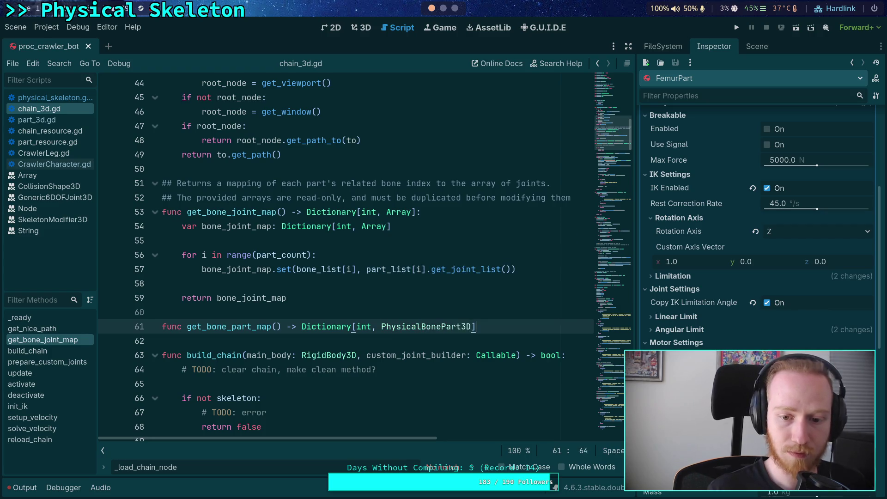
Begin its body with 'for i in range(part_count)' and select get_bone_joint_map's body lines 54–59
key(Return)
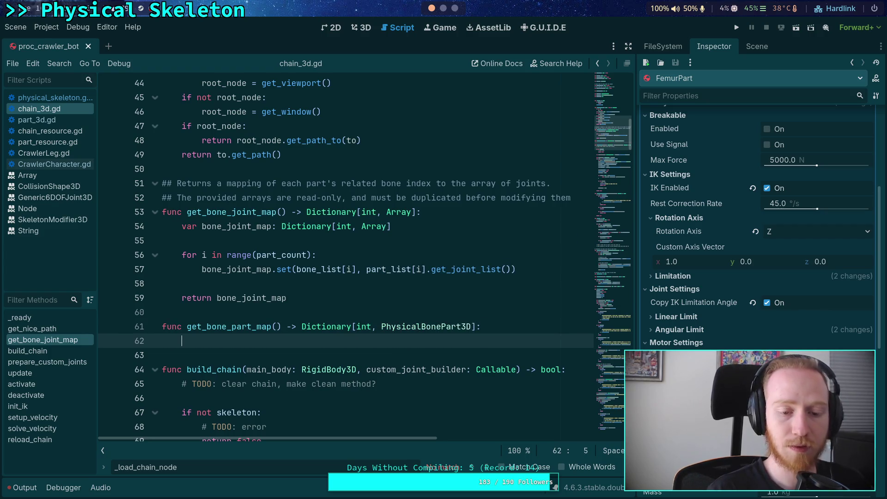
text(for i in range(part_c)
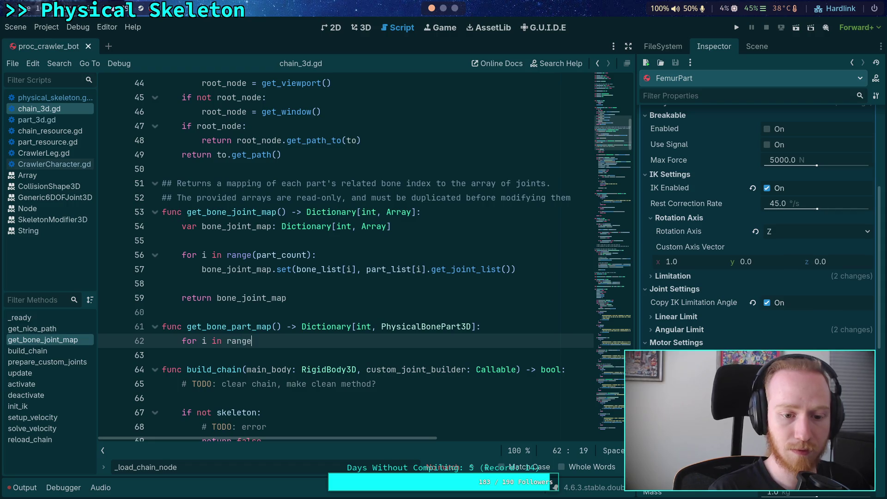
text(ount))
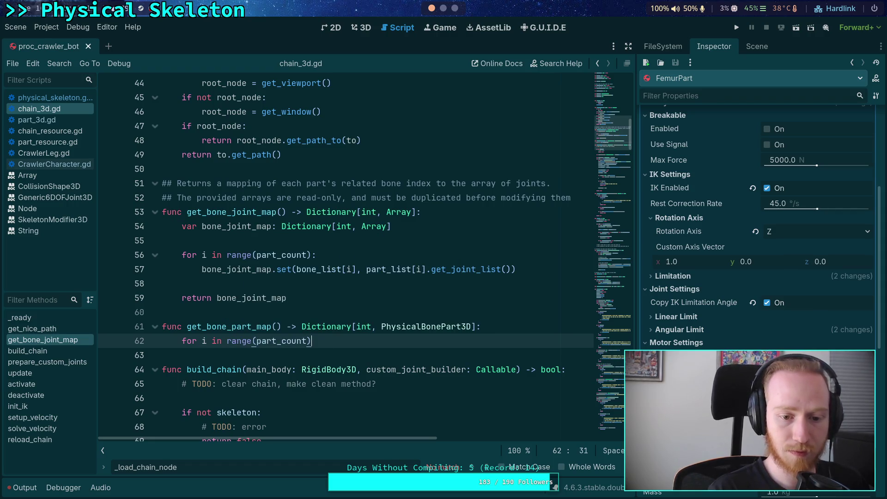
mouse_move(304, 298)
mouse_down()
mouse_move(185, 240)
mouse_move(184, 226)
mouse_up()
right_click(196, 231)
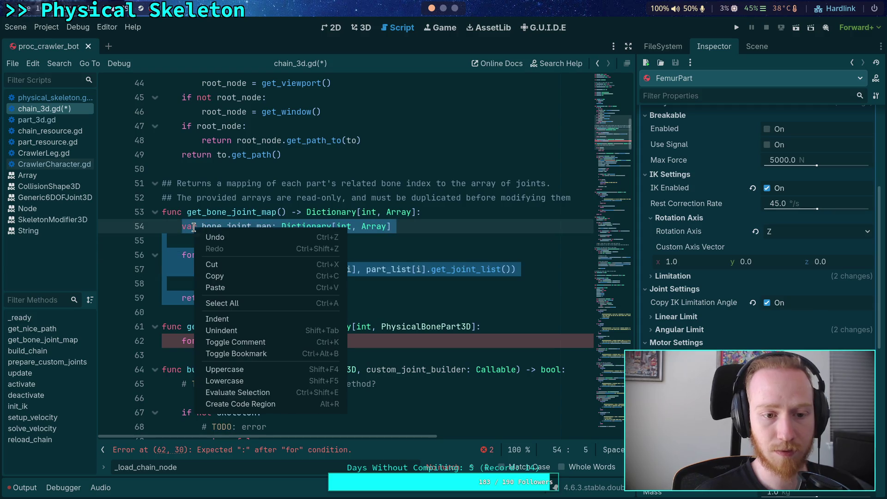
Copy get_bone_joint_map's dictionary-building block into the new function's loop
click(225, 276)
click(312, 341)
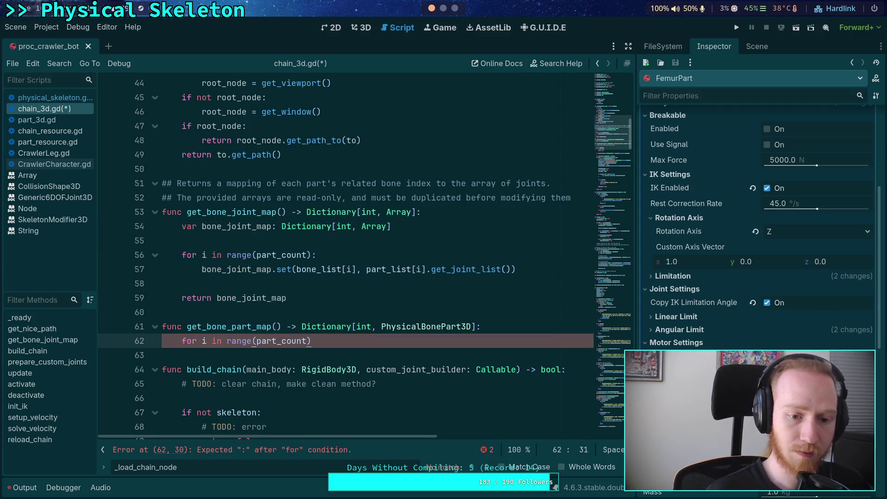
text(:)
key(Return)
key(ctrl+v)
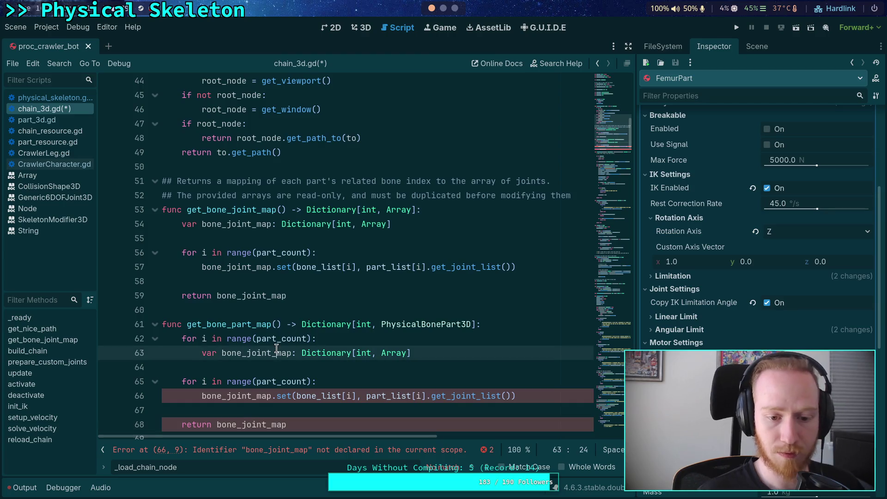
key(shift+Tab)
scroll(240, 259, down, 2)
Rename the copied map to result, typed as a dictionary of PhysicalBonePart3D values
drag(232, 254, 254, 255)
key(BackSpace)
key(BackSpace)
text(part)
double_click(222, 252)
text(result)
double_click(332, 253)
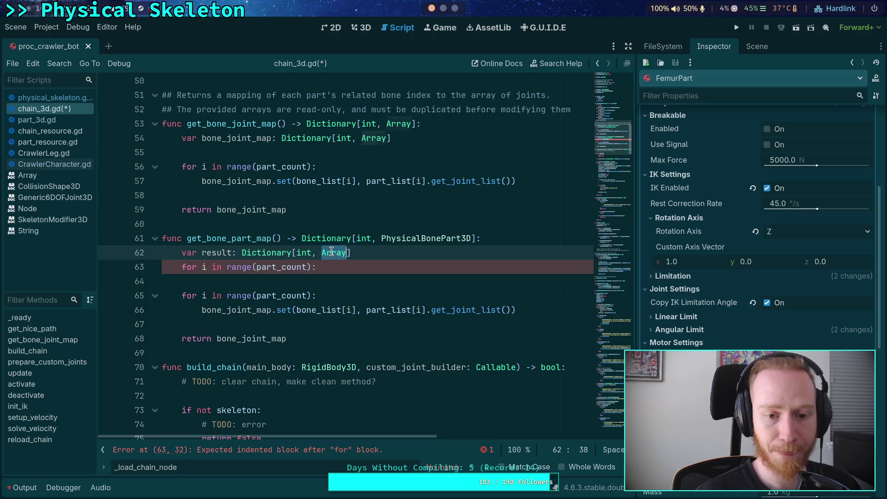
text(PhysicalBo)
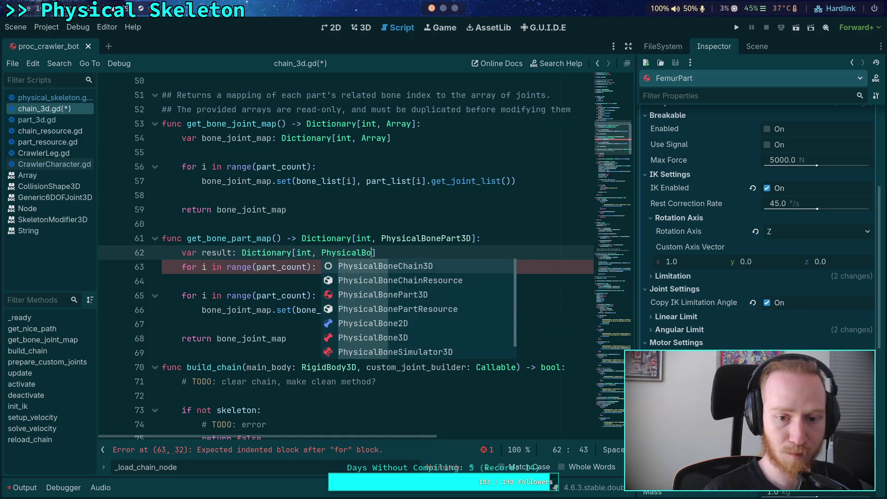
key(Return)
key(BackSpace)
key(BackSpace)
key(BackSpace)
text(P)
key(Return)
Remove the duplicate loop line and fill result in the loop without get_joint_list()
drag(336, 283, 462, 254)
key(BackSpace)
double_click(212, 253)
key(ctrl+c)
double_click(230, 280)
key(ctrl+v)
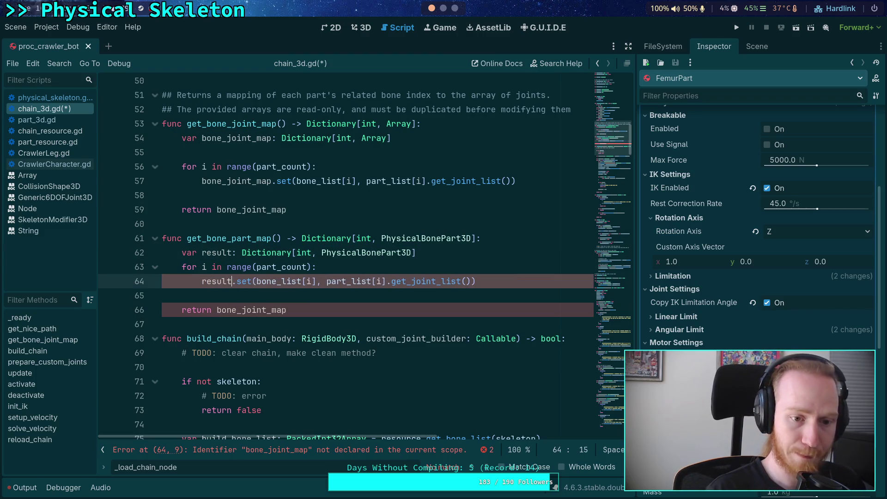
drag(387, 284, 471, 284)
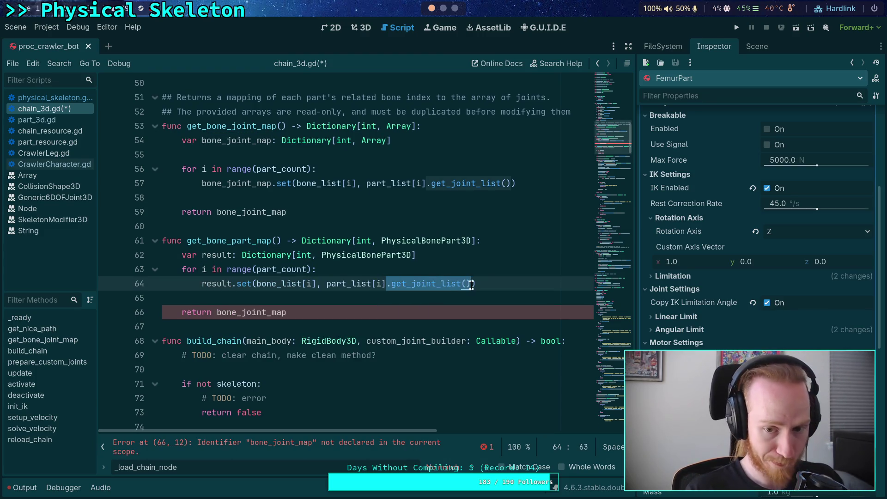
key(BackSpace)
Return result from get_bone_part_map and save chain_3d.gd
drag(217, 312, 247, 313)
key(Delete)
key(Delete)
key(Delete)
text(result)
key(ctrl+s)
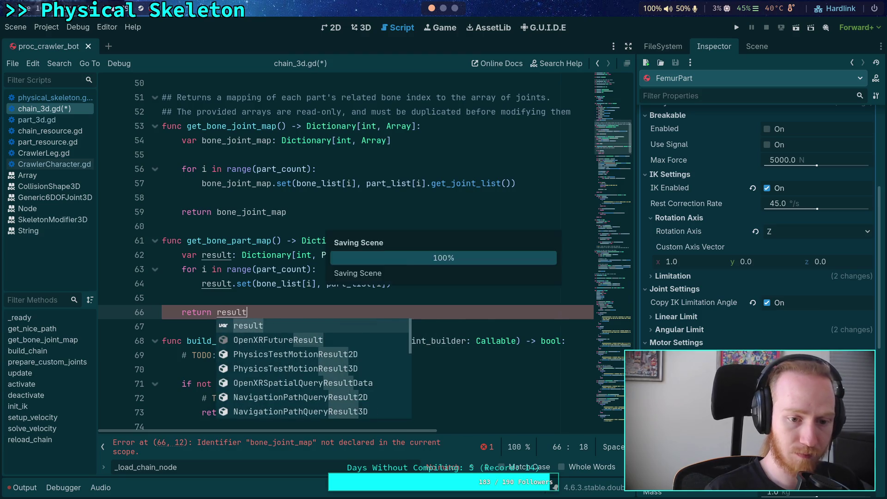
click(184, 291)
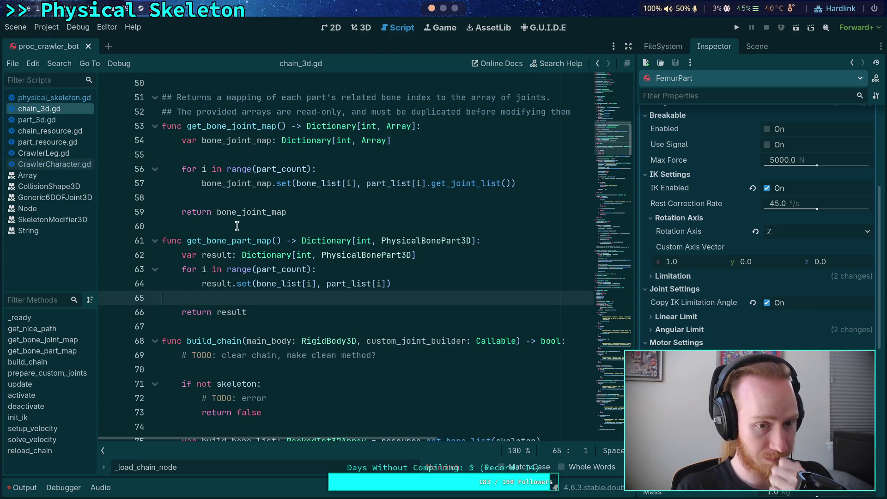
click(50, 97)
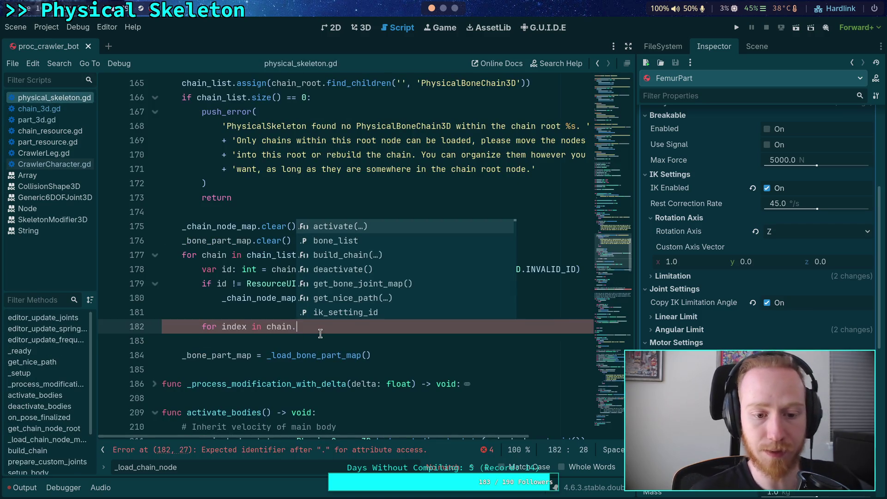
Replace the unfinished loop on line 182 with a 'bone_mapping: Dictionary' declaration
click(333, 328)
key(BackSpace)
key(BackSpace)
key(BackSpace)
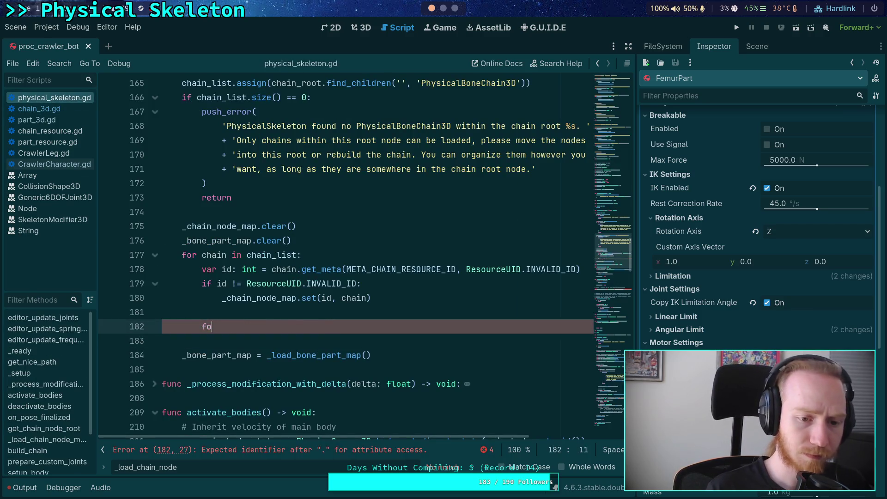
text(var map)
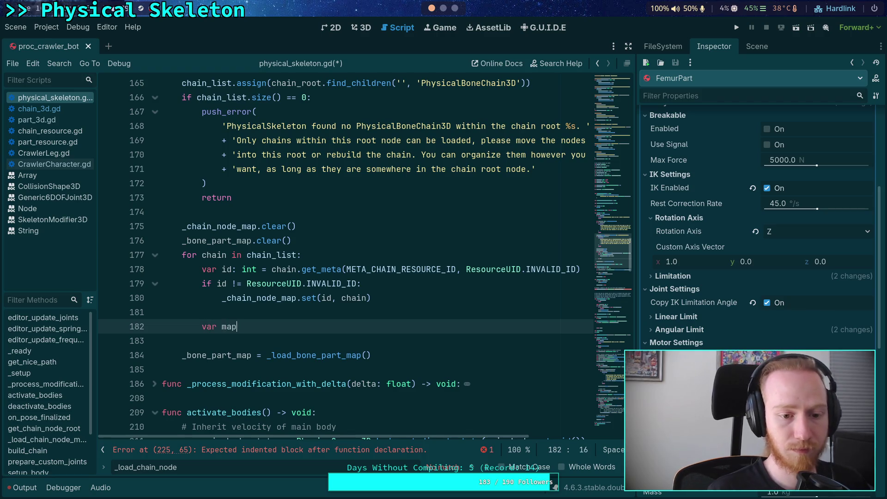
key(BackSpace)
key(BackSpace)
text(bone_part_)
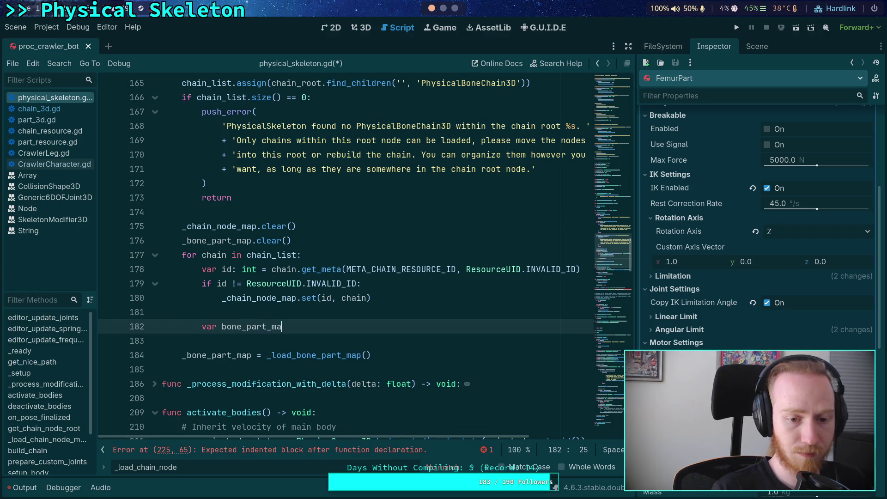
key(BackSpace)
key(BackSpace)
key(BackSpace)
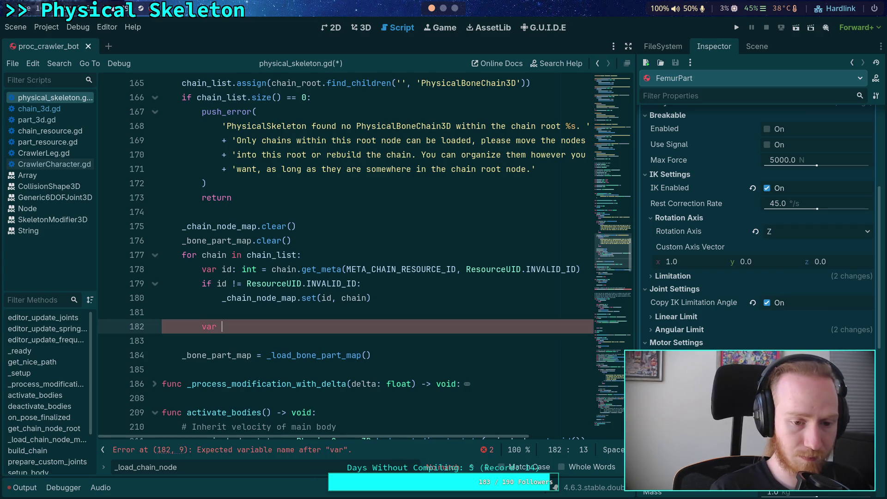
text(bone)
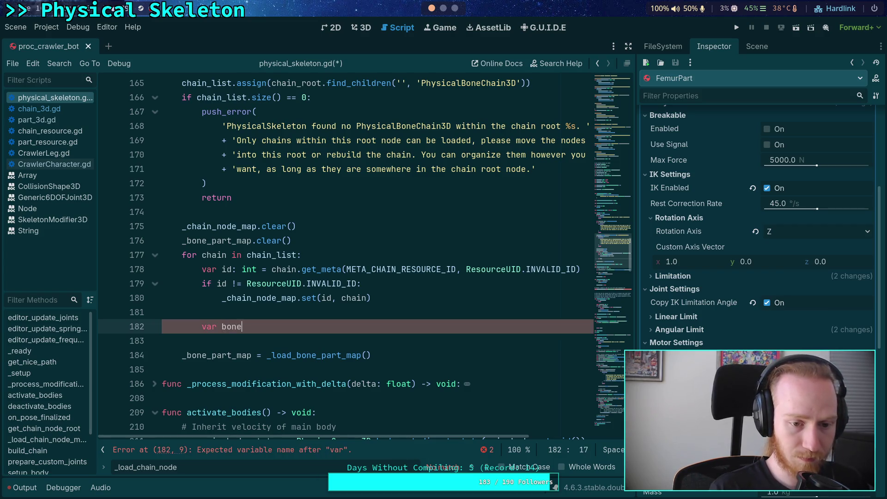
text(_mapping: )
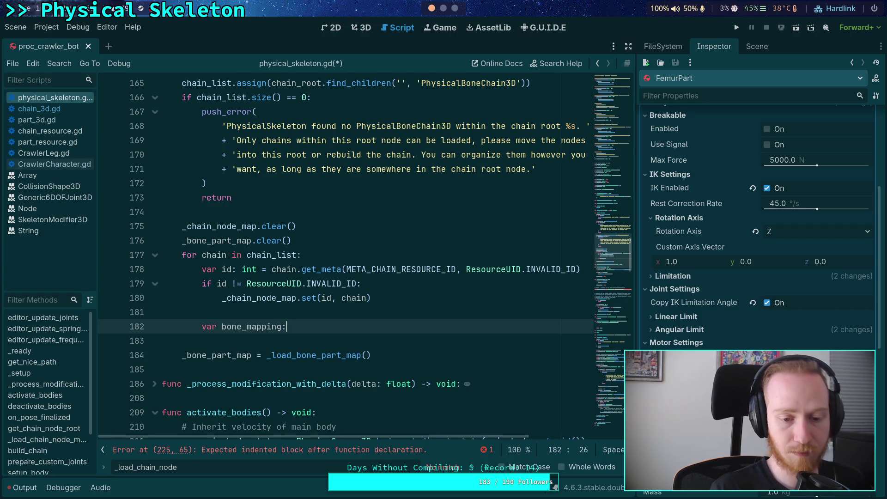
text(Dictionary)
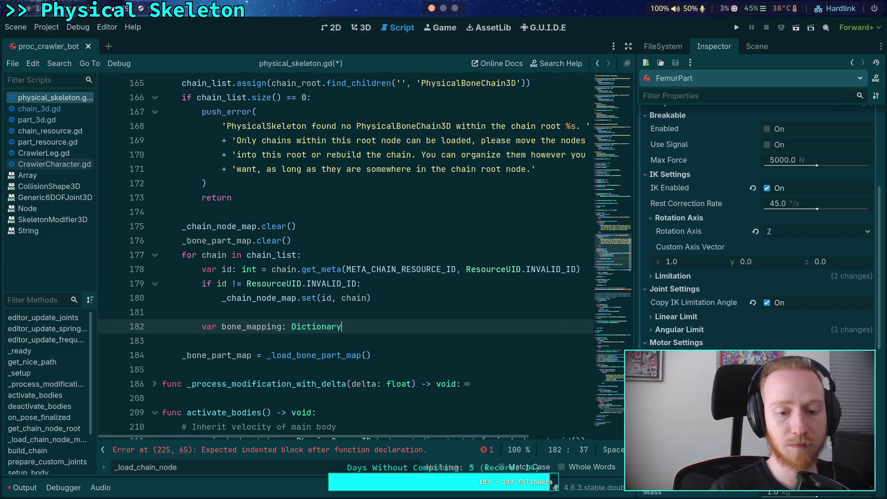
Swap that declaration for a _bone_part_map.merge() call from autocomplete
key(BackSpace)
key(BackSpace)
key(BackSpace)
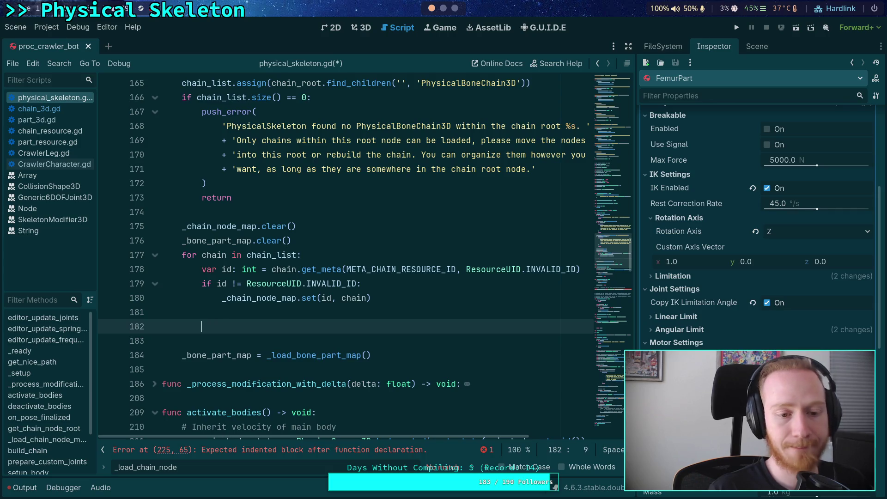
text(_bone_part_map.)
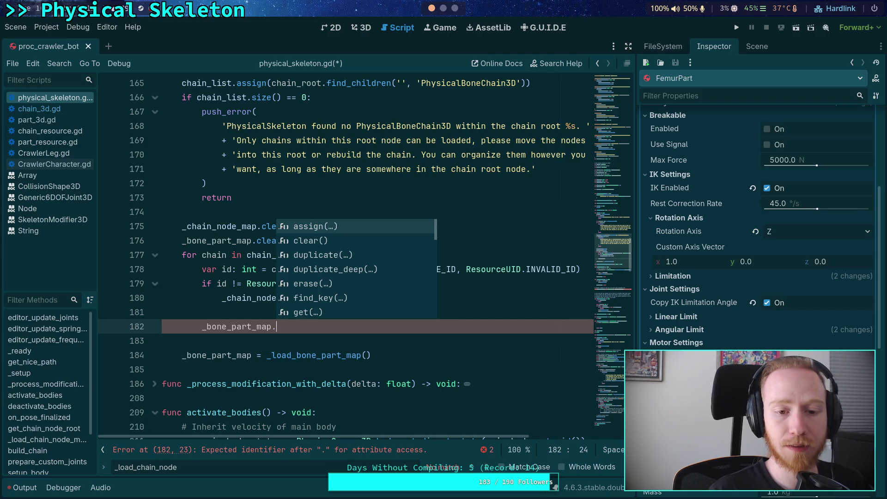
key(Down)
key(Down)
key(Down)
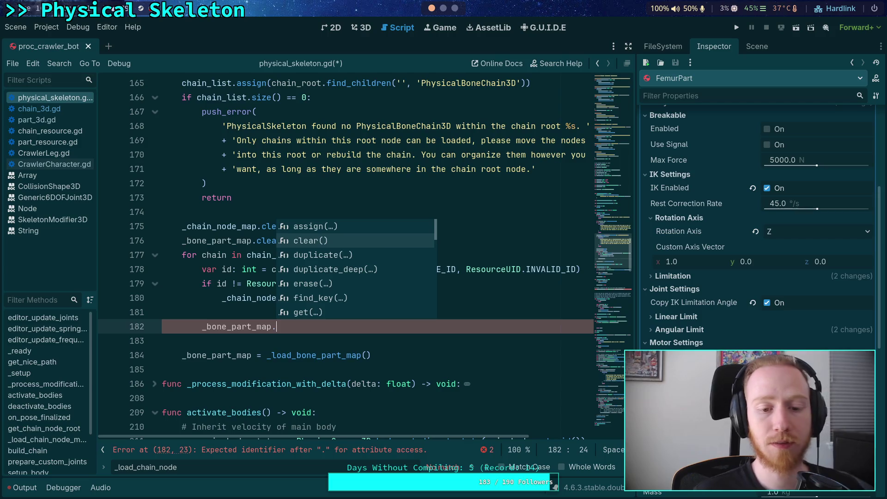
key(Down)
key(Down)
key(Down)
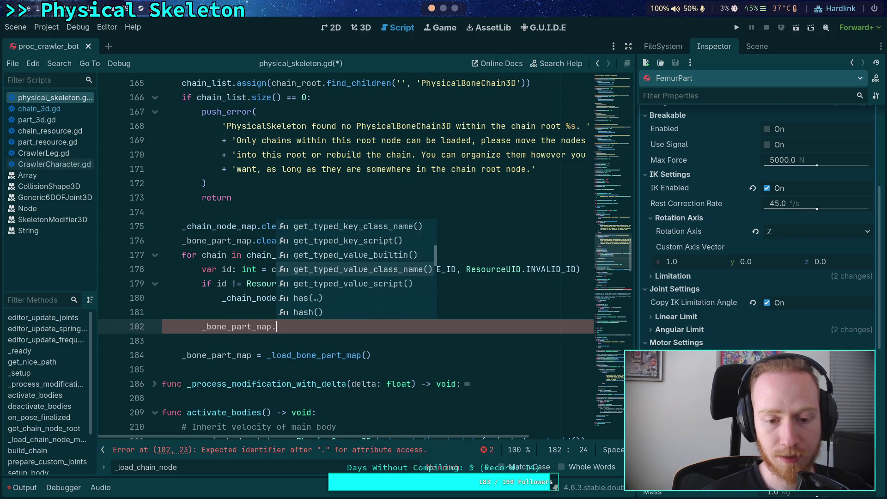
key(Down)
key(Down)
key(Down)
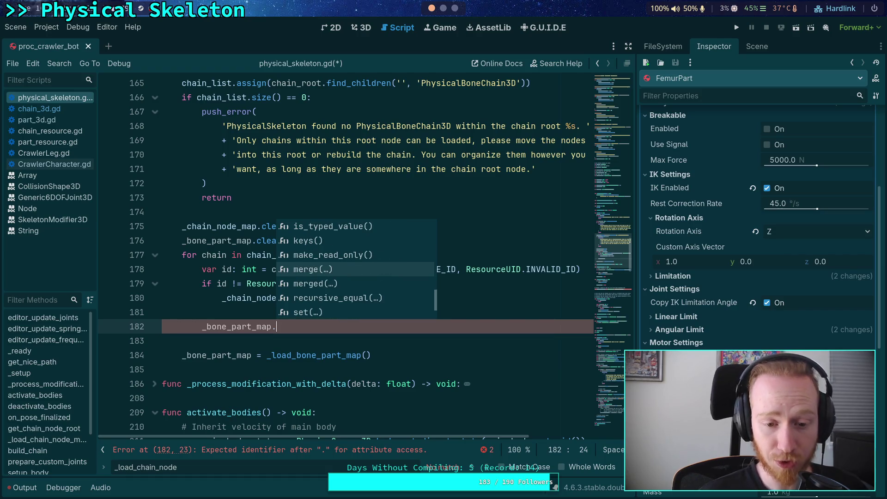
key(Return)
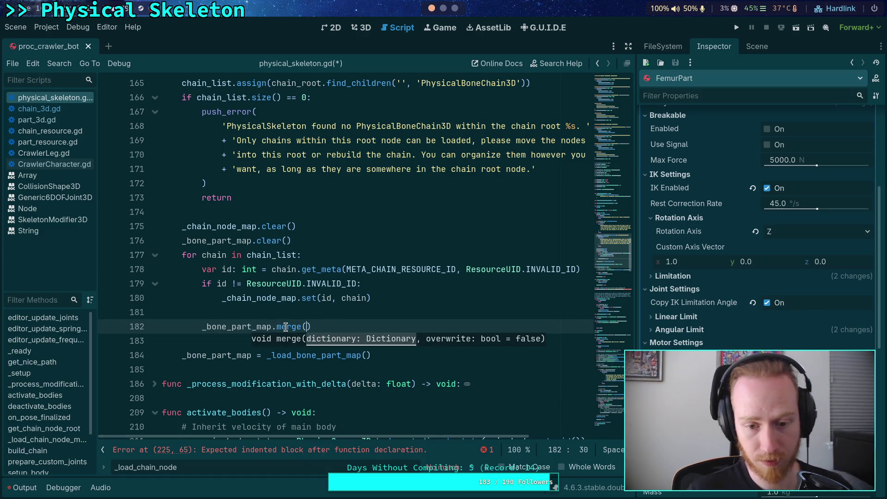
Complete the call as merge(chain.get_bone_part_map(), true) and save
mouse_move(286, 327)
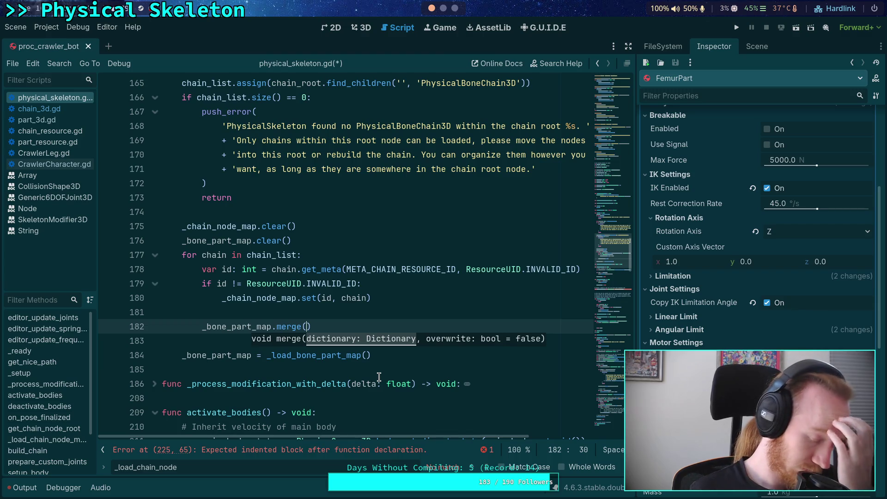
text(chain.get_)
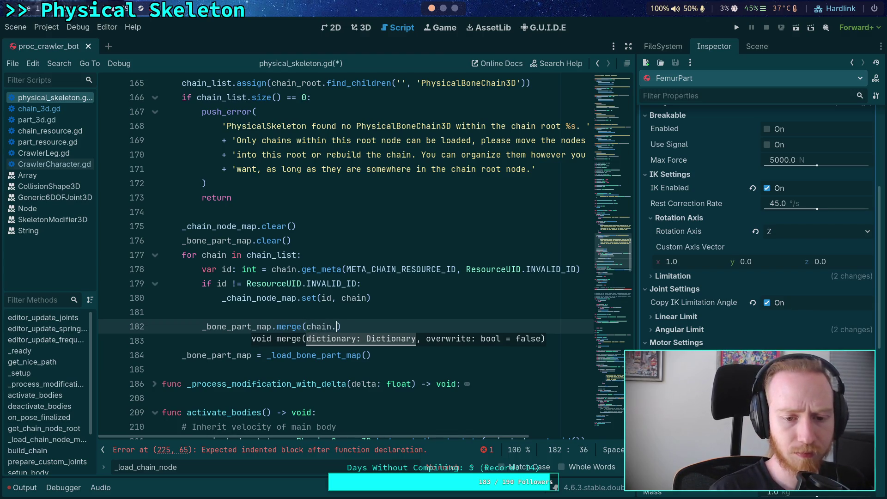
key(Down)
key(Return)
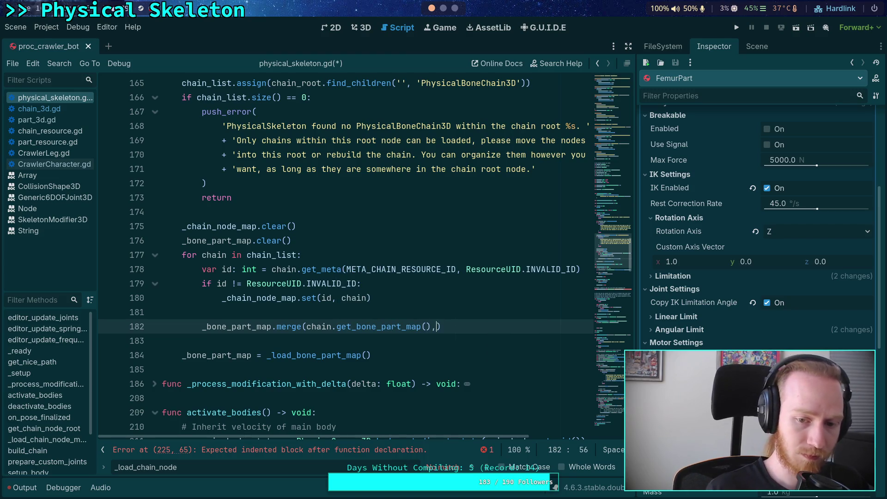
text(true)
key(ctrl+s)
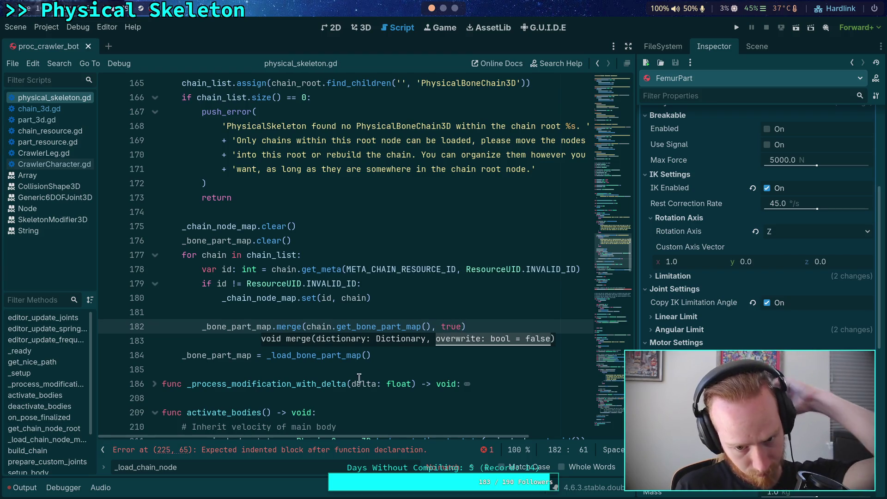
Delete the old _load_bone_part_map() assignment line
click(329, 309)
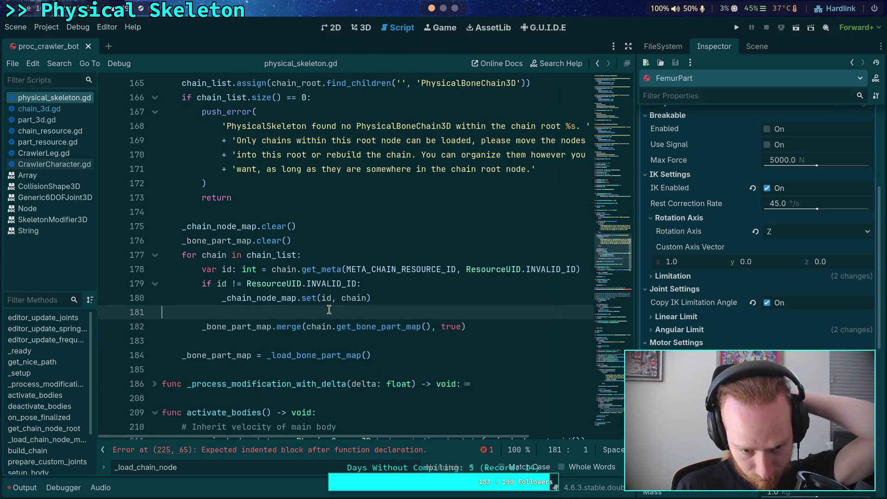
click(286, 341)
mouse_move(371, 355)
mouse_down()
mouse_move(390, 354)
mouse_move(388, 340)
mouse_up()
key(BackSpace)
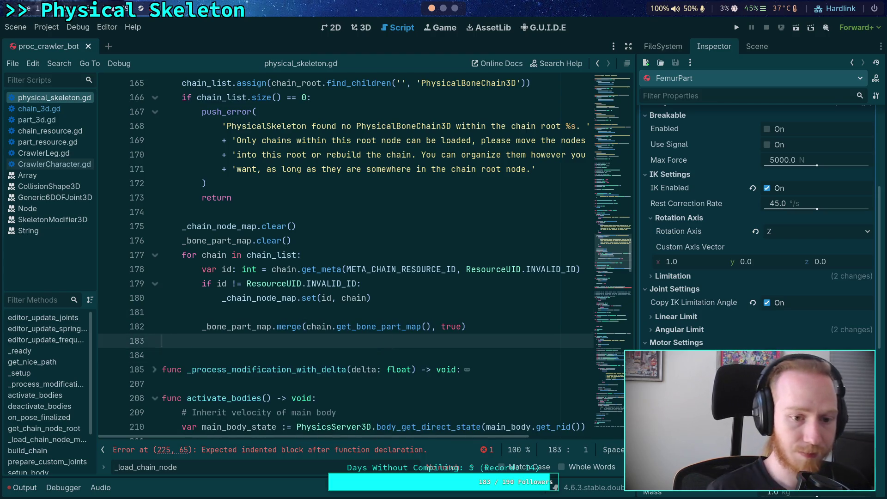
key(BackSpace)
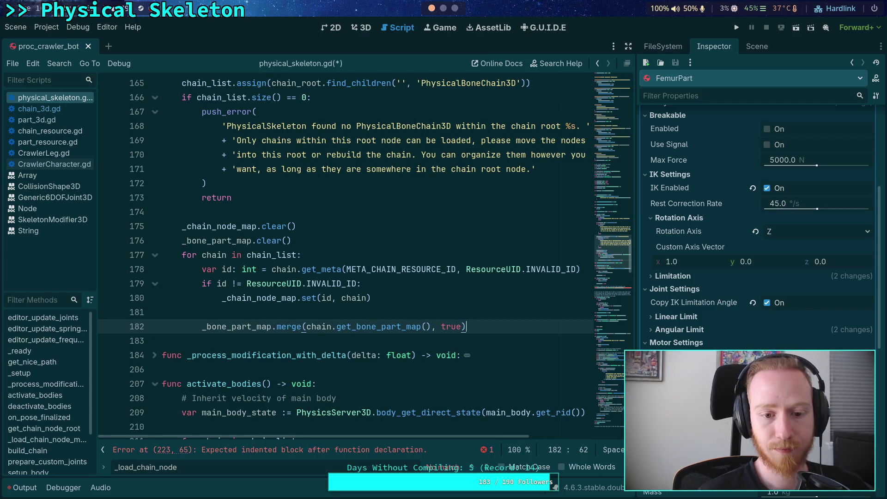
Move the merge call to the top of the chain loop, tidy spacing, and save
key(alt+Up)
key(alt+Up)
key(alt+Up)
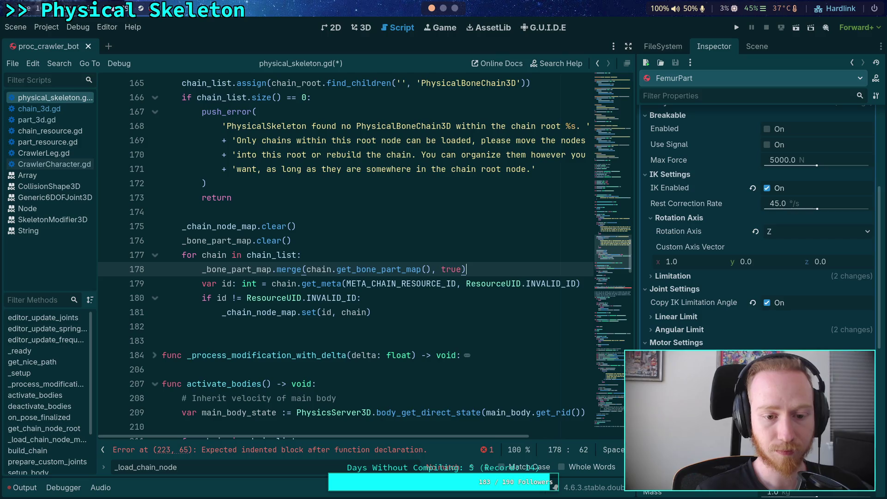
key(Down)
key(shift+Down)
key(shift+Down)
key(alt+Down)
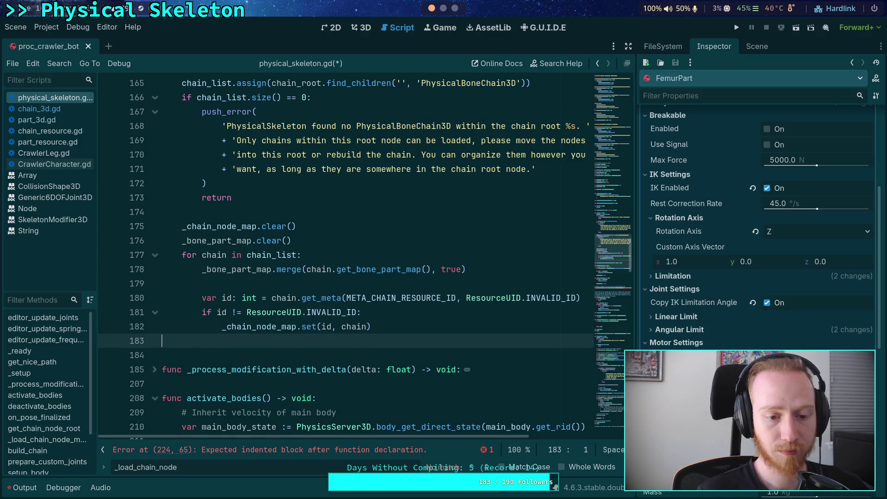
key(ctrl+s)
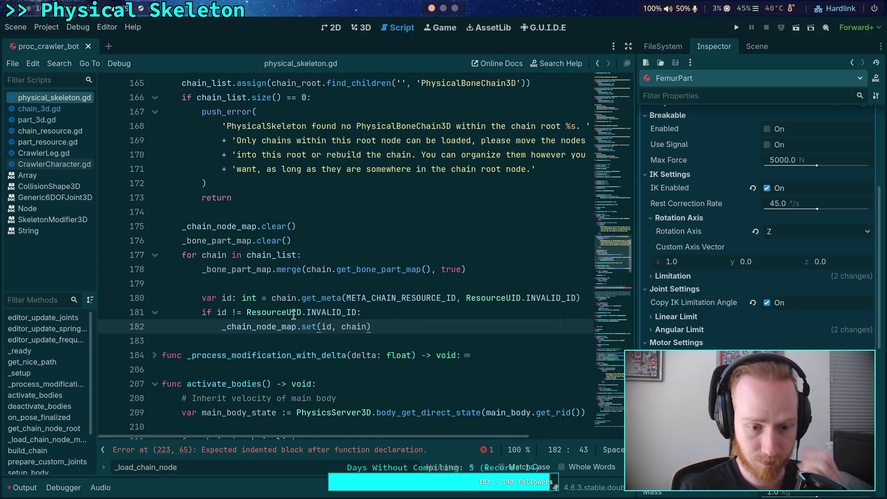
Delete the obsolete empty get_bone_part_map stub below deactivate_bodies
scroll(578, 320, down, 13)
drag(429, 342, 407, 294)
key(Delete)
key(Delete)
key(Delete)
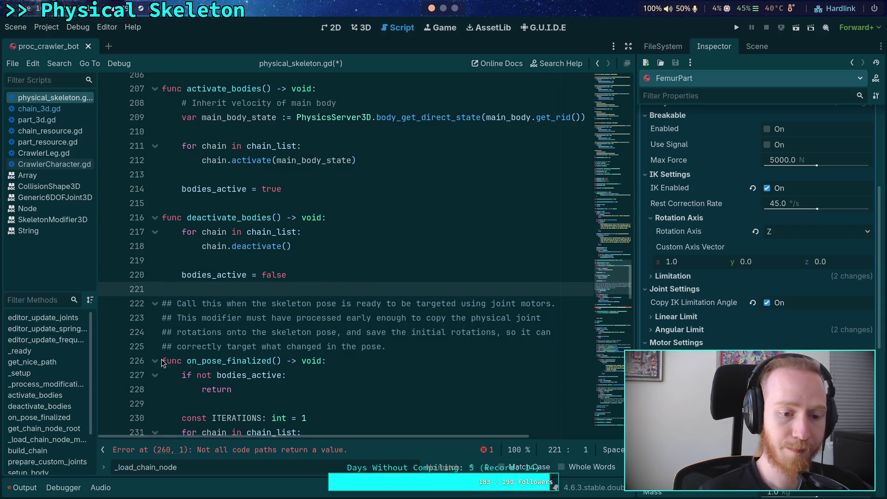
Delete the _create_bone_part_map and _create_chain_node_map stubs
click(155, 360)
scroll(231, 333, down, 3)
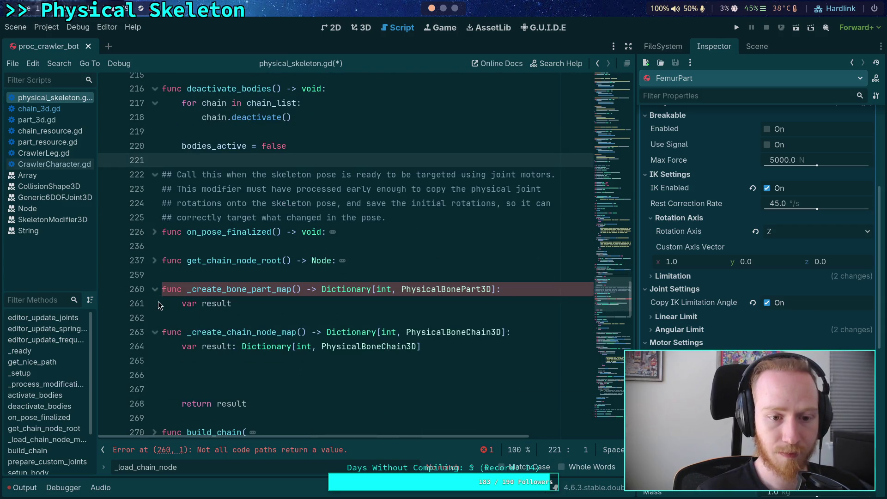
drag(235, 303, 162, 289)
key(BackSpace)
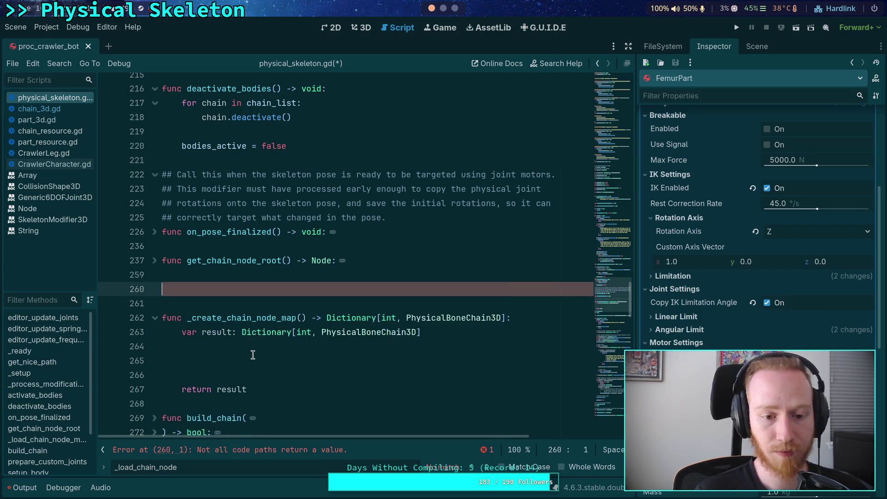
drag(248, 398, 140, 312)
key(BackSpace)
key(BackSpace)
key(BackSpace)
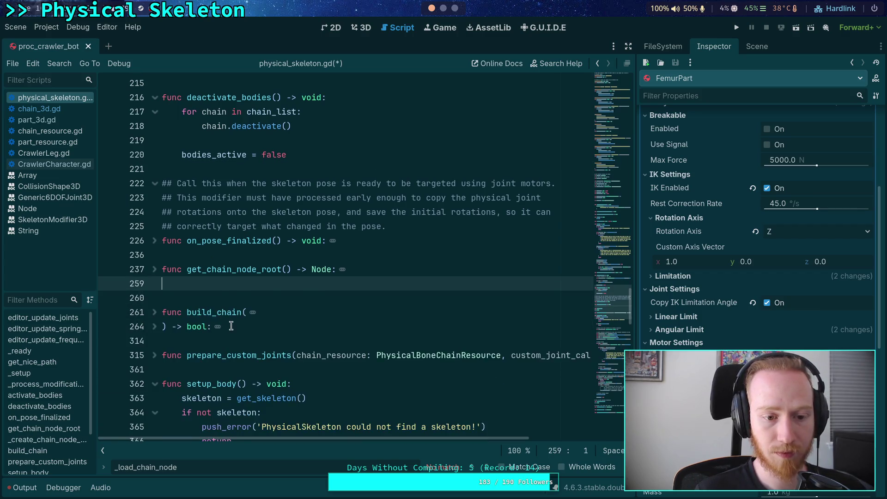
Above get_chain_node_root, add a get_bone_part_map() -> Dictionary[int, PhysicalBonePart3D]: header
click(155, 125)
scroll(231, 307, up, 5)
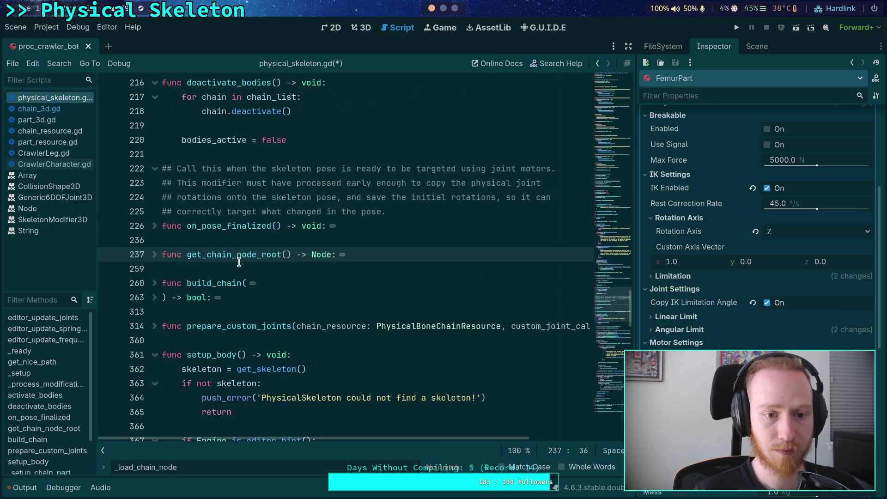
click(211, 333)
key(Return)
key(Return)
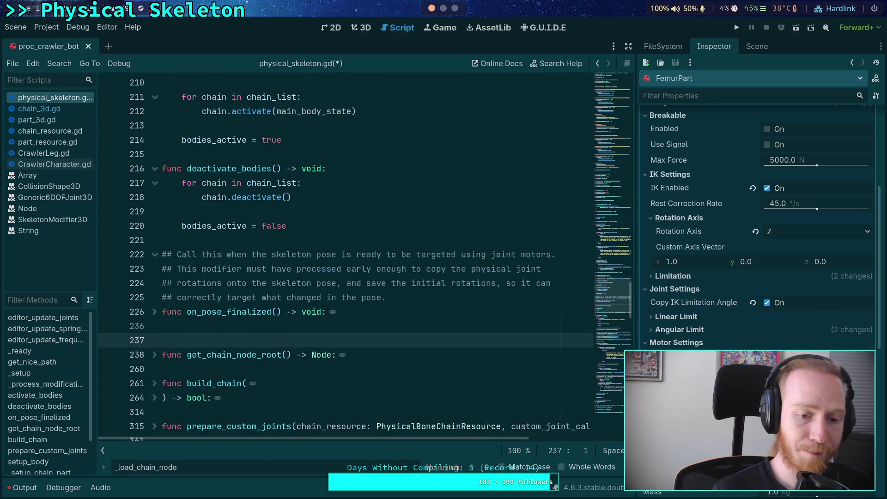
key(Up)
text(func get_)
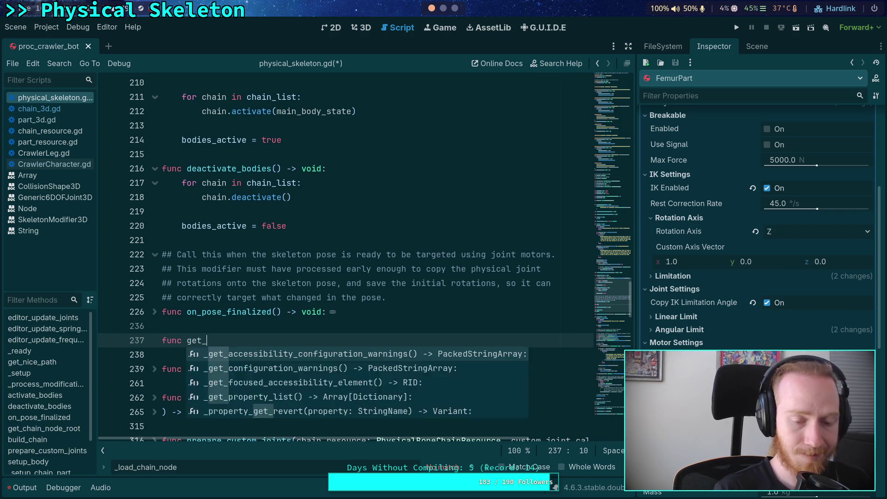
text(bone_part_map)
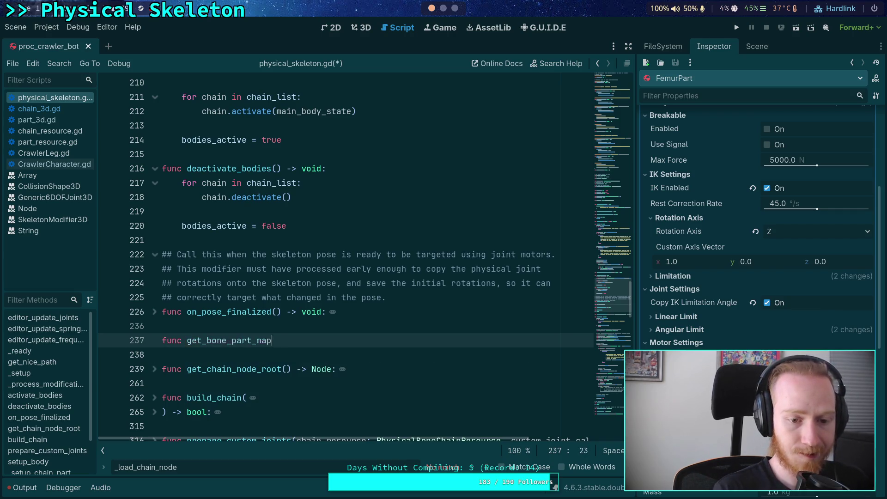
text(() -> Diction)
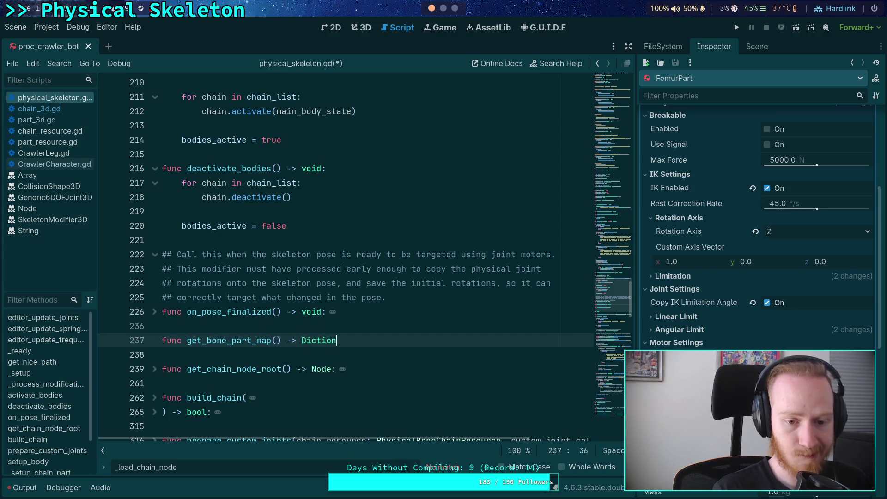
text(ary[int, physi)
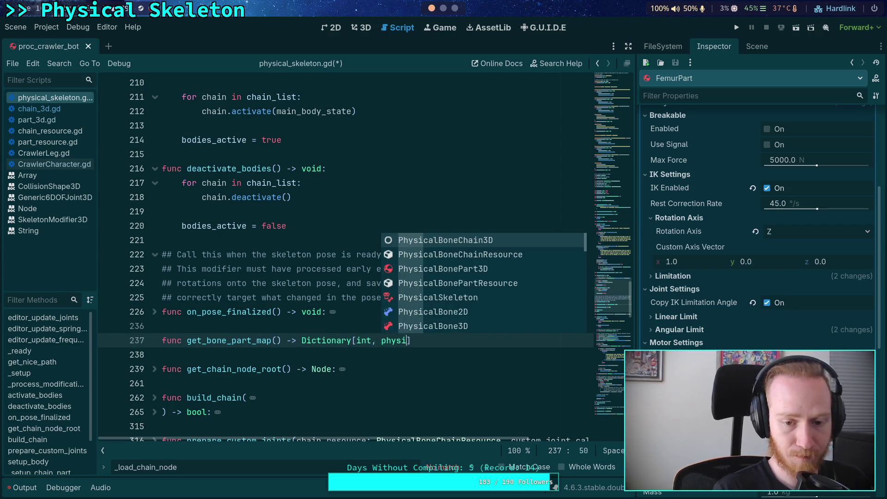
key(Down)
key(Down)
key(Return)
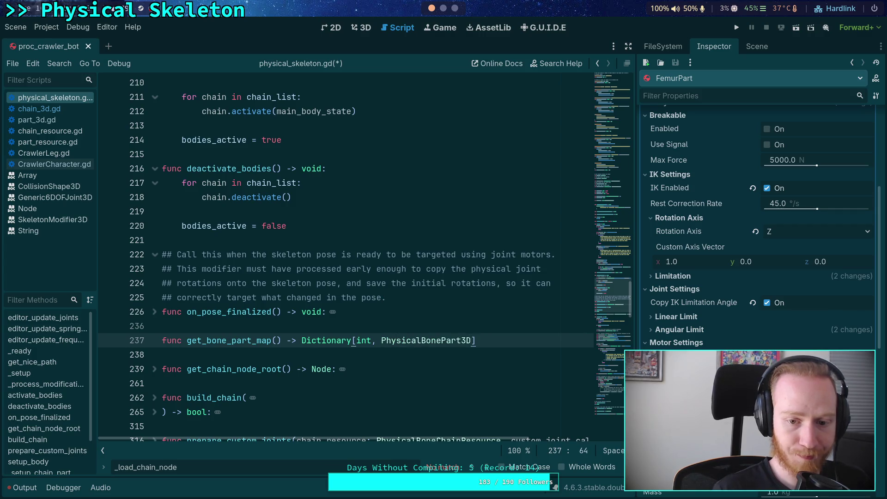
text(]:)
Make the function return _bone_part_map and save physical_skeleton.gd
key(Return)
text(return _bone_part_map)
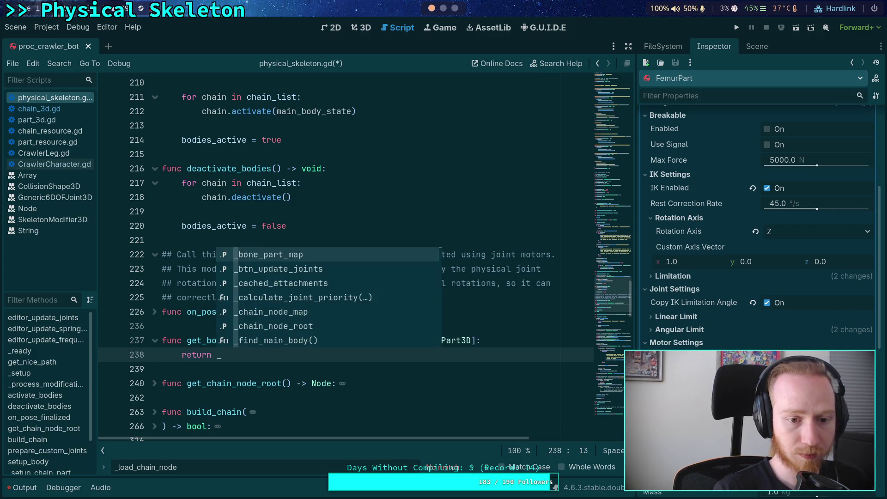
key(ctrl+s)
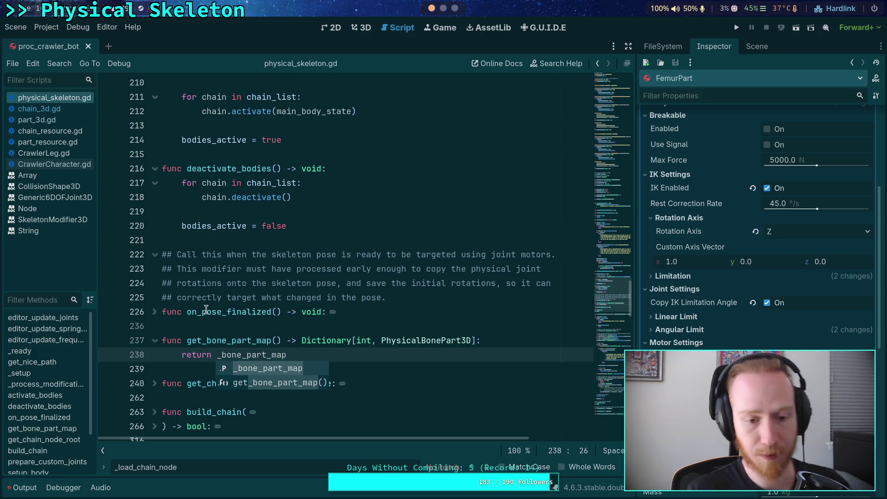
click(156, 340)
click(216, 235)
scroll(216, 235, up, 5)
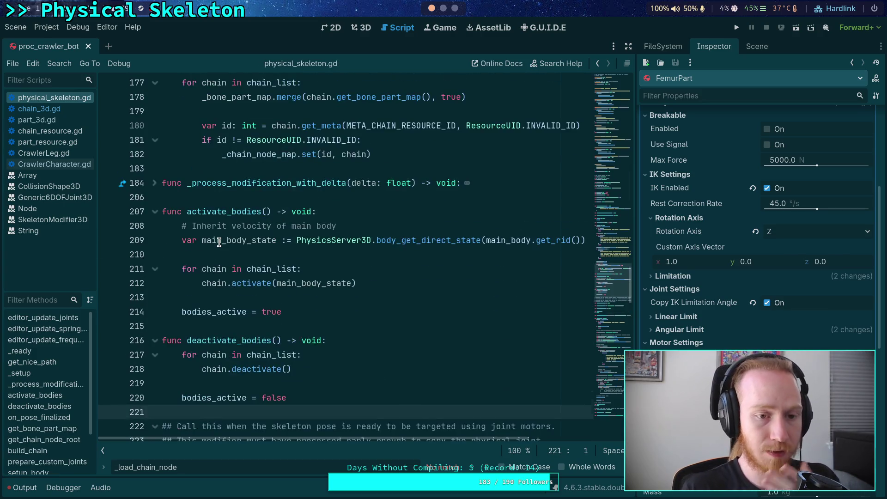
Reset _chain_node_map and _bone_part_map with '= {}' instead of .clear()
scroll(219, 242, up, 2)
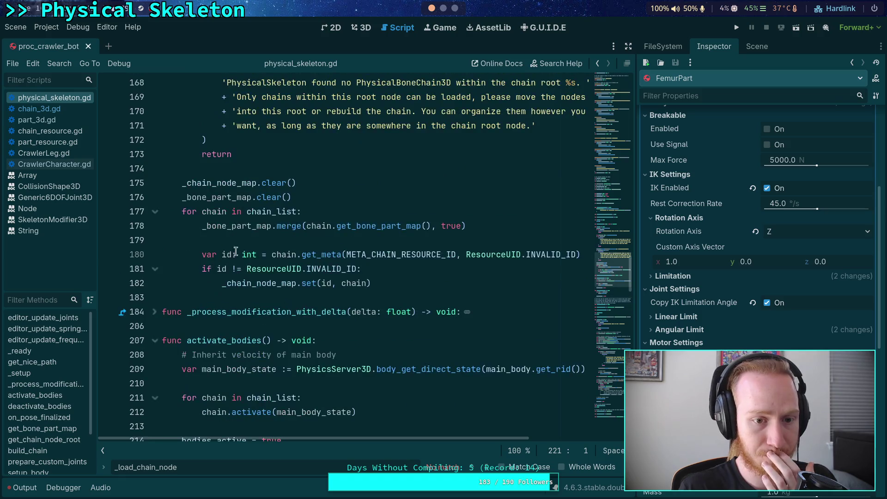
click(417, 285)
scroll(417, 285, up, 2)
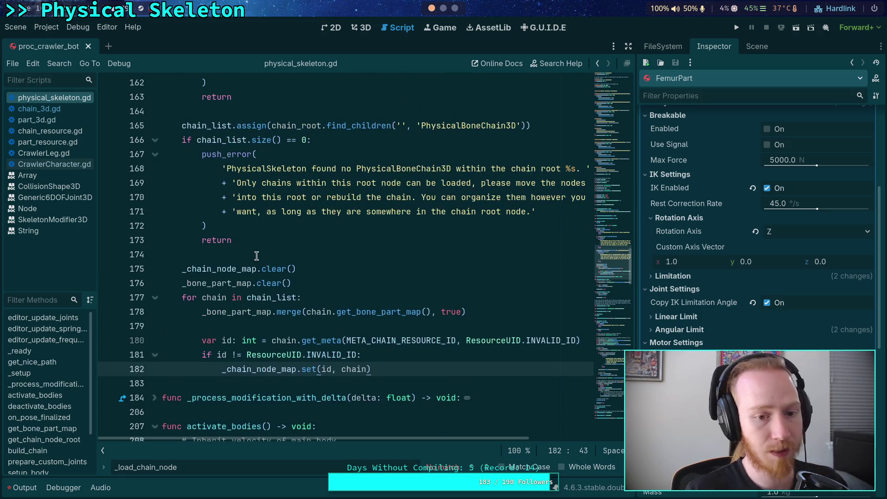
drag(256, 269, 318, 272)
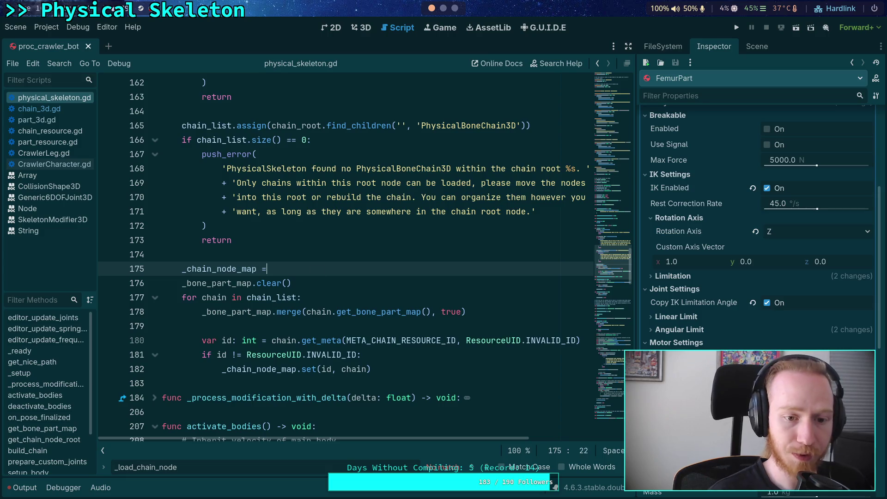
click(252, 283)
key(shift+End)
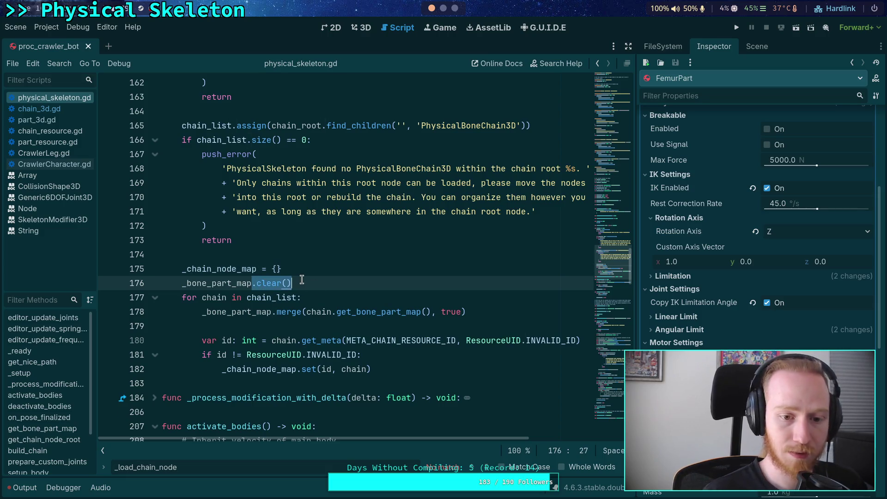
text(=)
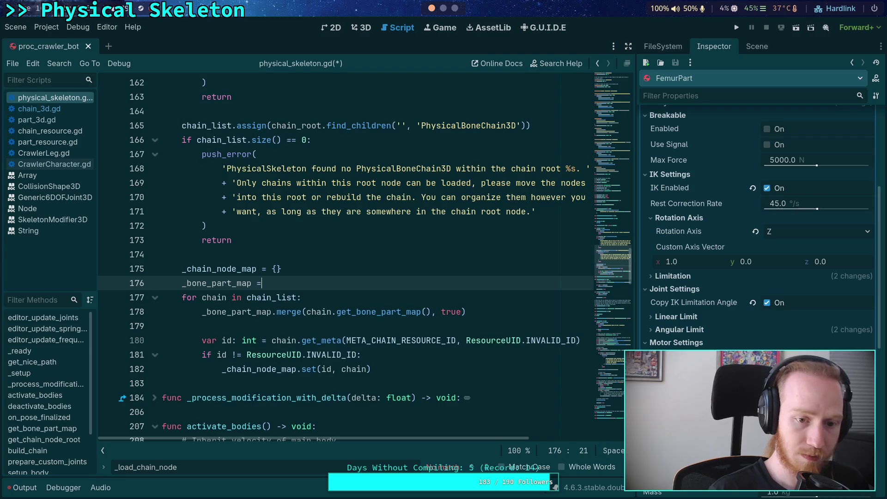
text( {})
key(Return)
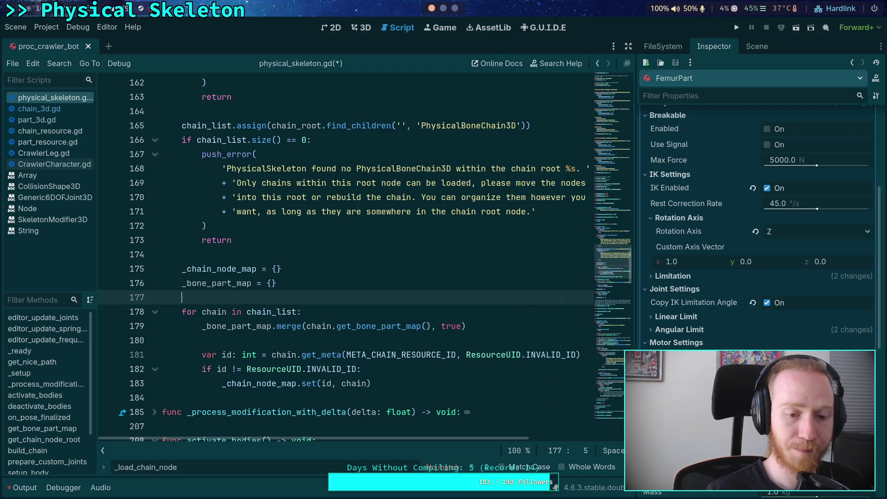
After the chain loop, add _chain_node_map.make_read_only()
click(408, 381)
key(Return)
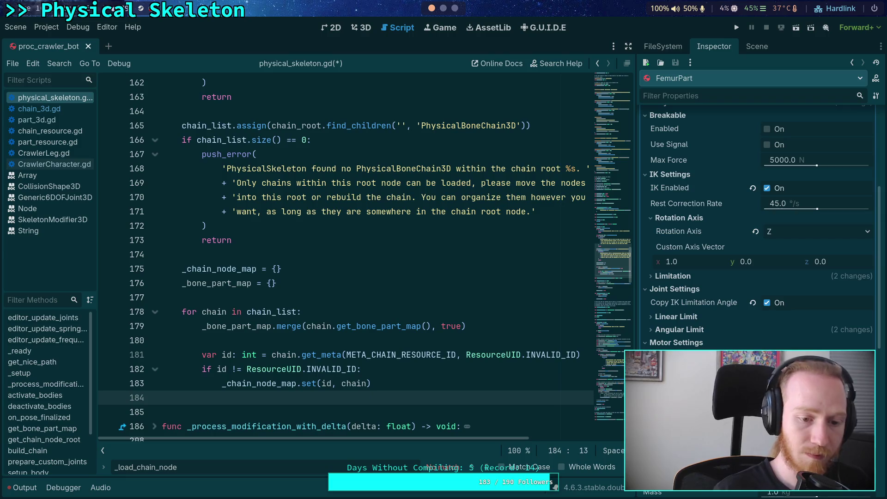
key(Return)
text(_chai)
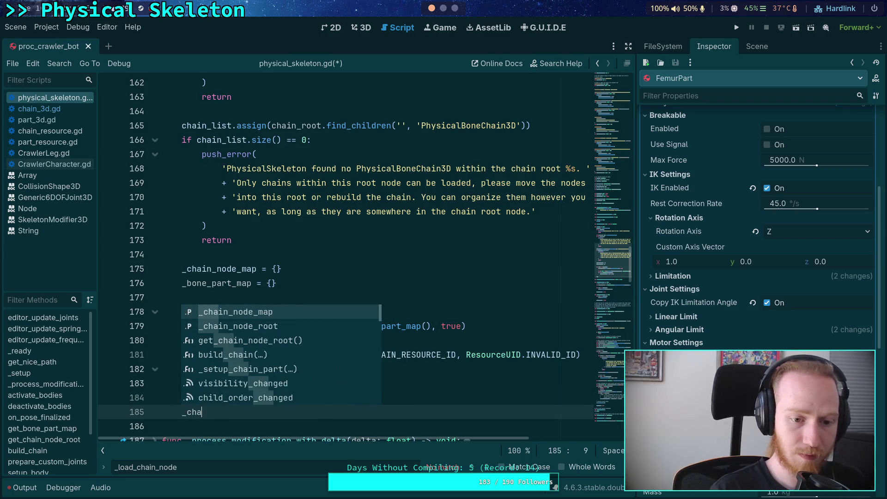
key(Return)
text(.)
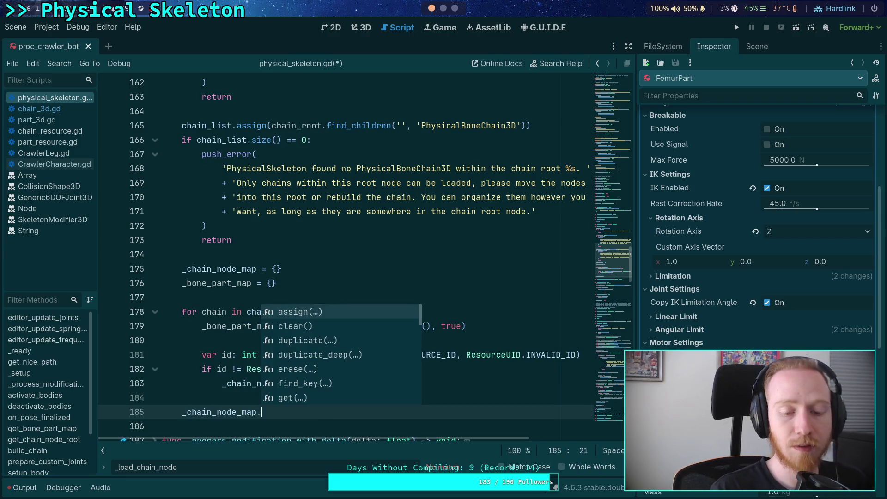
text(rea)
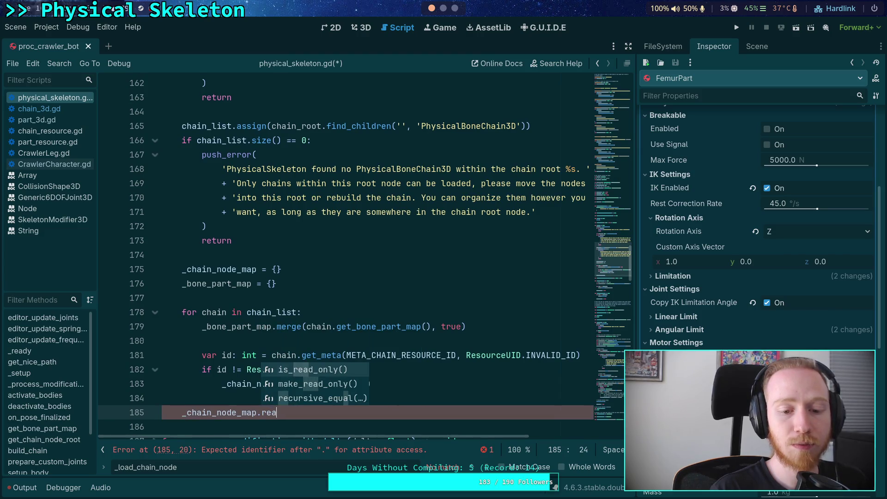
key(Return)
Add _bone_part_map.make_read_only(), save, and open CrawlerCharacter.gd
key(Return)
text(_bon)
key(Return)
text(.m)
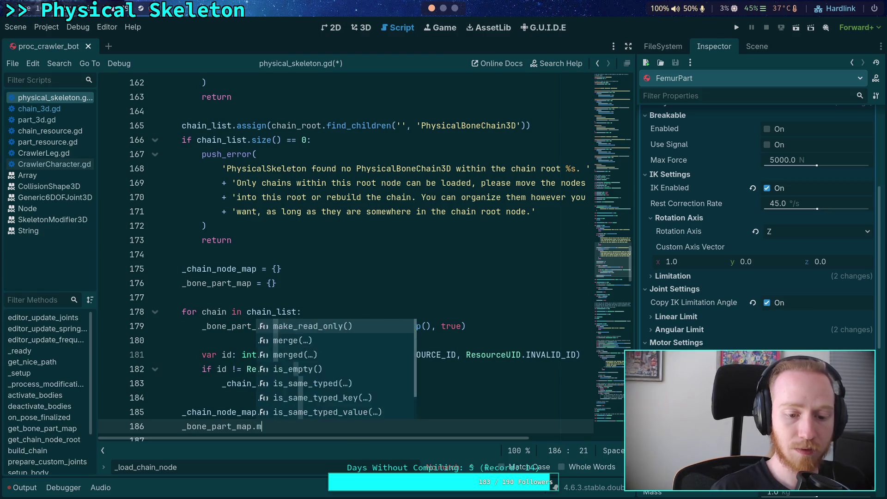
key(Return)
key(ctrl+s)
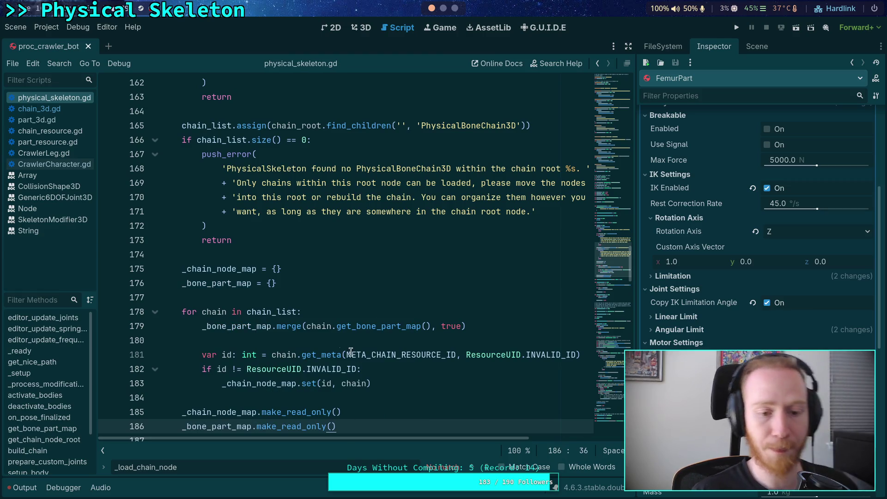
scroll(347, 254, down, 2)
click(64, 164)
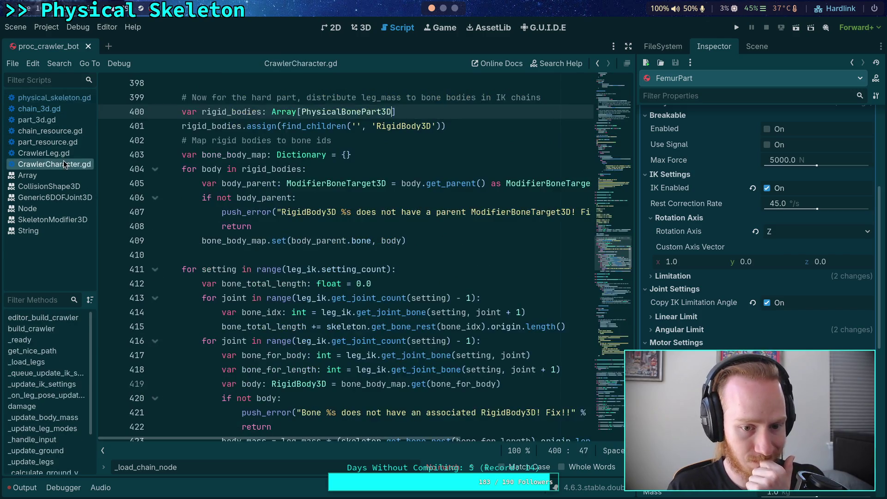
Glance at physical_skeleton.gd, then return to the bone_body_map assignment in CrawlerCharacter.gd
click(54, 98)
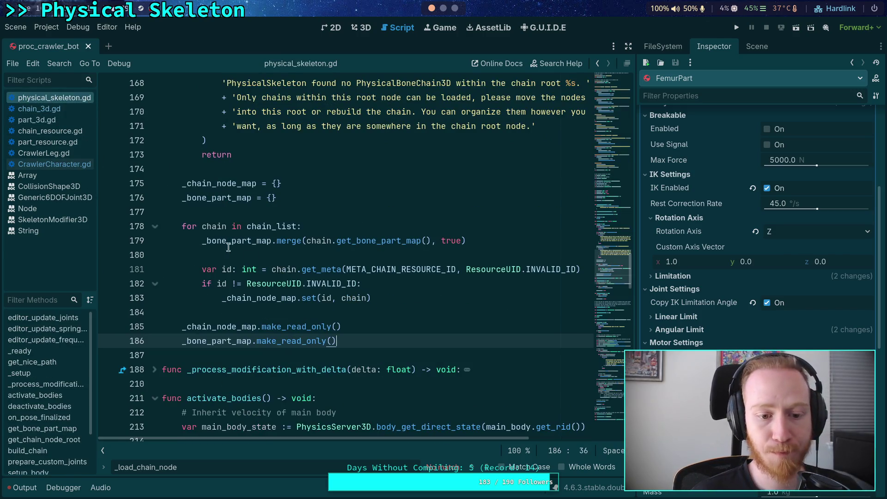
click(54, 164)
scroll(333, 291, up, 3)
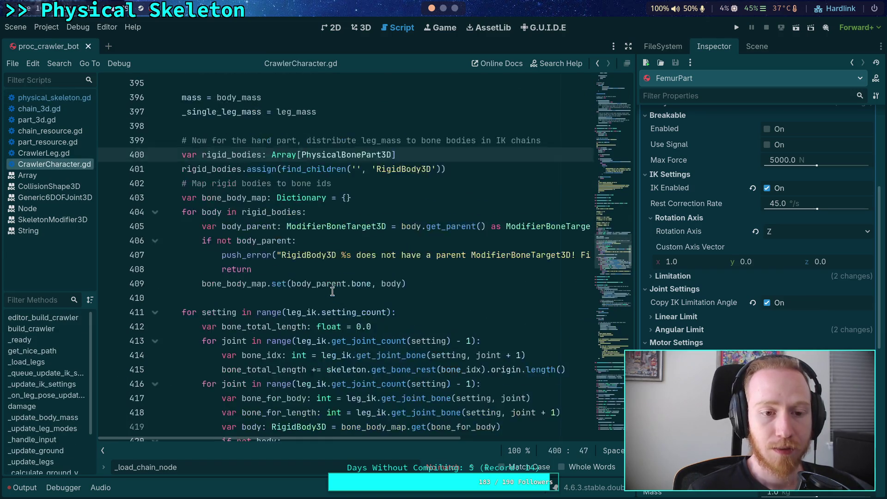
scroll(332, 291, down, 3)
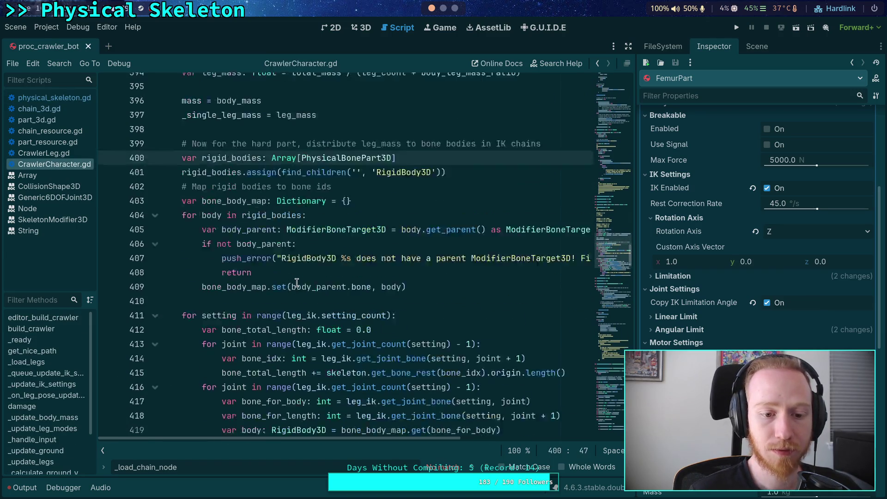
click(232, 243)
double_click(233, 244)
scroll(326, 301, up, 1)
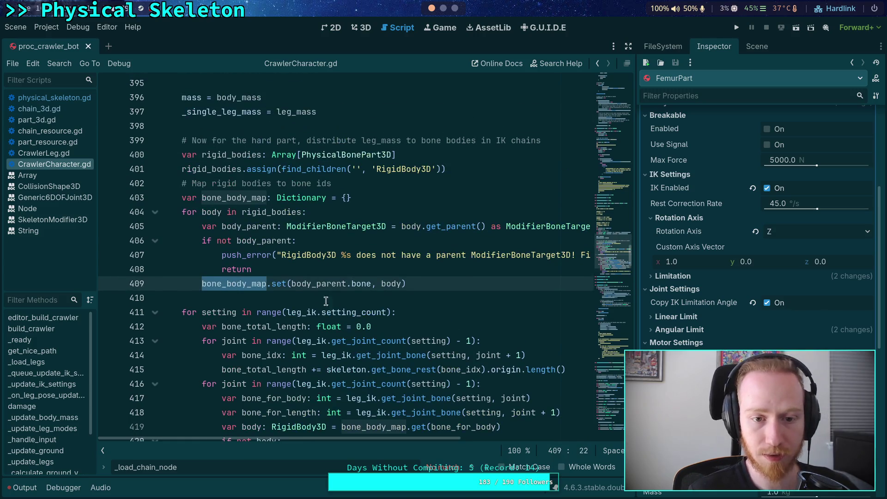
scroll(375, 325, up, 1)
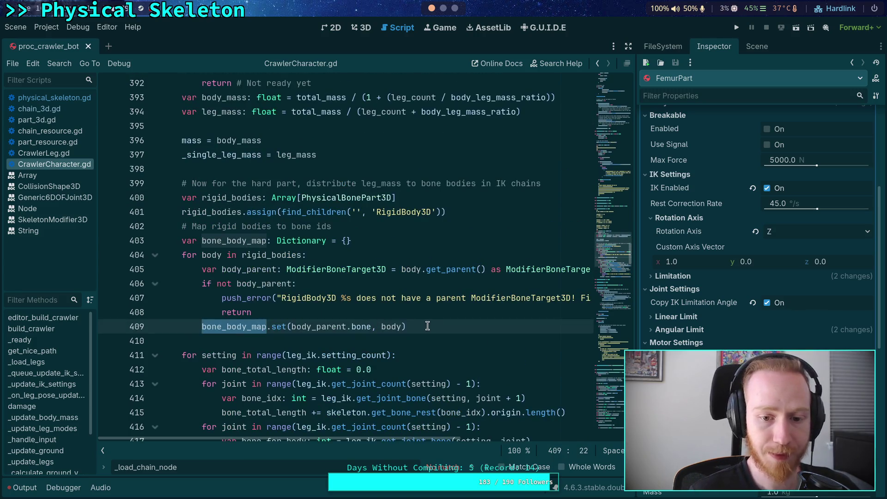
Replace the manual body-mapping loop with physical_skeleton.get_bone_part_map()
drag(427, 327, 166, 226)
click(301, 298)
click(221, 255)
double_click(236, 241)
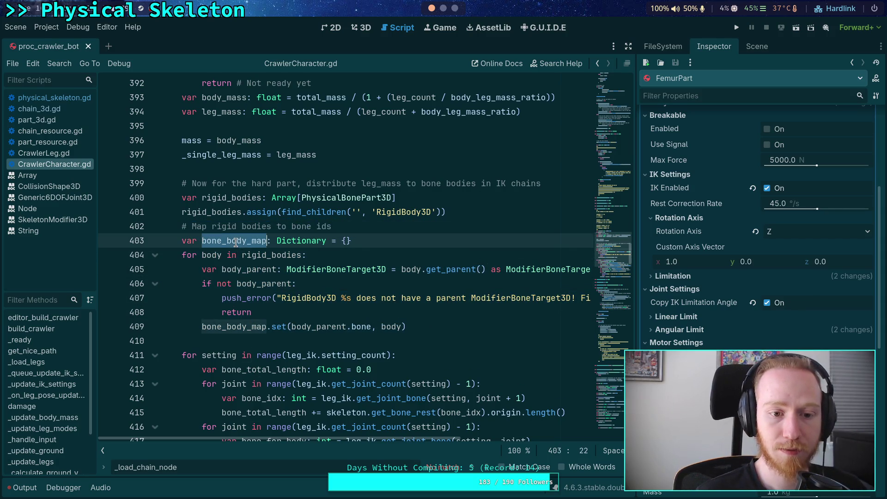
click(429, 328)
drag(407, 327, 341, 241)
text(p)
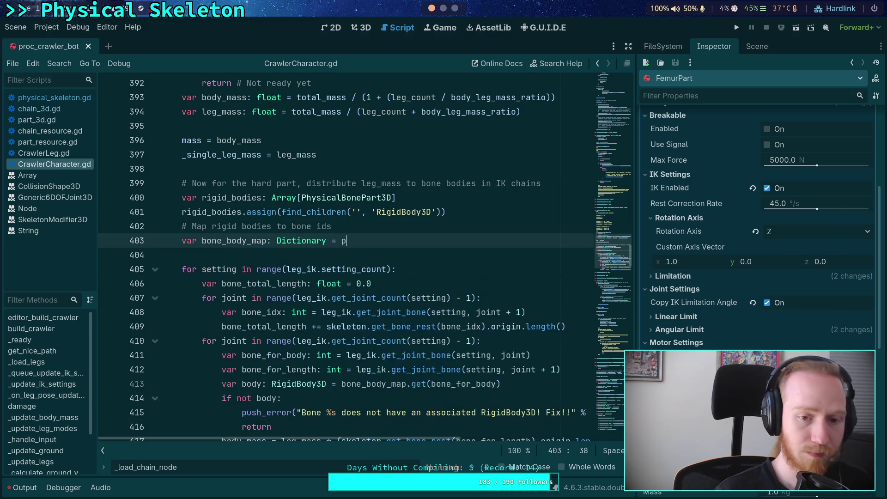
text(hysical)
key(Return)
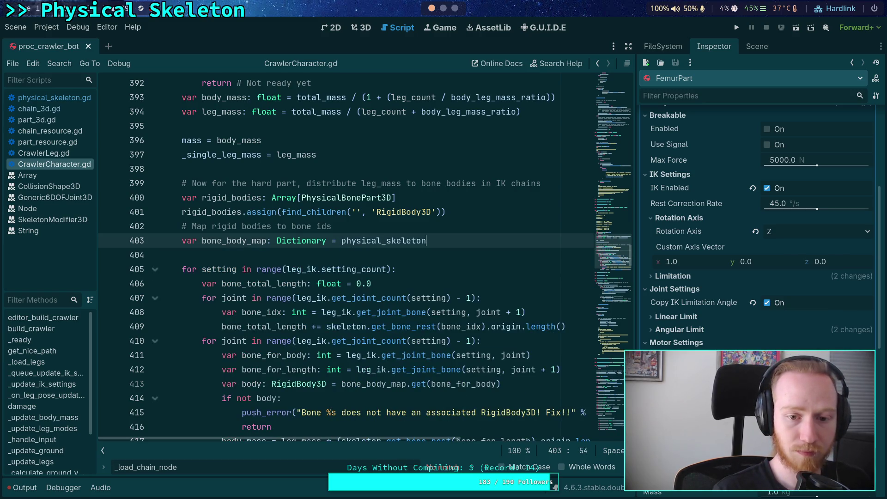
text(.get_)
key(Return)
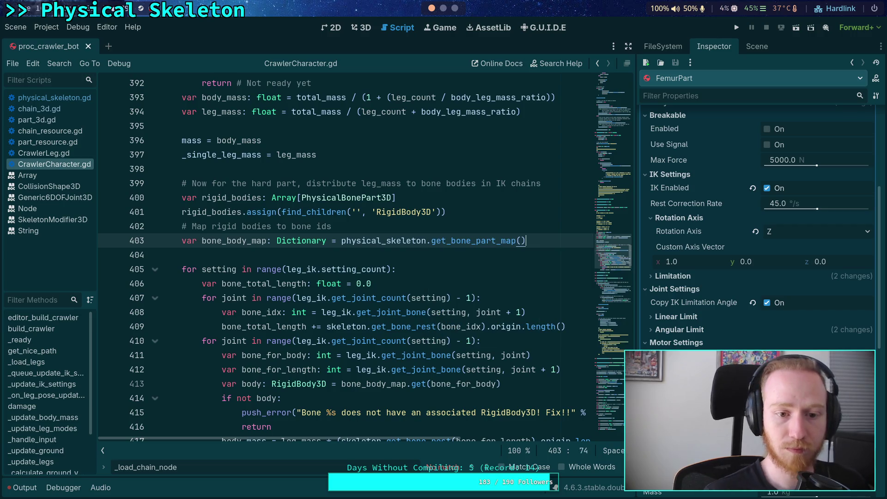
Annotate bone_body_map's type as Dictionary[int, RigidBody3D]
scroll(326, 287, up, 1)
mouse_move(327, 286)
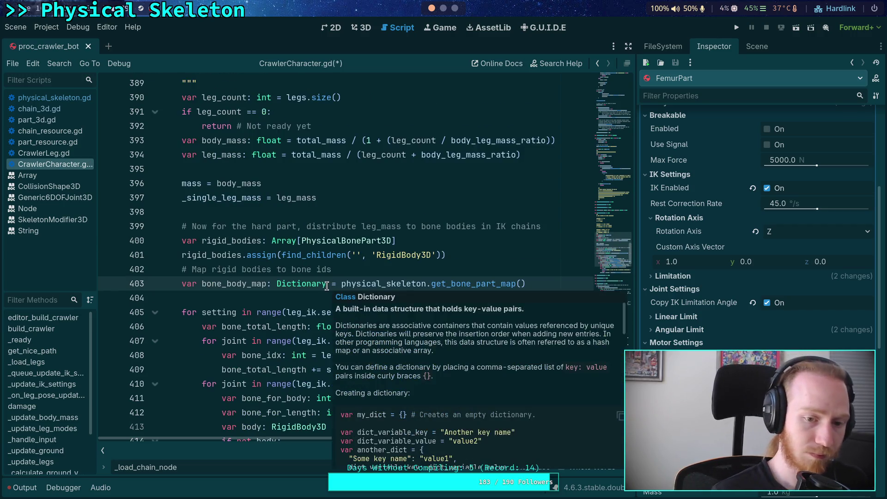
drag(267, 287, 327, 287)
click(327, 286)
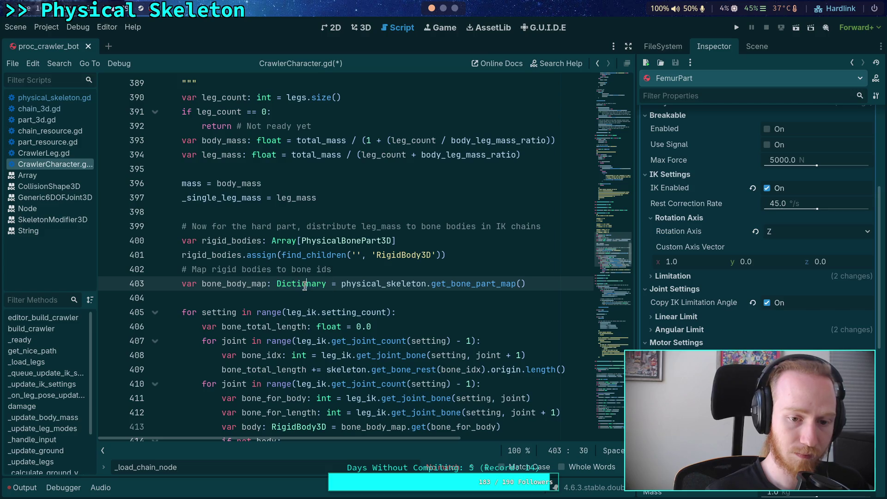
text([int, Physi)
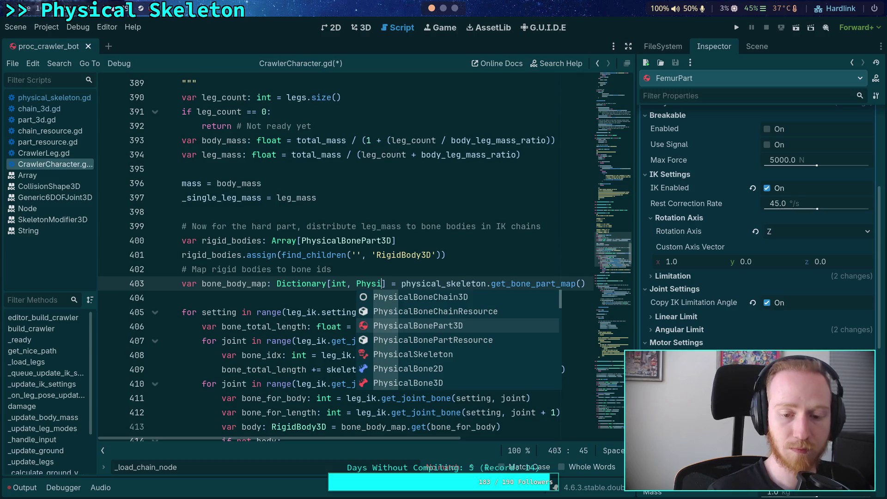
key(BackSpace)
key(BackSpace)
key(BackSpace)
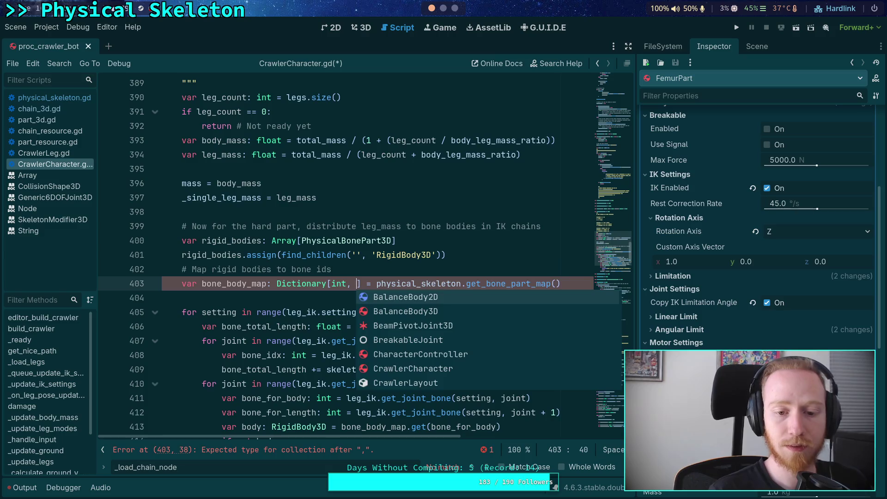
text(Ph)
key(Down)
key(Down)
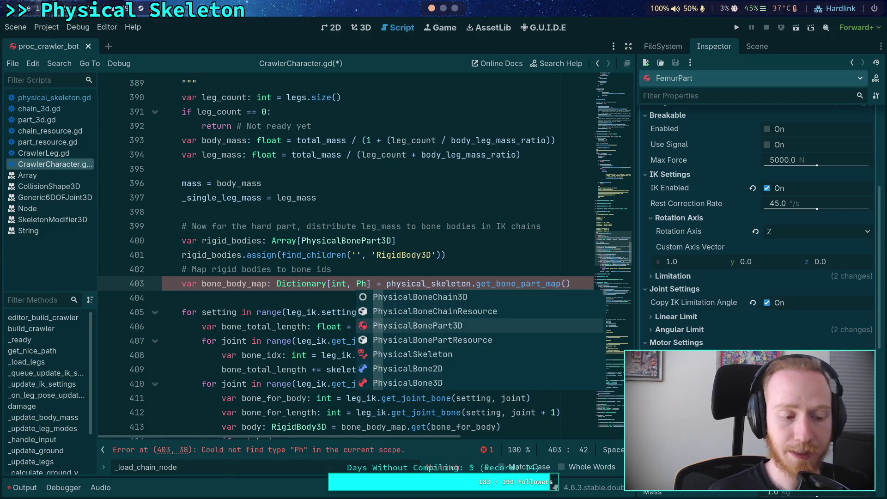
key(BackSpace)
key(BackSpace)
text(Ri)
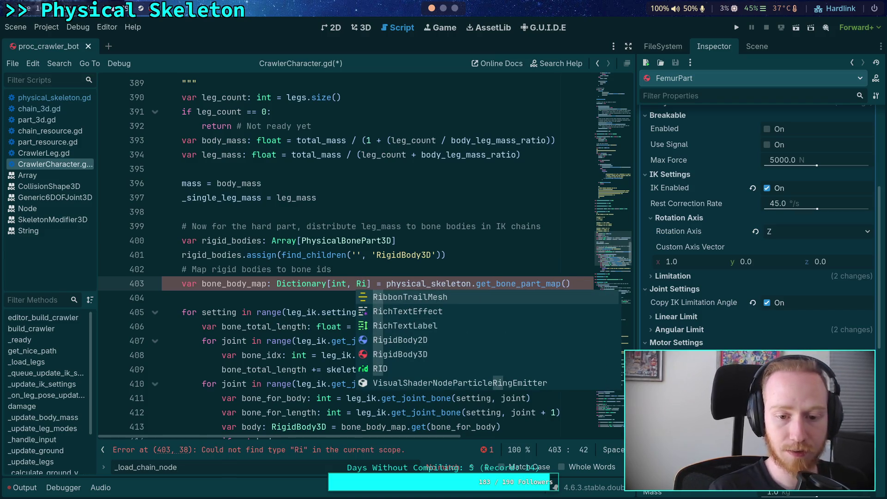
text(gid)
key(Down)
key(Return)
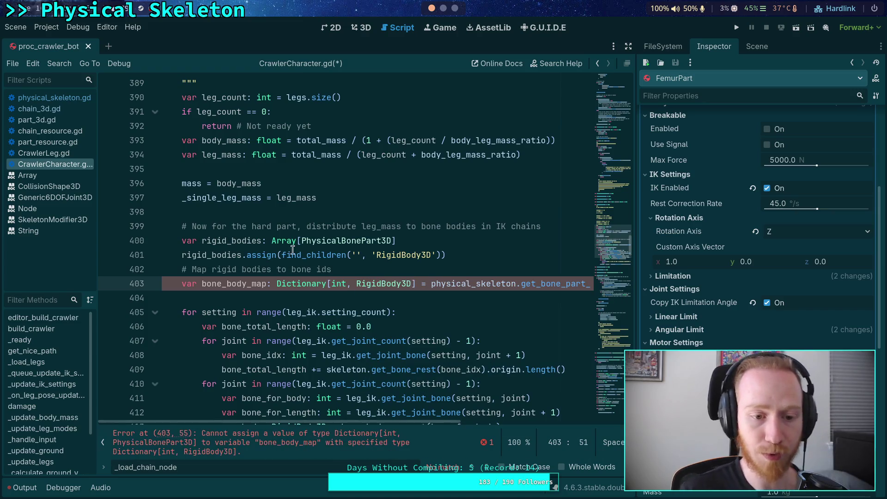
Change the dictionary's value type from RigidBody3D to PhysicalBonePart3D
click(407, 267)
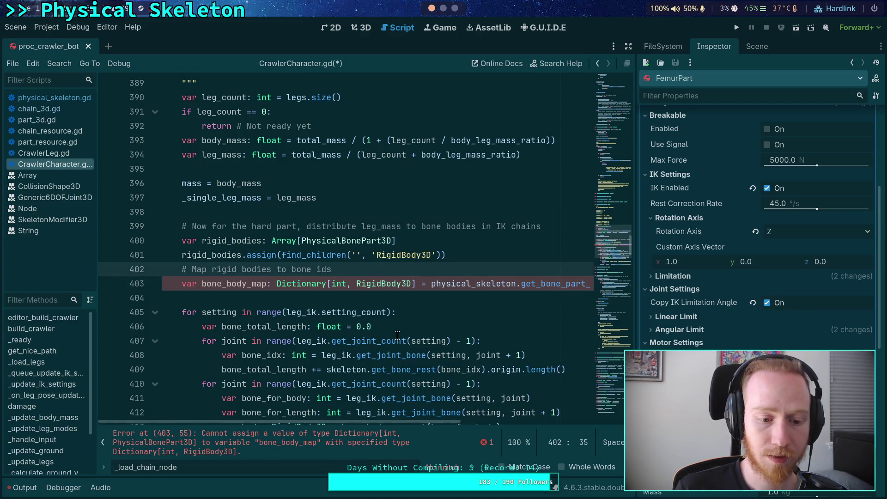
click(387, 282)
double_click(387, 283)
text(Physi)
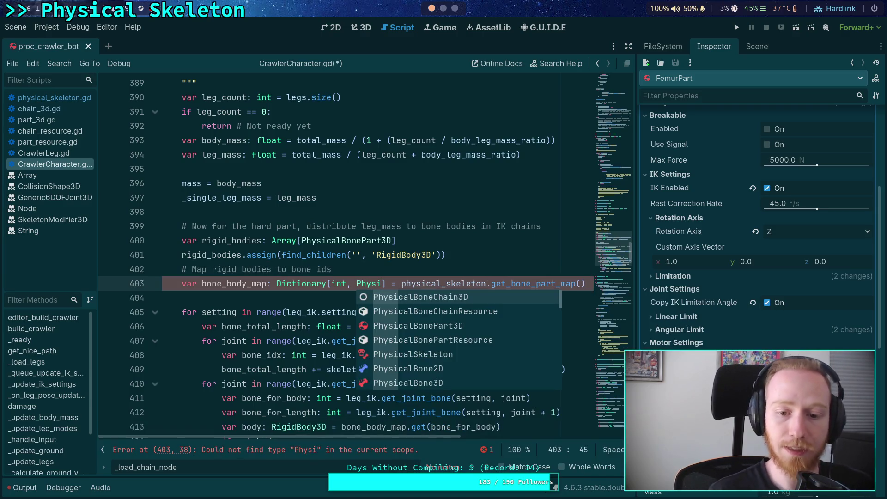
key(Down)
key(Down)
key(Return)
Delete the obsolete rigid_bodies lines 400 to 402
drag(134, 284, 124, 222)
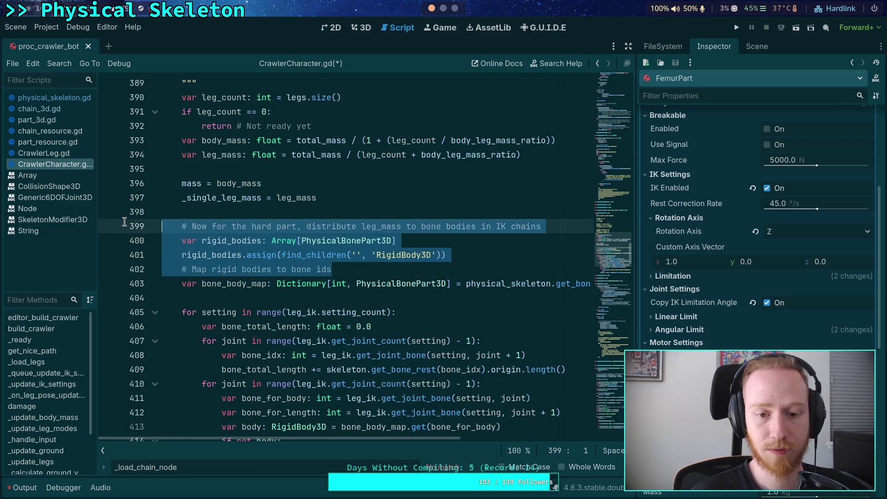
click(430, 267)
mouse_move(412, 269)
mouse_down()
mouse_move(134, 255)
mouse_move(117, 240)
mouse_up()
key(BackSpace)
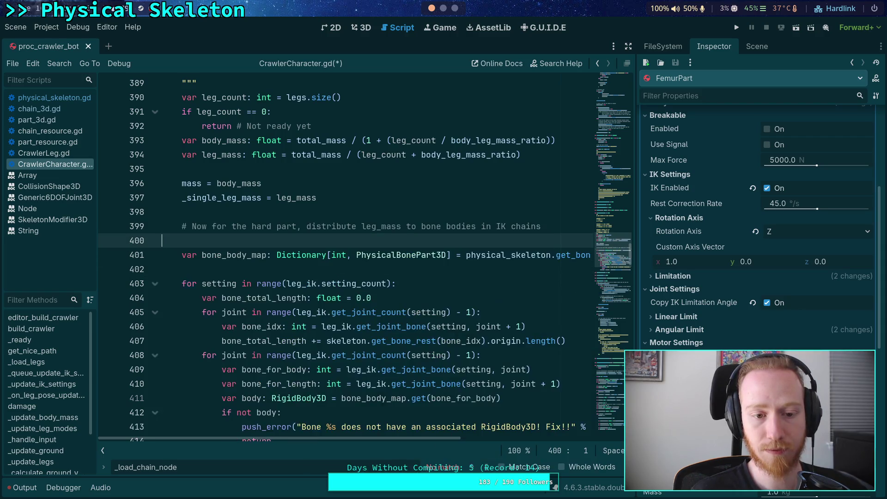
Remove the leftover blank line 401 above the mass loop
key(BackSpace)
click(215, 255)
scroll(370, 283, up, 6)
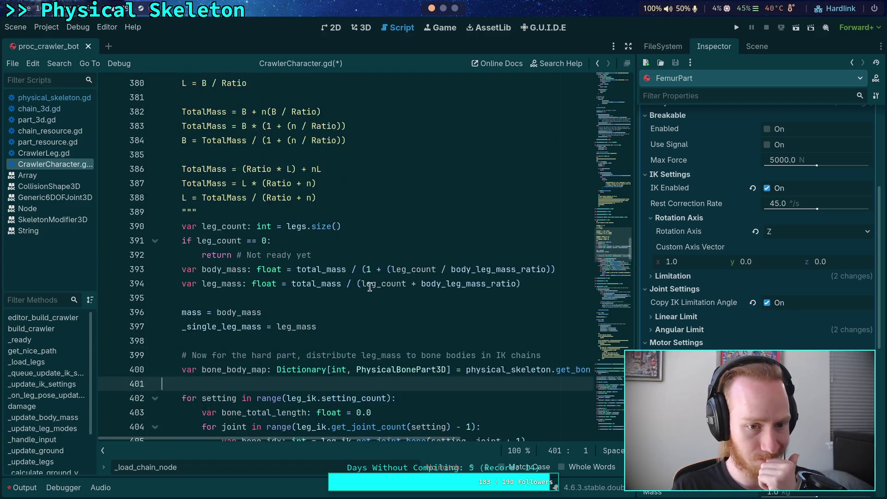
scroll(369, 284, down, 7)
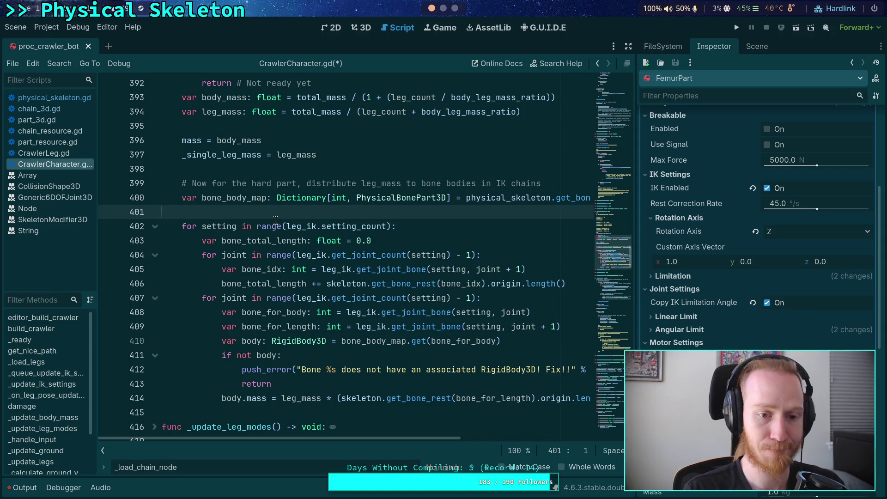
scroll(276, 235, down, 2)
click(276, 325)
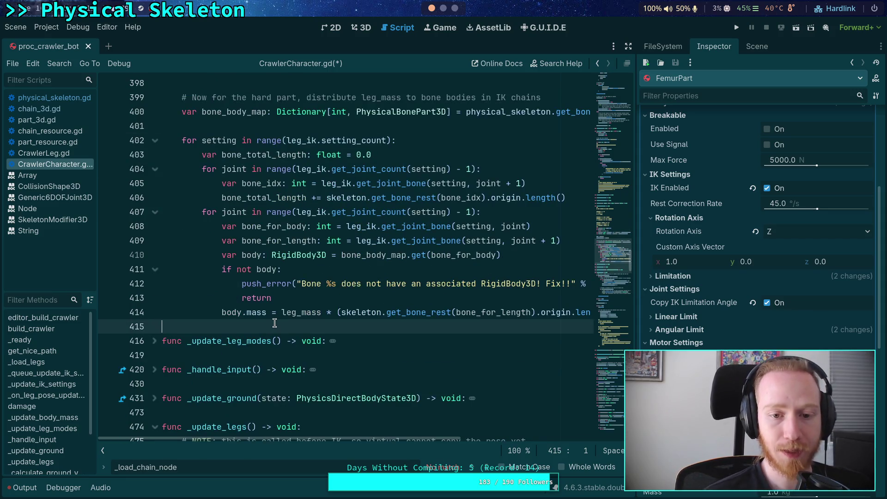
scroll(317, 325, up, 2)
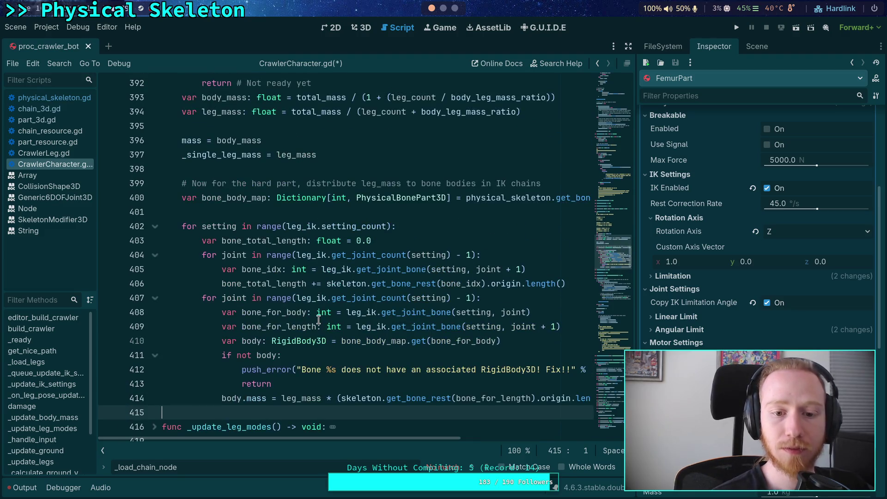
double_click(269, 270)
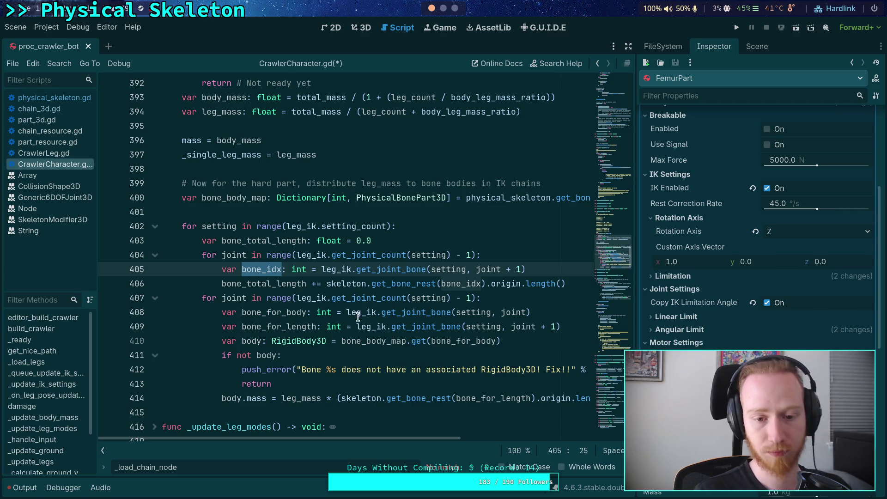
click(368, 212)
Save CrawlerCharacter.gd, close the find bar and show the Output panel
key(ctrl+s)
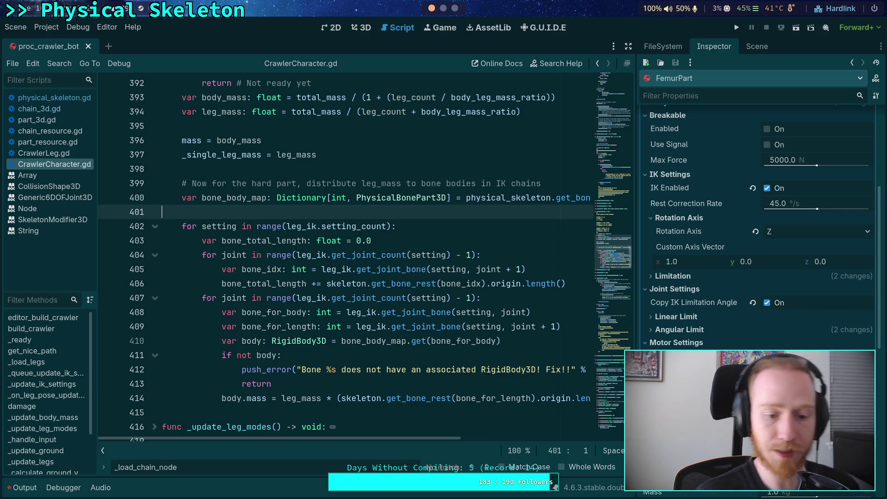
click(622, 471)
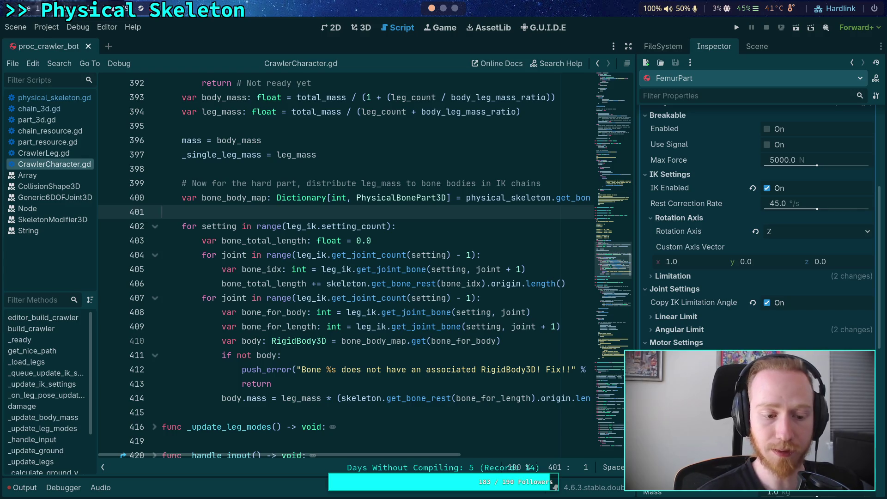
click(23, 488)
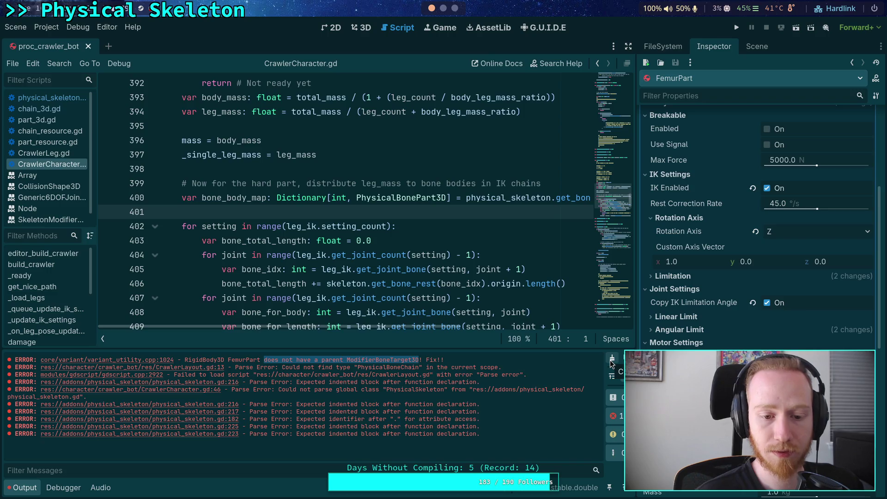
Clear the Output messages and reload the saved scene via Scene > Reload Saved Scene
click(612, 360)
click(356, 283)
click(15, 27)
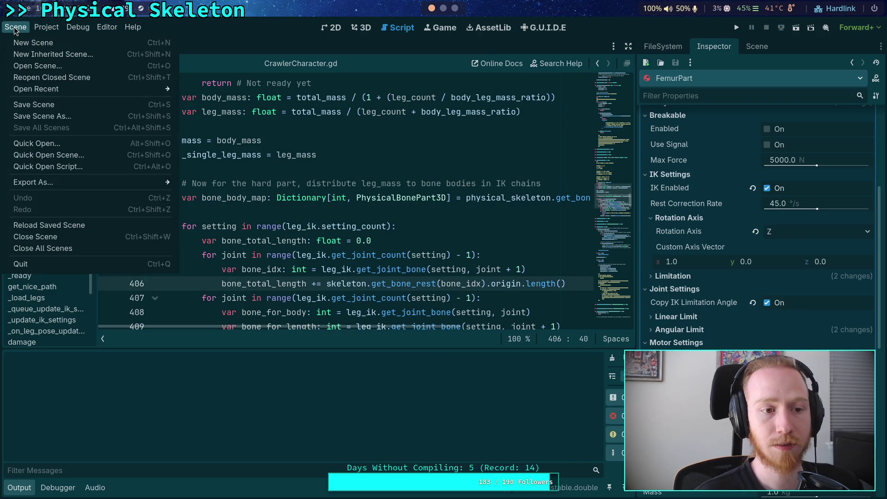
click(78, 226)
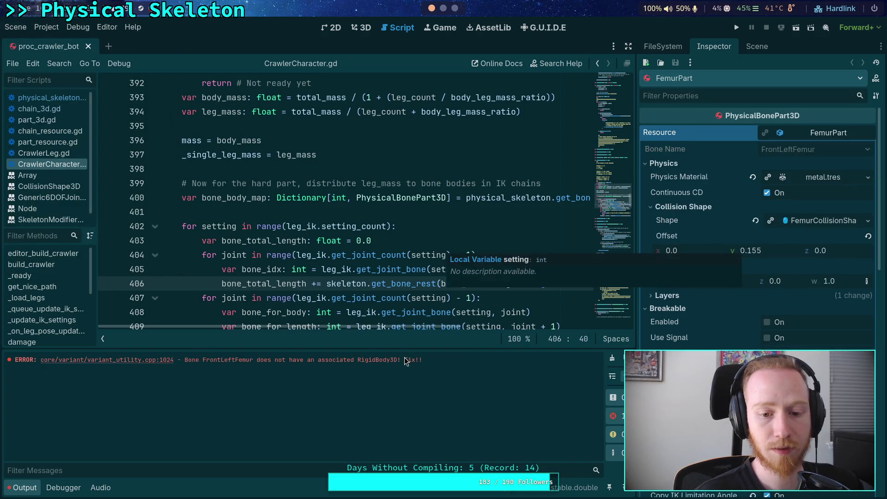
Collapse FemurPart in the Inspector to reveal Part Index 0, and widen the script editor
scroll(292, 289, down, 1)
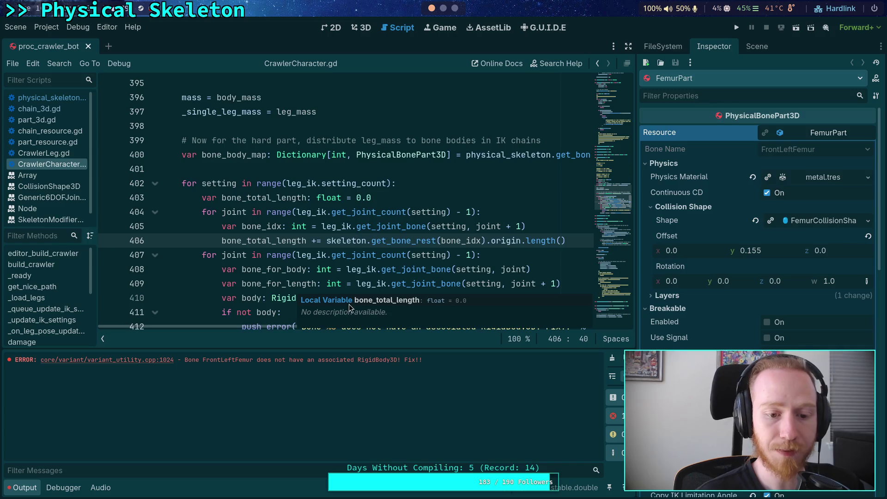
click(827, 133)
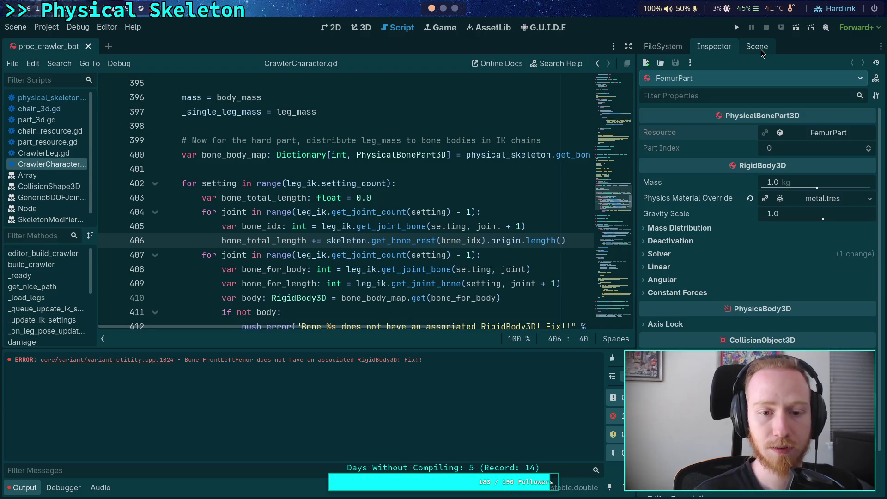
scroll(411, 231, down, 2)
scroll(409, 227, up, 2)
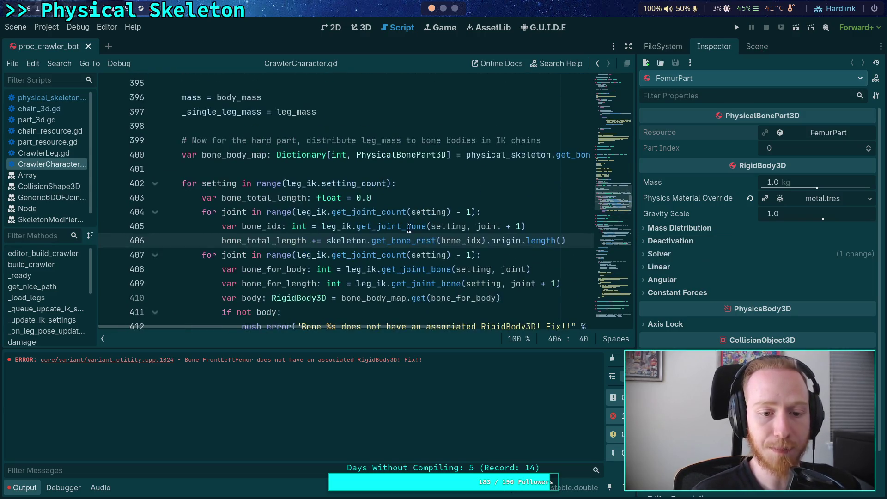
click(400, 168)
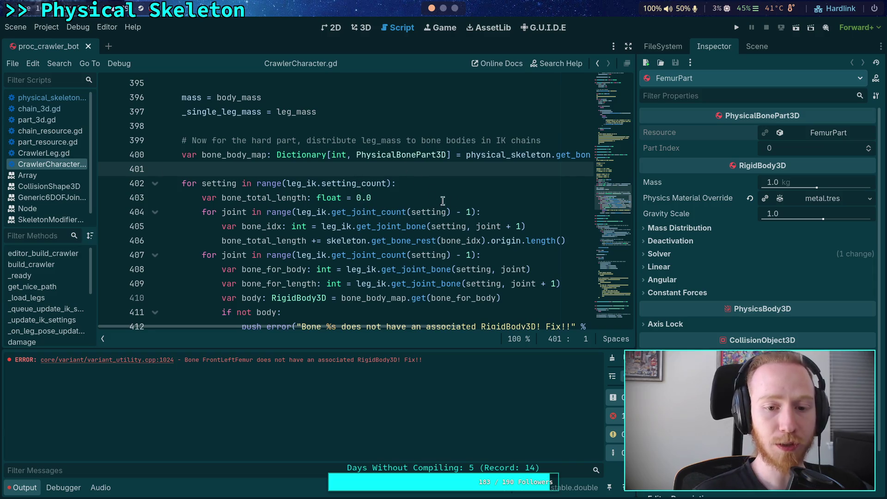
drag(638, 137, 674, 144)
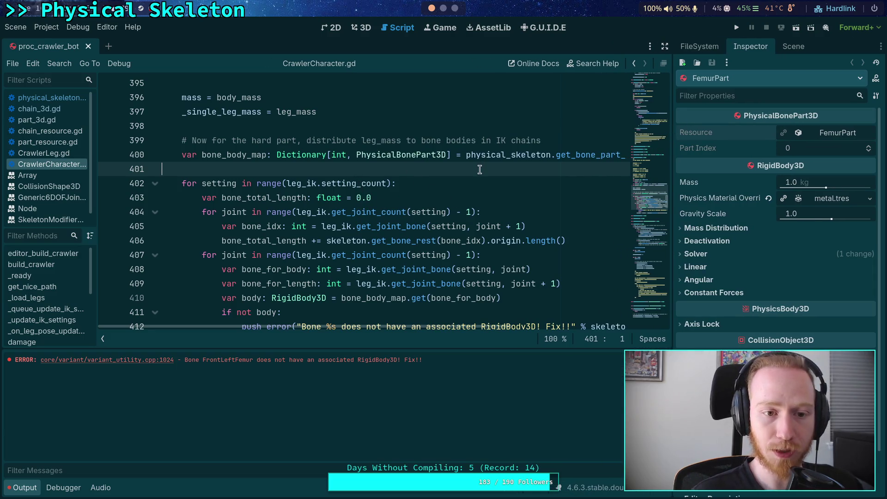
Hide the Output panel with Ctrl+J, removing the temporary blank lines above the loop
key(Return)
key(Return)
key(Up)
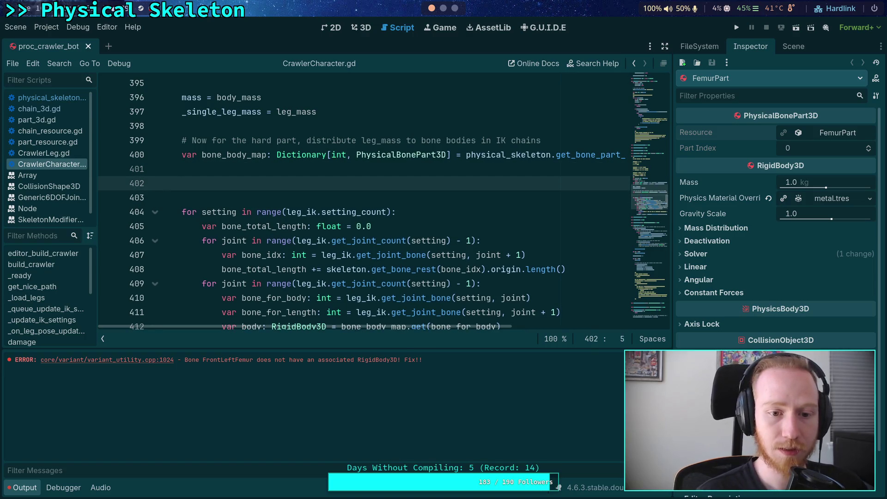
scroll(463, 160, down, 3)
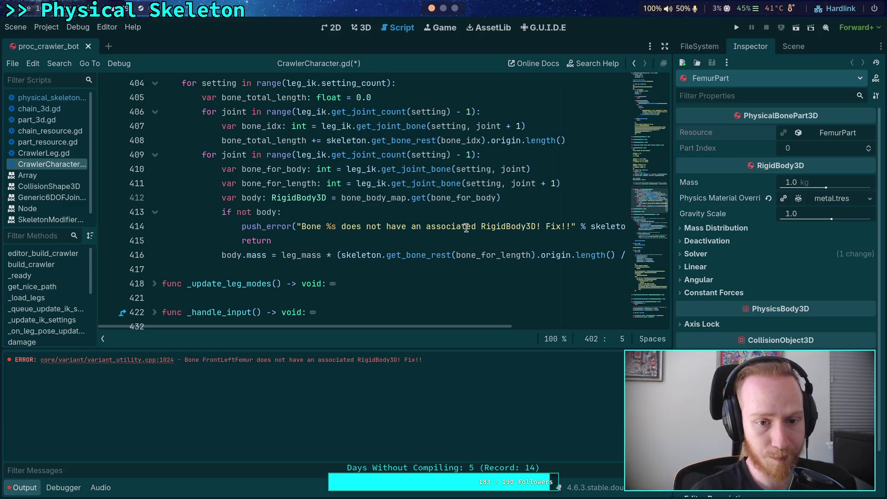
scroll(380, 226, up, 1)
key(ctrl+j)
scroll(351, 231, up, 3)
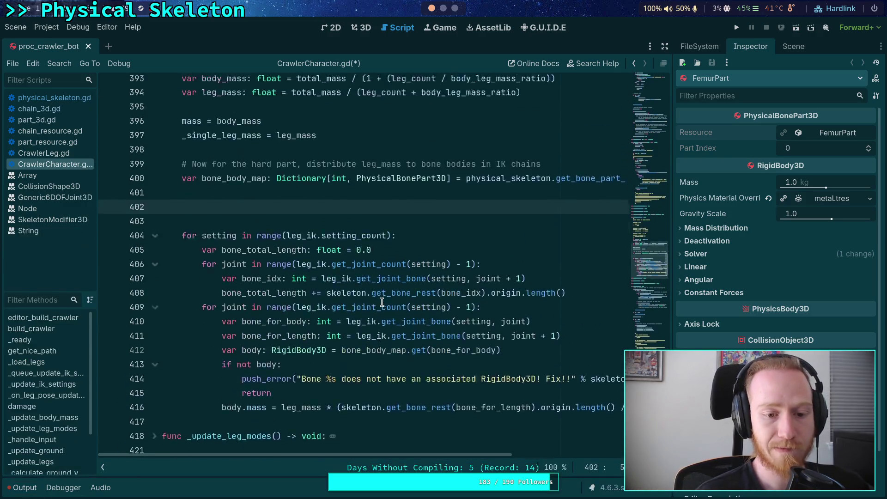
scroll(362, 208, down, 1)
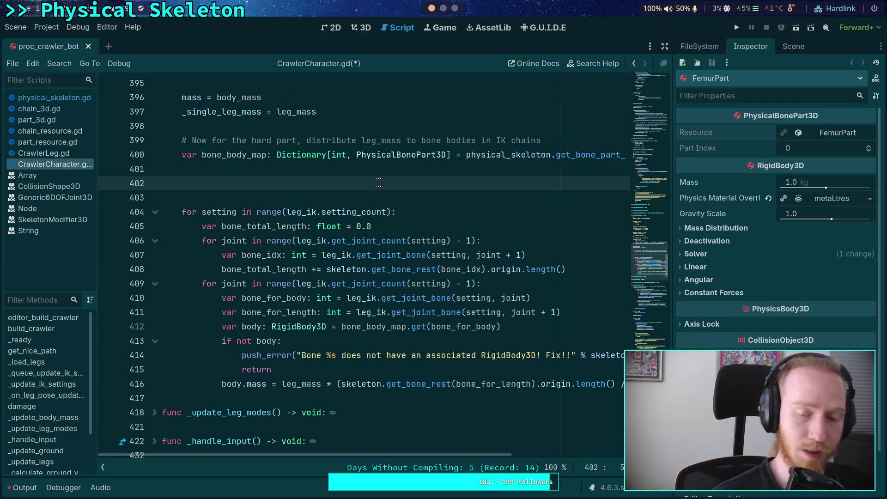
key(BackSpace)
key(BackSpace)
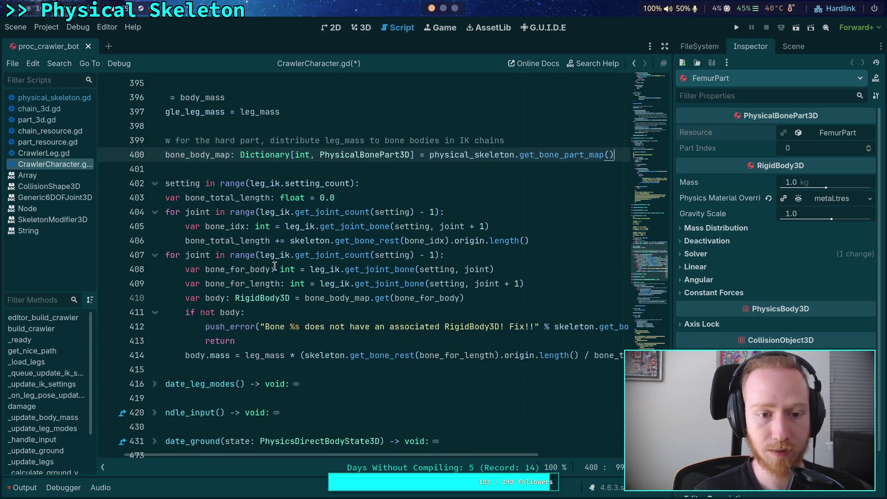
scroll(259, 218, left, 3)
Rename line 402's loop variable to chain and select range(leg_ik.setting_count)
double_click(214, 183)
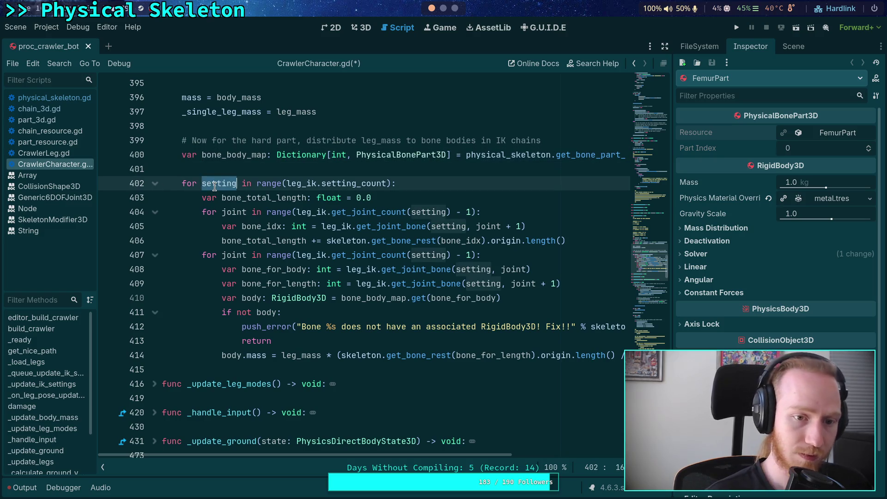
text(chain)
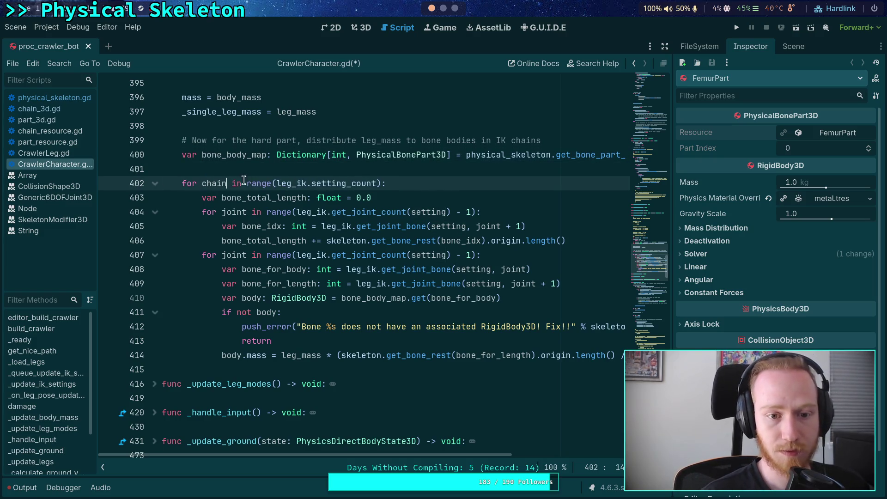
drag(381, 183, 247, 185)
mouse_move(248, 185)
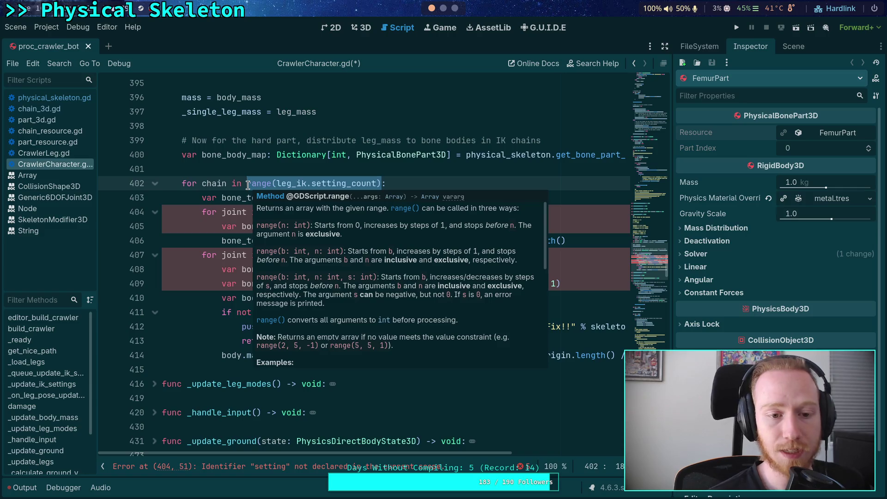
click(399, 183)
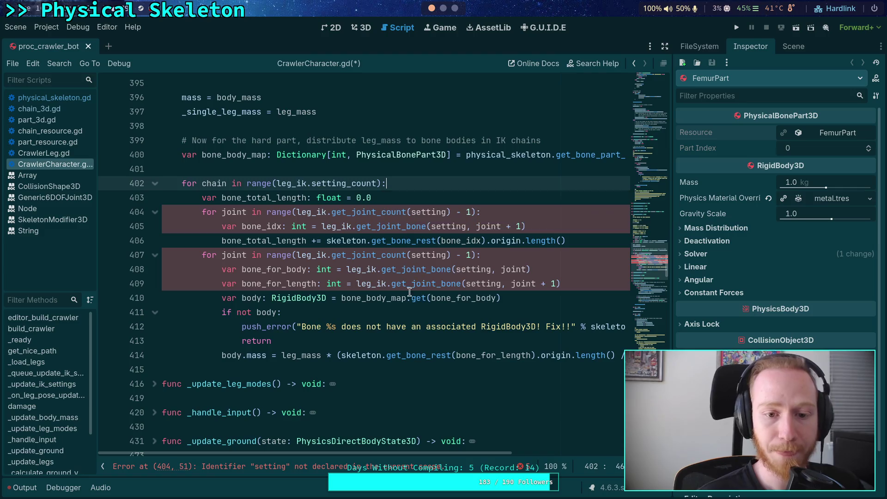
click(310, 184)
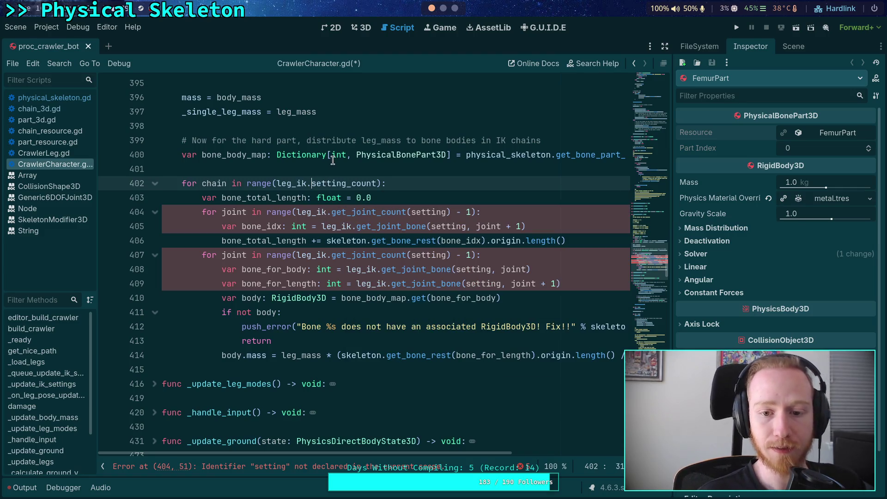
drag(246, 183, 381, 184)
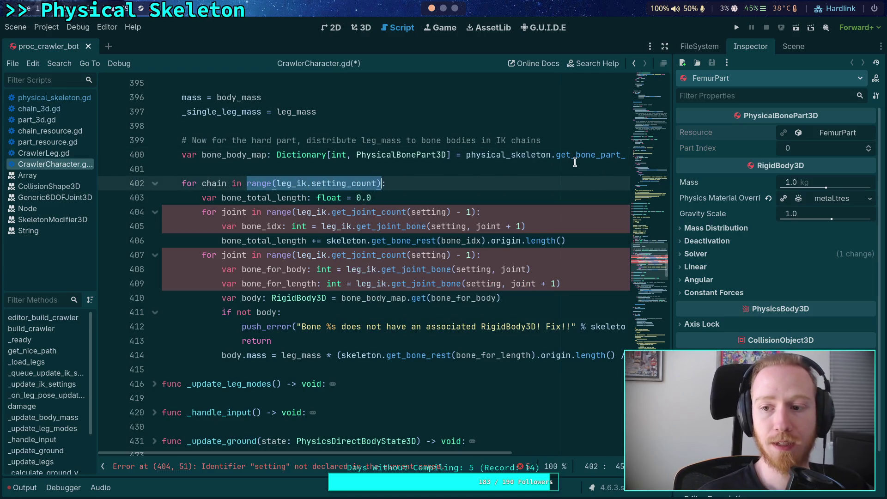
Replace the range expression with physical_skeleton.chain_list as the loop iterable
mouse_move(546, 155)
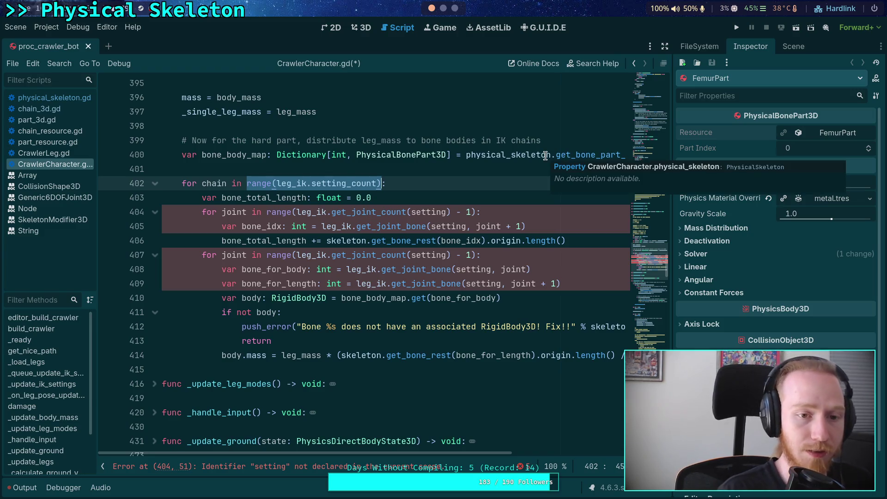
text(phys:)
key(Return)
text(.)
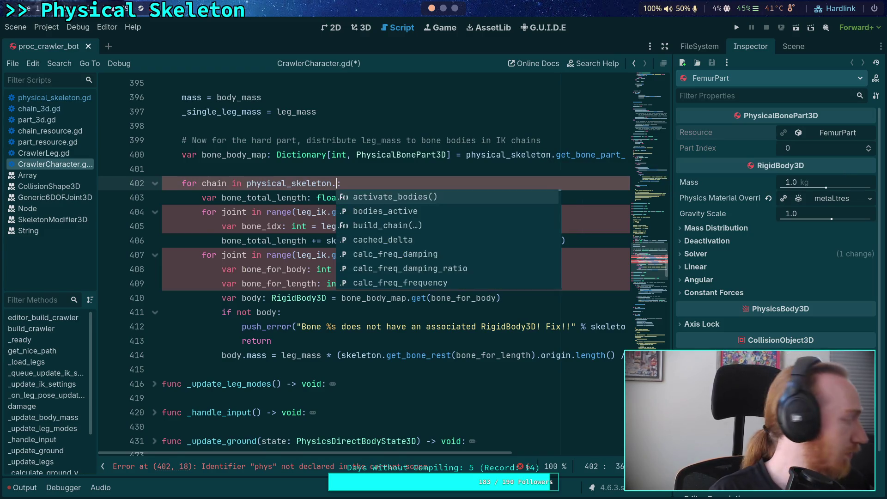
text(chain)
key(Return)
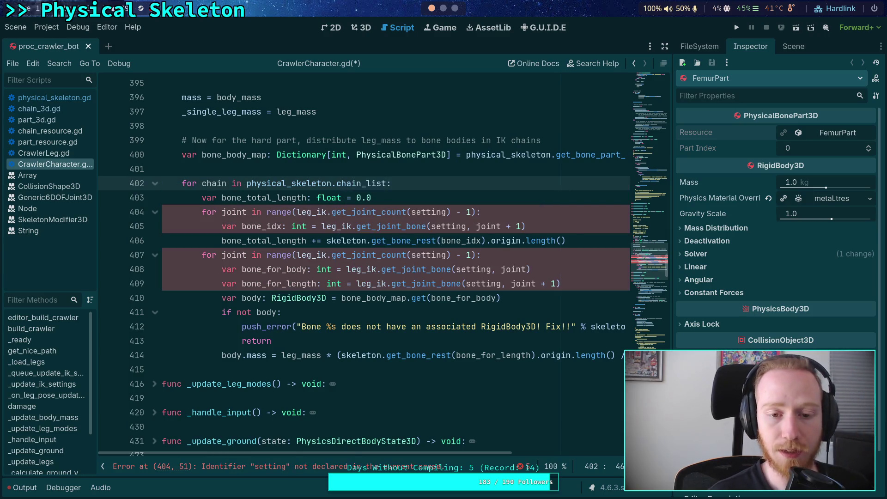
Start a new line 'chain.' inside the loop and browse its member suggestions
click(391, 183)
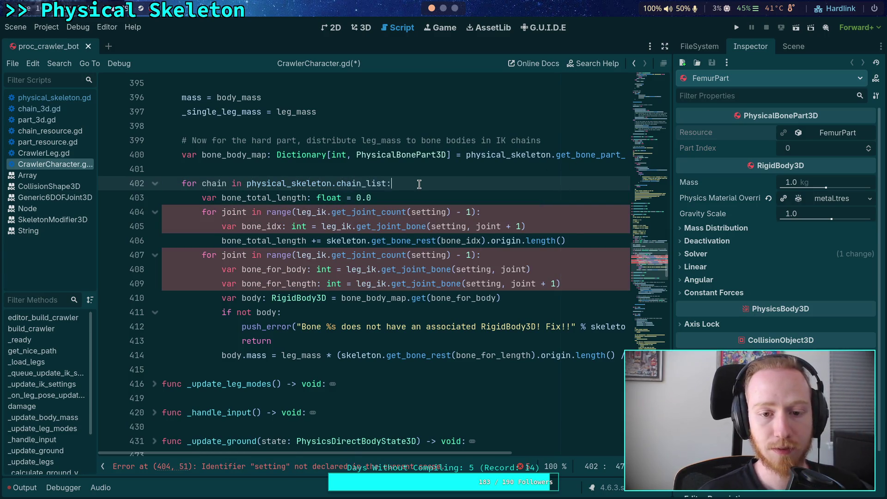
key(Return)
text(chain.)
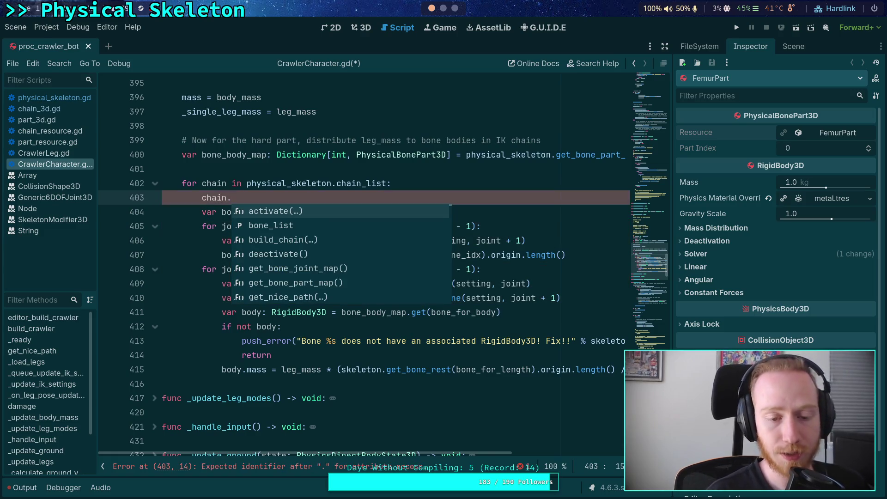
key(Down)
key(Down)
key(Down)
key(Up)
key(Up)
key(Up)
key(Up)
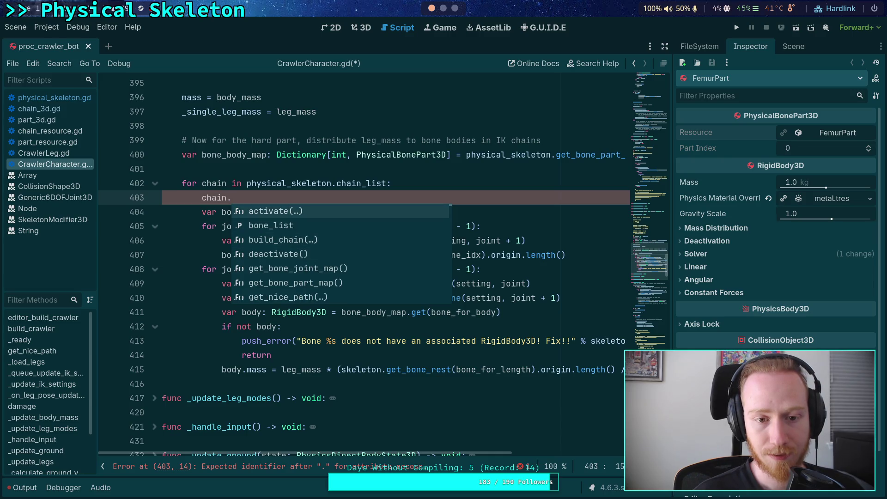
scroll(378, 123, up, 7)
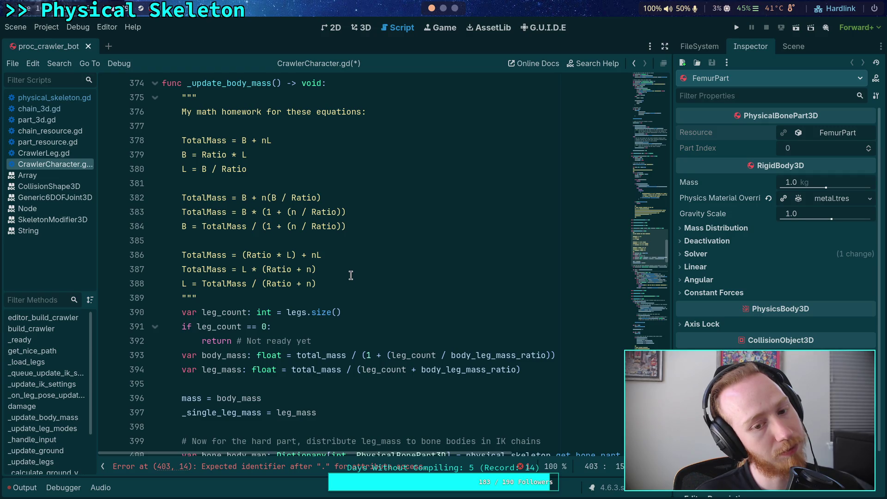
scroll(351, 275, down, 6)
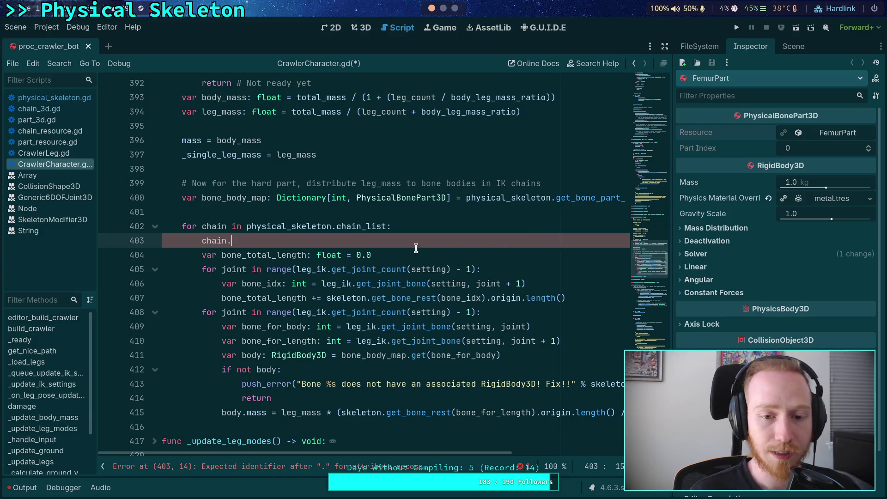
drag(388, 229, 202, 230)
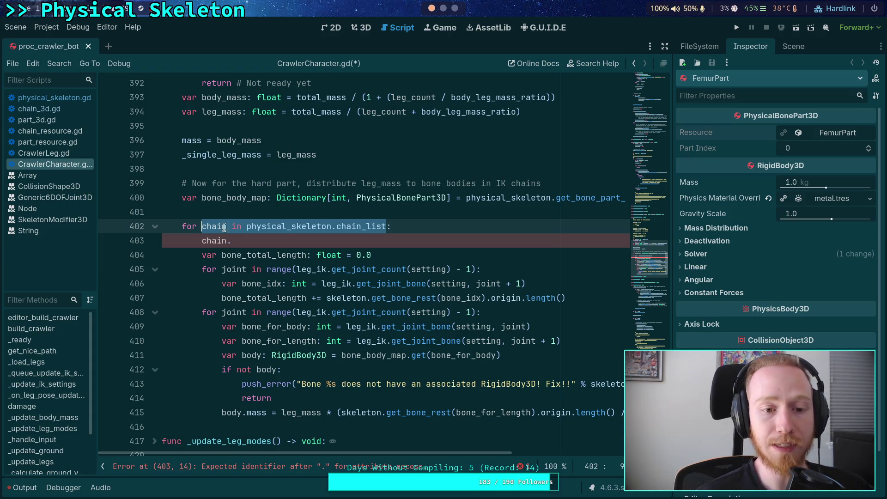
triple_click(184, 199)
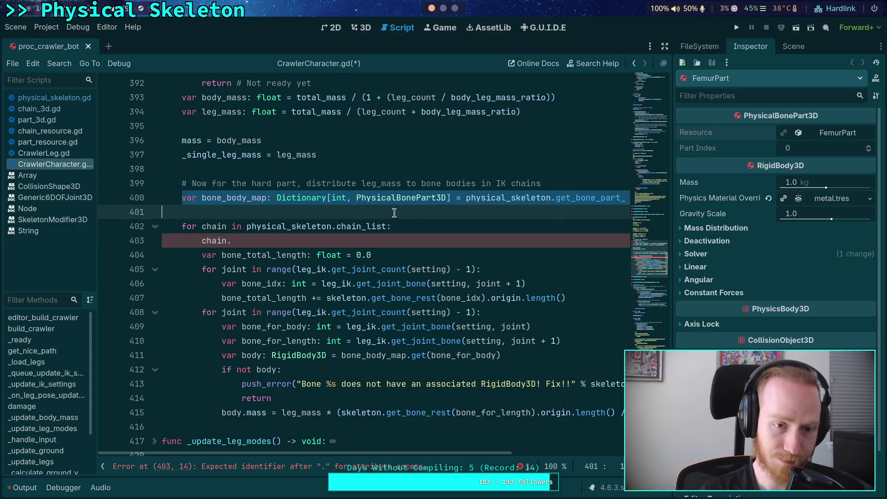
click(557, 185)
triple_click(183, 200)
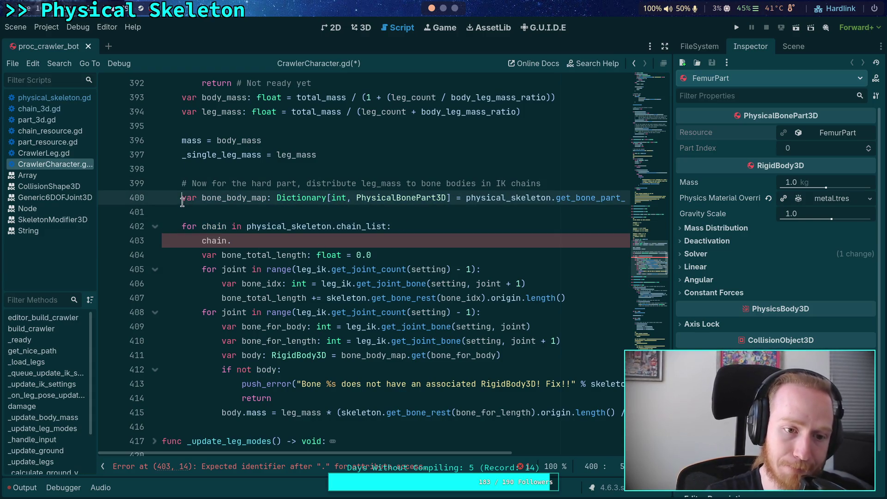
Delete the bone_body_map line and change the loop to 'for leg in legs'
key(BackSpace)
key(BackSpace)
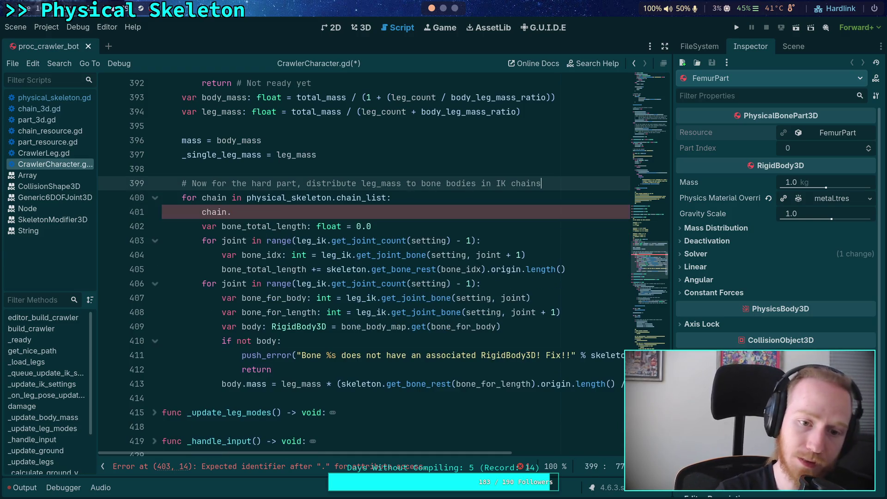
double_click(204, 199)
text(leg)
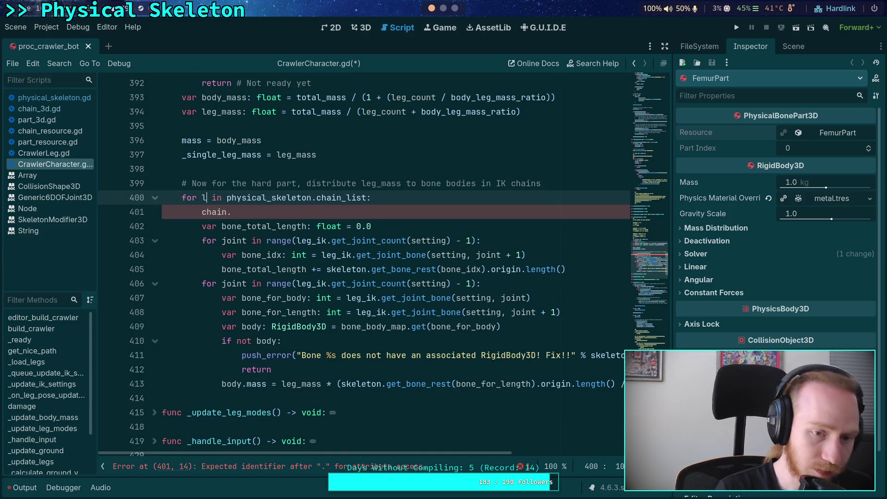
drag(237, 200, 374, 199)
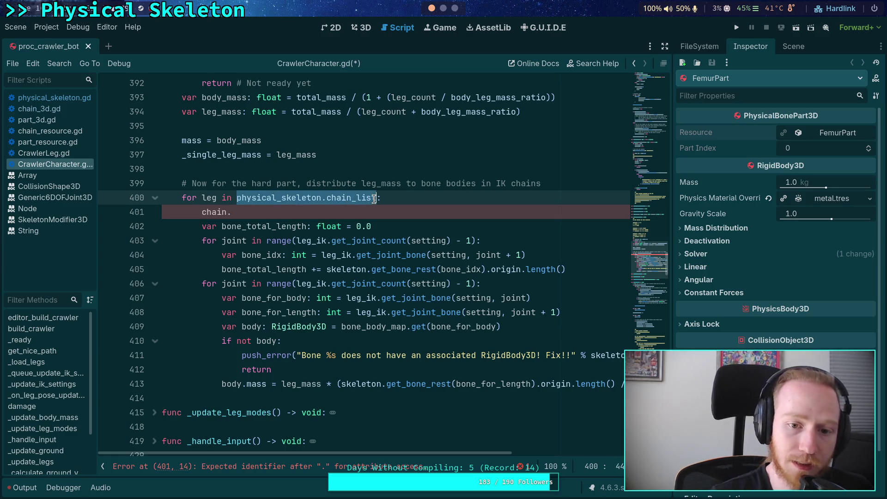
text(legs:)
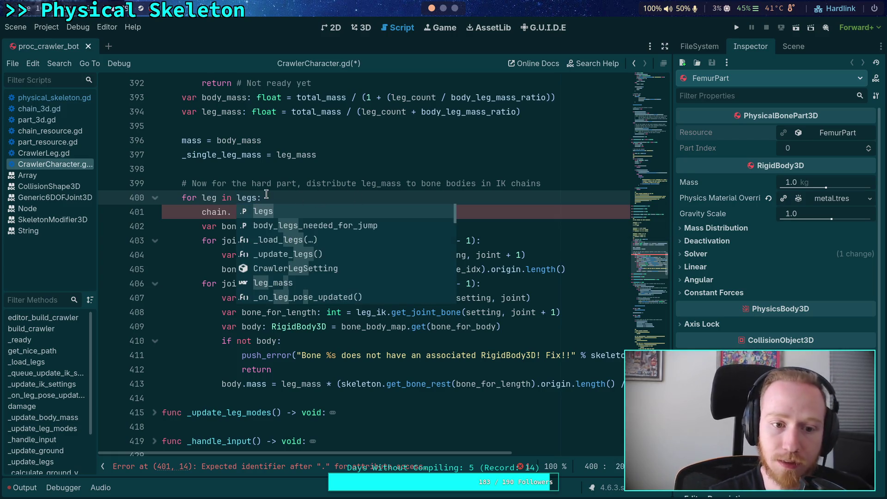
Add 'var chain_resource := leg.physical_bone_chain' and start an 'if not' check below it
click(307, 200)
key(Return)
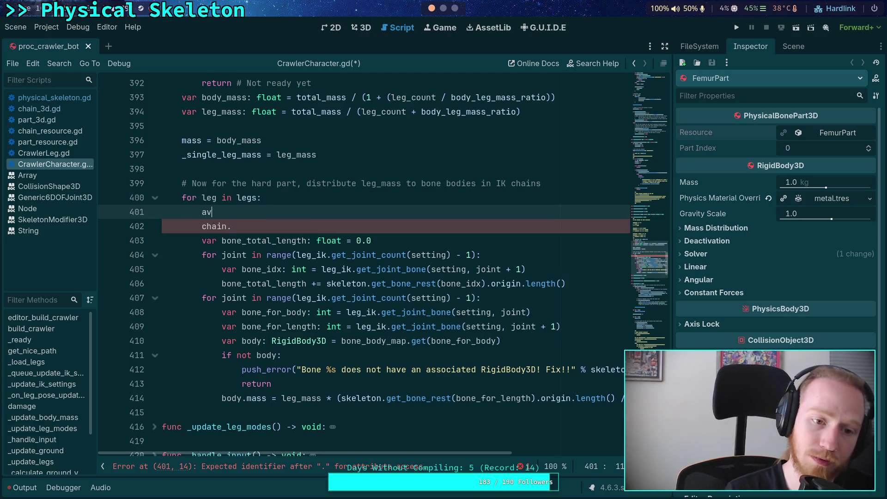
text(var chain_)
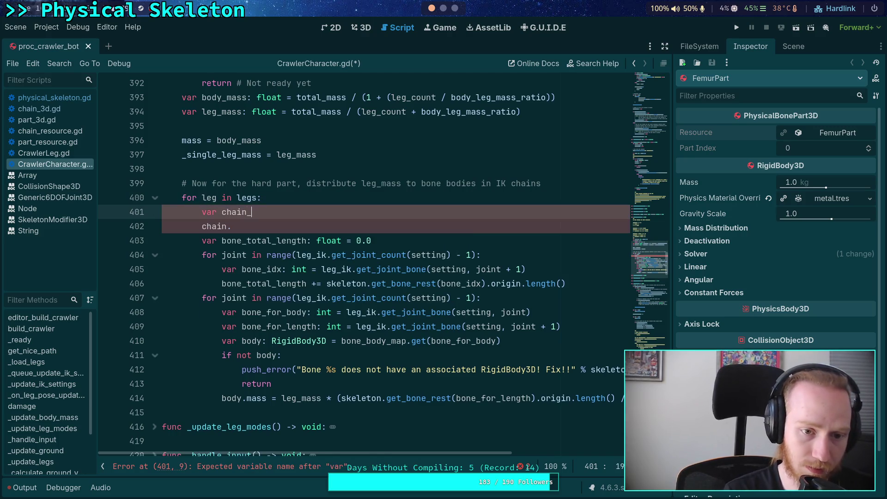
text(resource :=/)
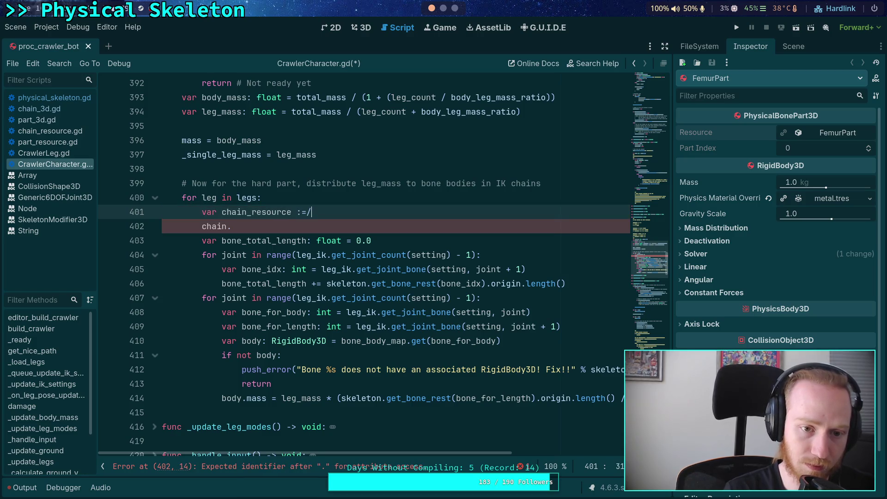
key(BackSpace)
text( leg.cha)
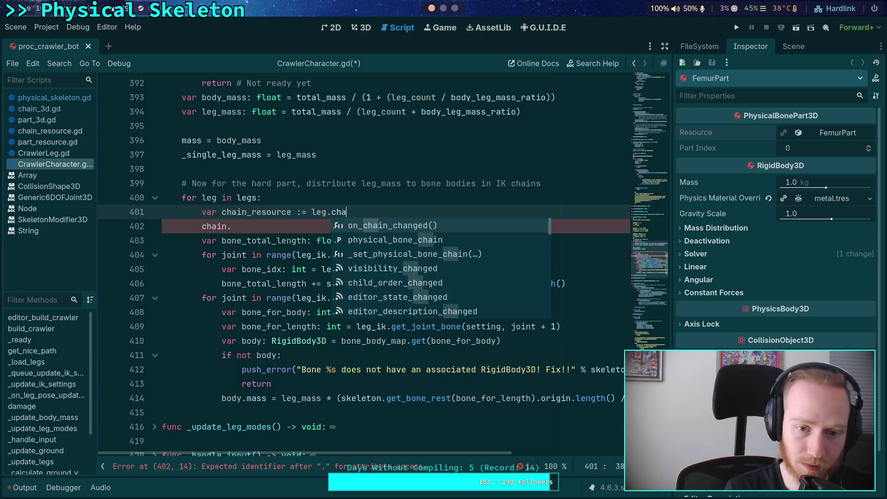
key(Down)
key(Return)
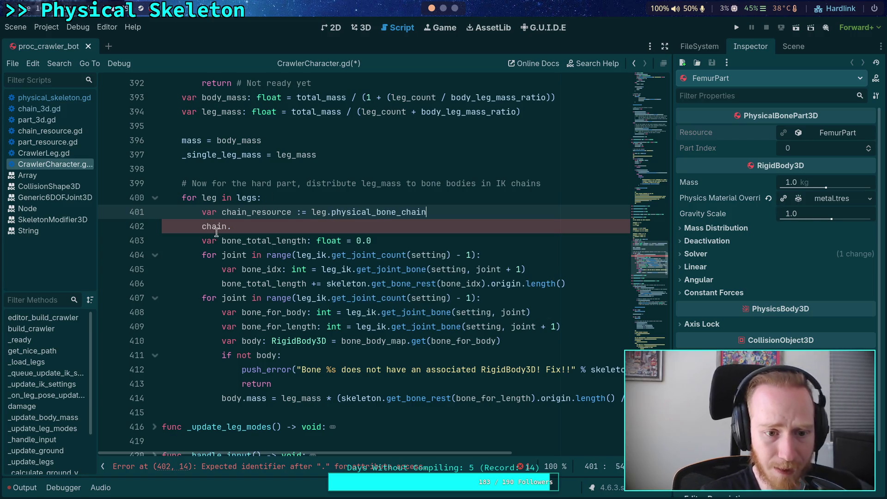
drag(232, 226, 200, 226)
text(if not cha)
Make 'if not chain_resource:' call push_error with the leg missing-chain message
key(Return)
text(:)
key(Return)
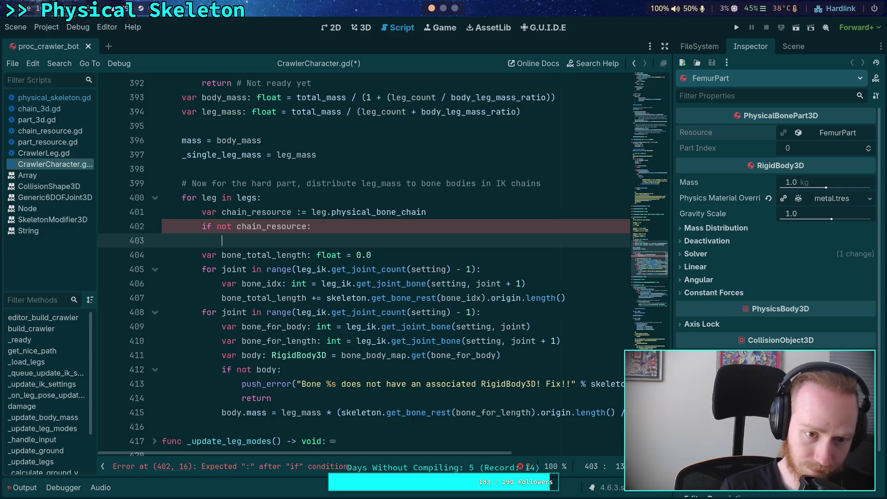
text(push)
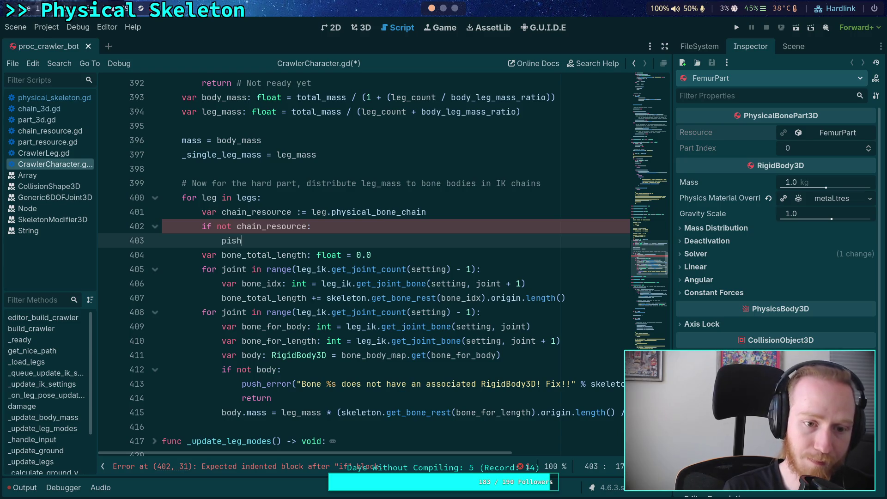
key(Return)
key(Return)
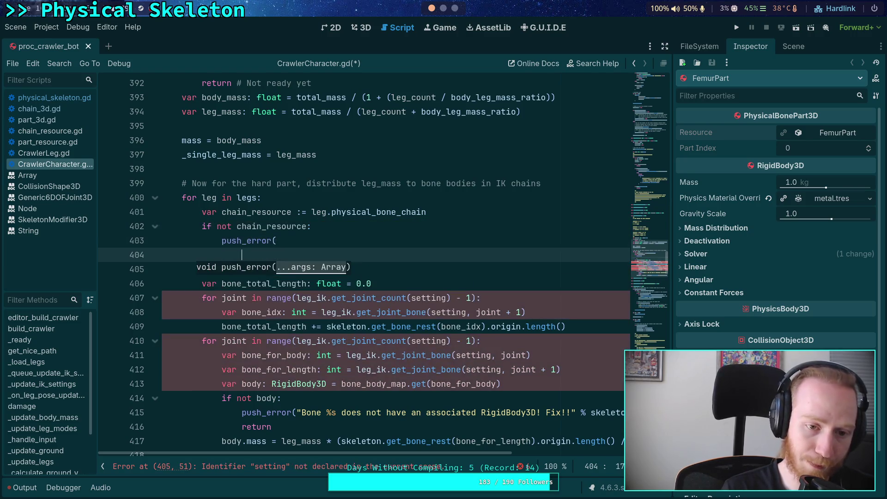
text(()
key(Return)
text(')
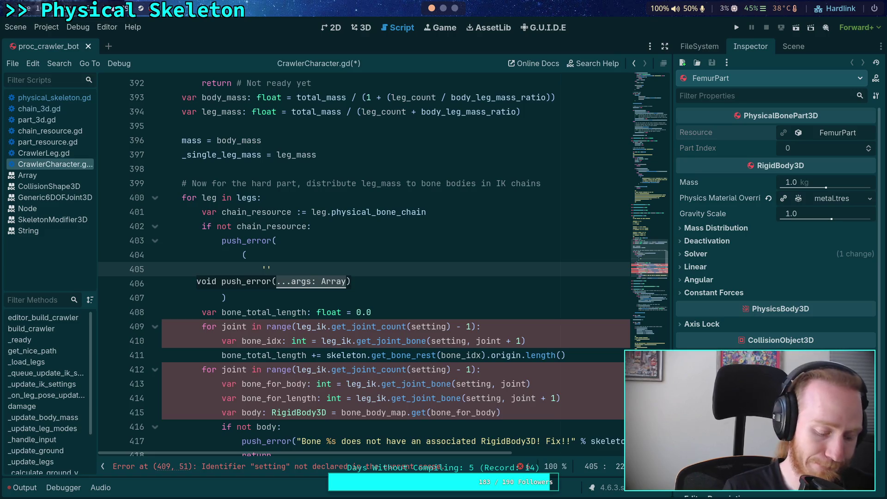
text(Leg at %s is m)
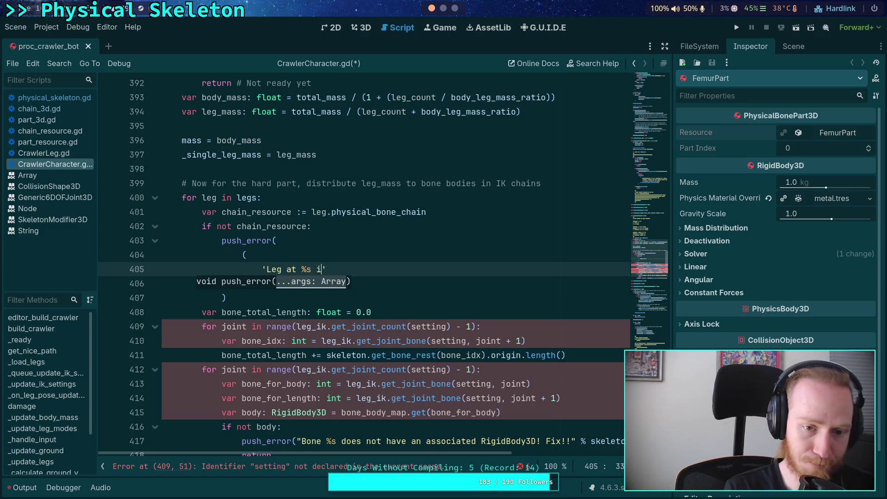
text(issing a physi)
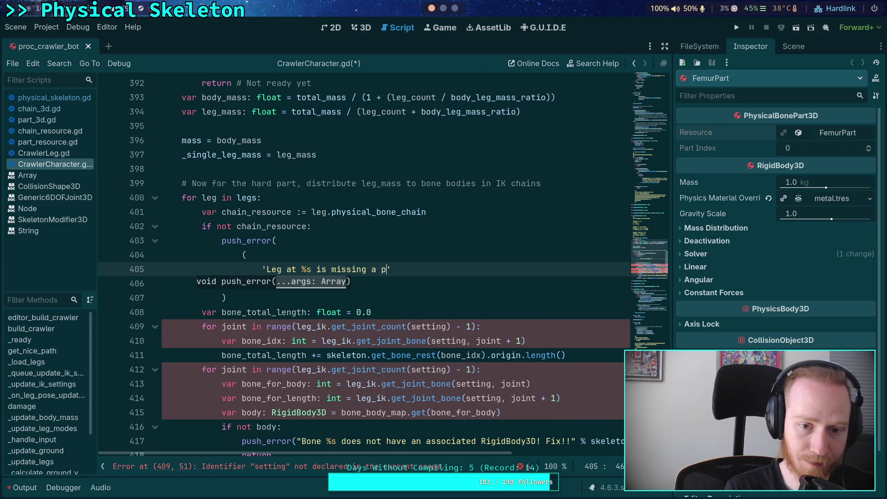
text(cal bone chain r)
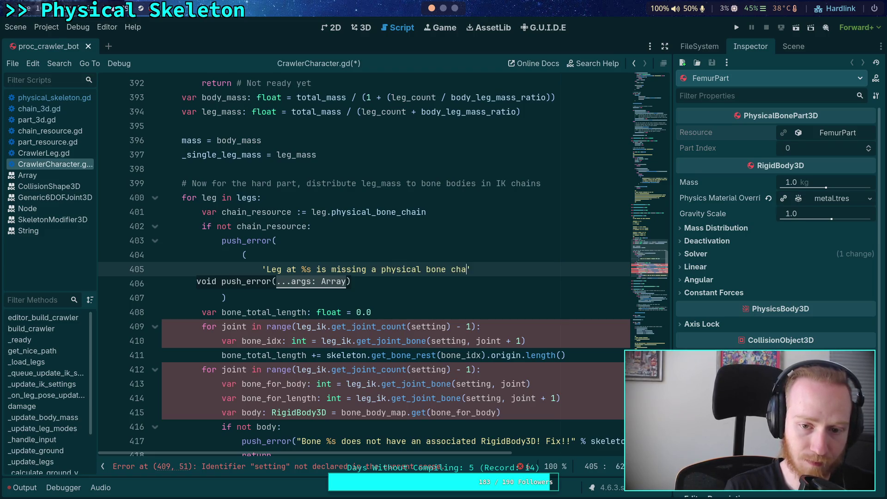
text(esource, unable)
key(Return)
text(+ )
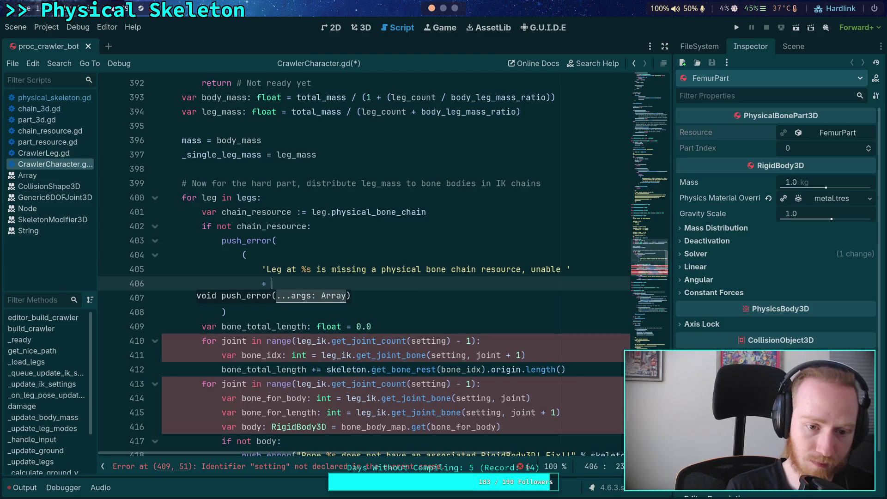
text('to assign leg mass )
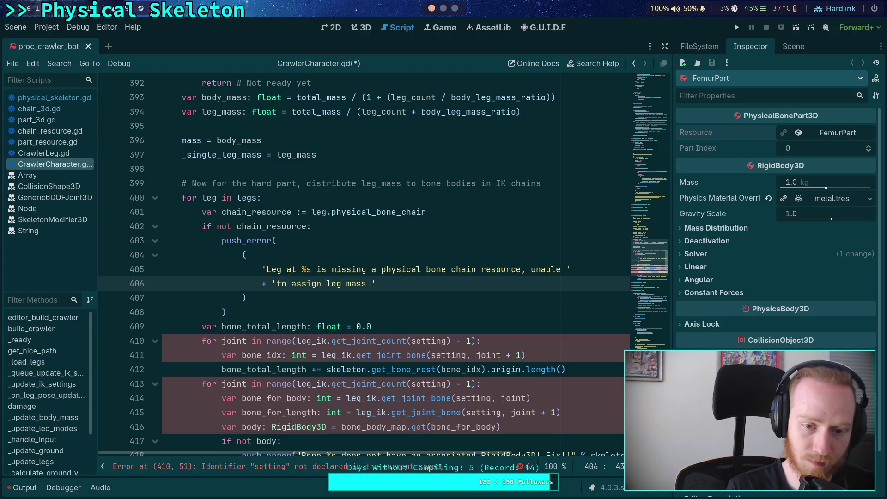
text(to that leg)
key(BackSpace)
key(BackSpace)
key(BackSpace)
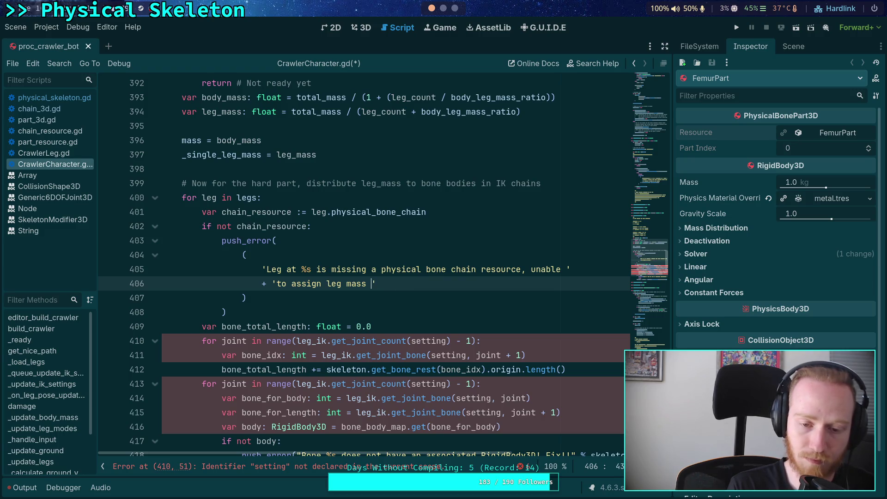
text(to i)
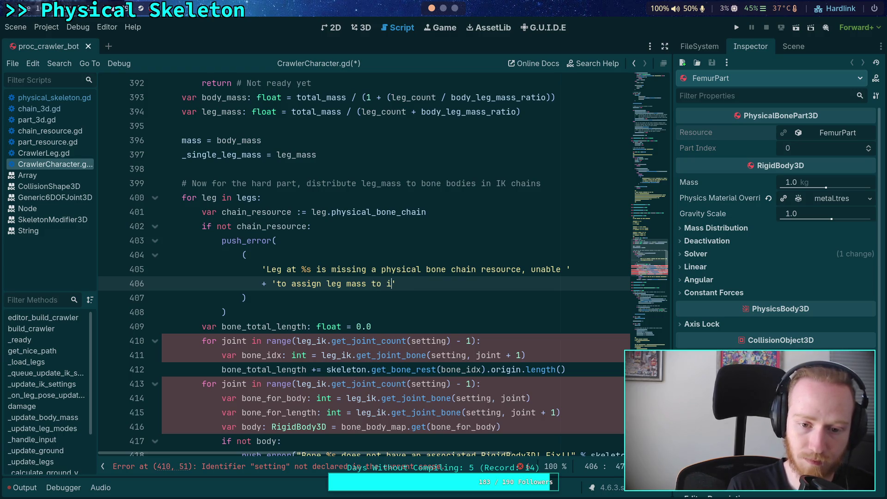
text(t!)
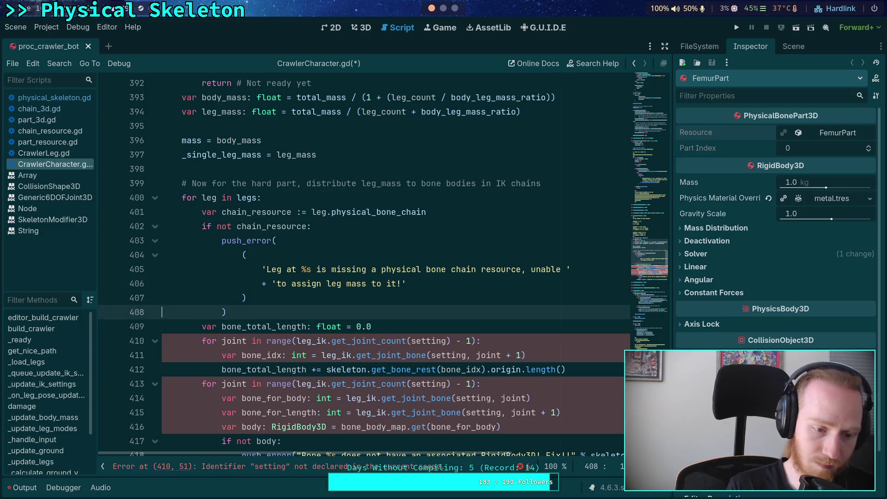
Format the error message with ' % get_path_to(leg)'
click(162, 297)
key(End)
text($)
key(BackSpace)
text(% )
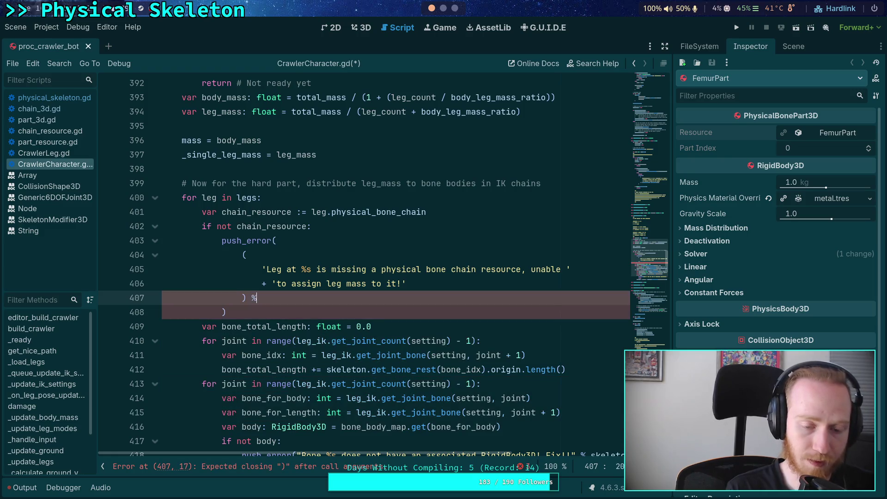
text(get_path)
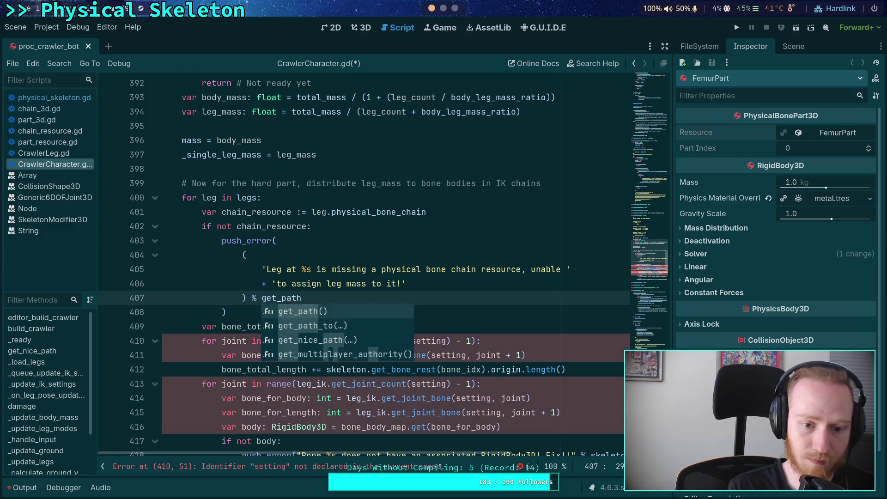
key(Down)
key(Return)
text(leg))
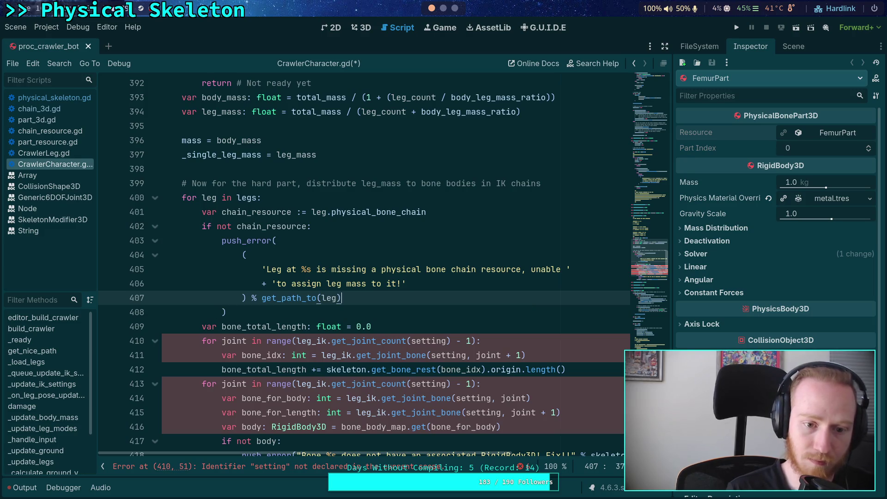
Add a 'continue' line after the push_error call
click(265, 310)
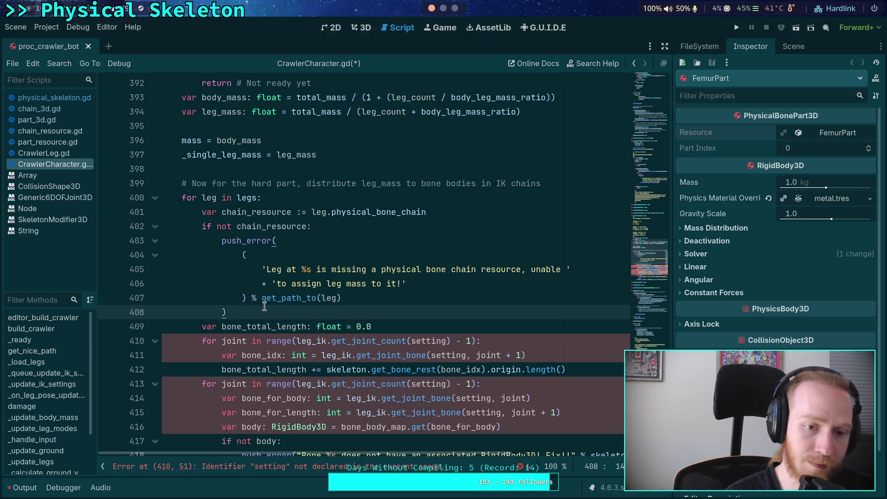
key(Return)
text(continue)
key(Return)
scroll(406, 228, down, 3)
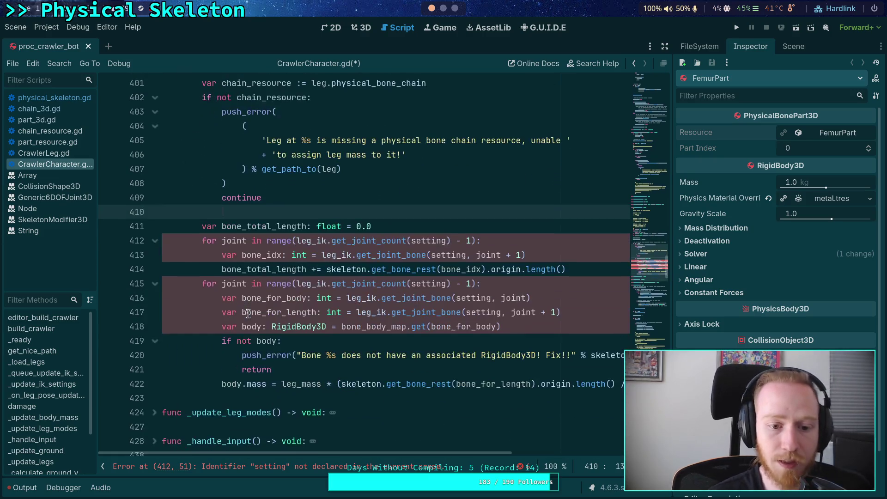
click(406, 228)
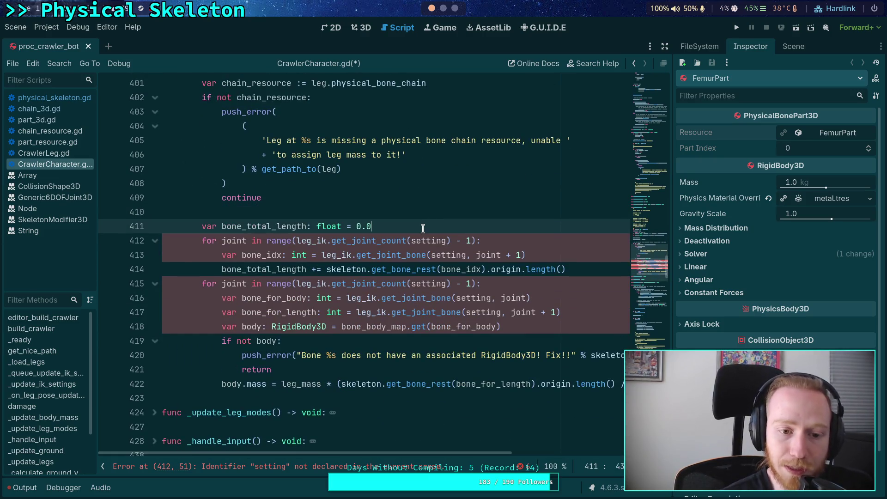
Inspect FrontLeftLegChain's parts FemurPart, TibiaPart and TarsusPart, widening the Inspector dock
scroll(423, 228, up, 2)
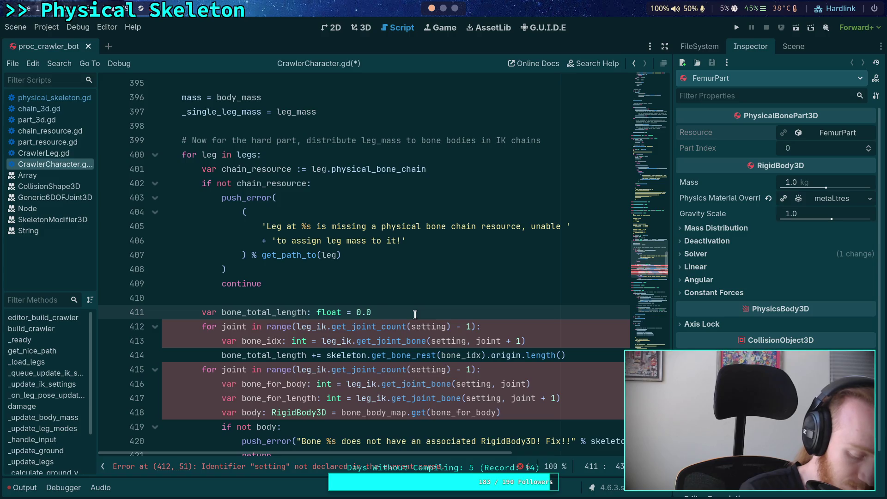
click(836, 135)
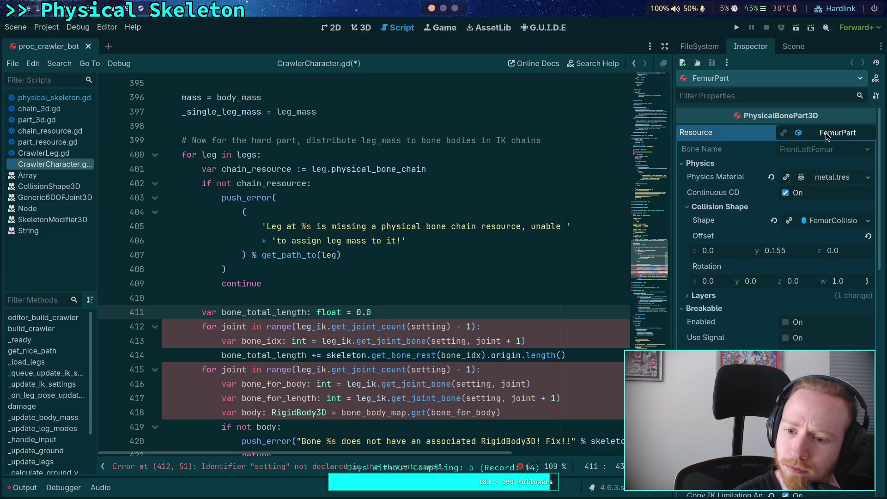
click(826, 132)
click(792, 47)
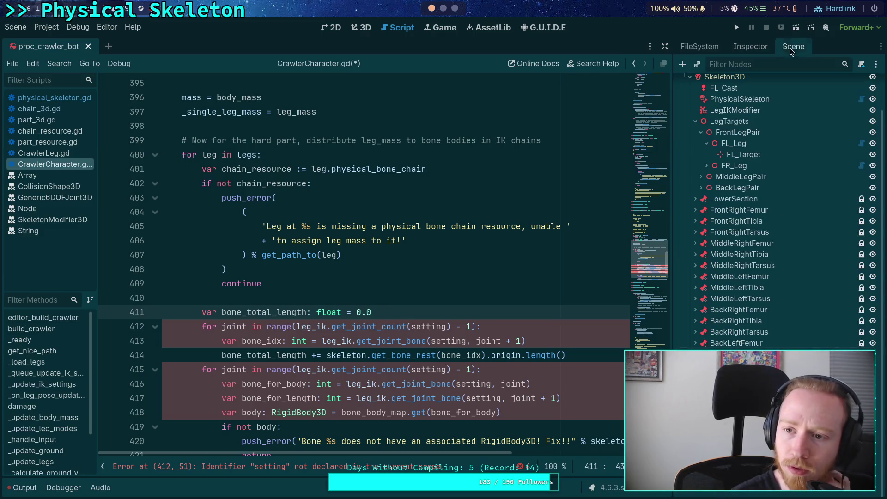
click(750, 46)
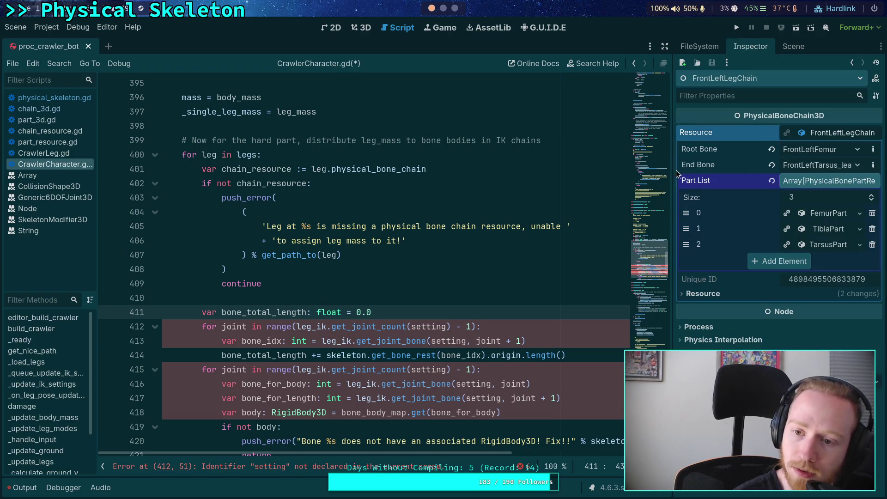
drag(673, 178, 627, 189)
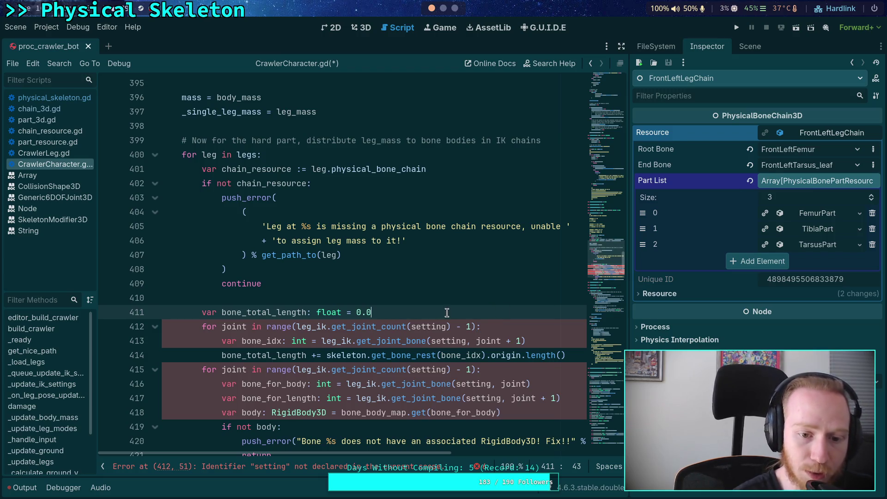
Scroll down and select the first joint loop's range expression
scroll(481, 307, down, 1)
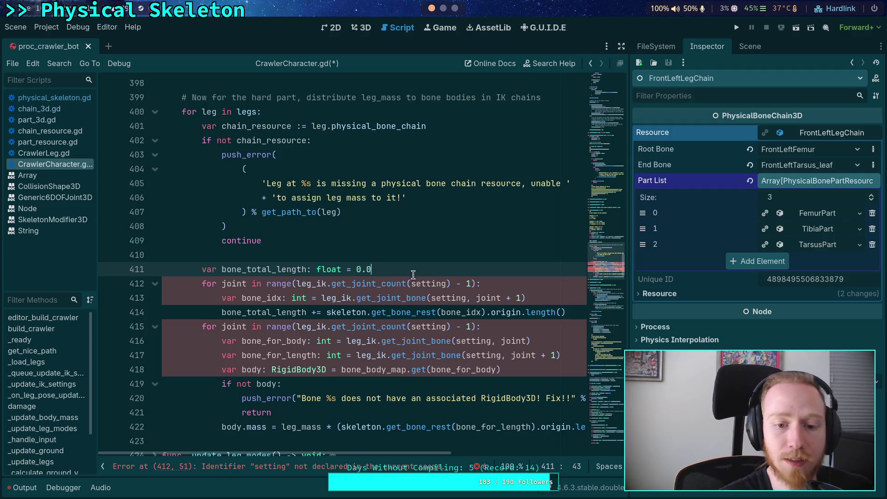
scroll(414, 275, down, 1)
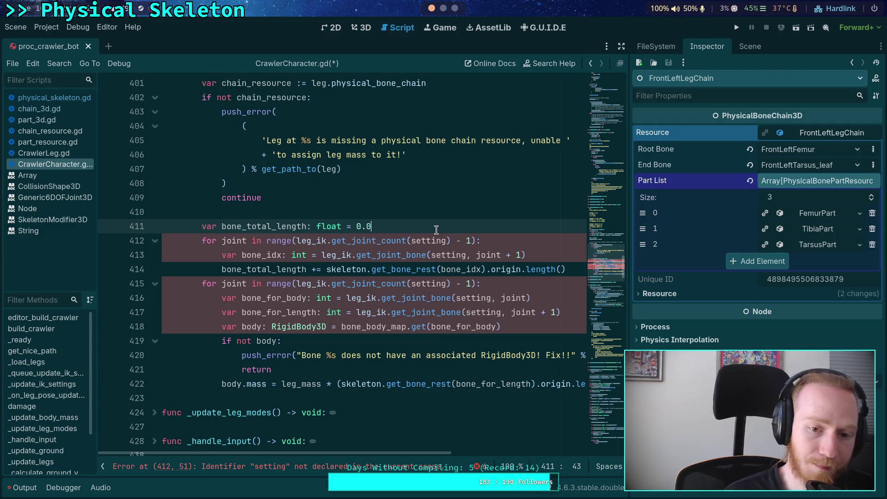
drag(222, 241, 476, 235)
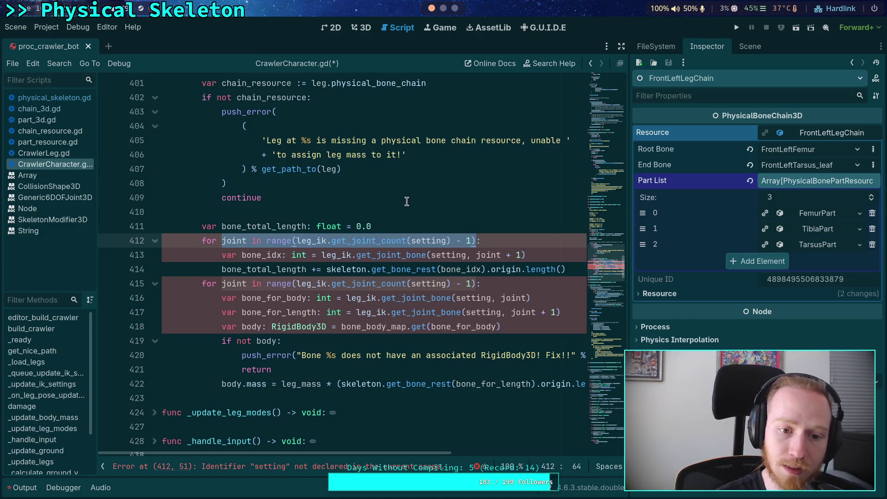
After the leg-mass comment, add a line declaring bone_part_map as Dictionary[int, PhysicalBonePart3D]
scroll(407, 201, up, 1)
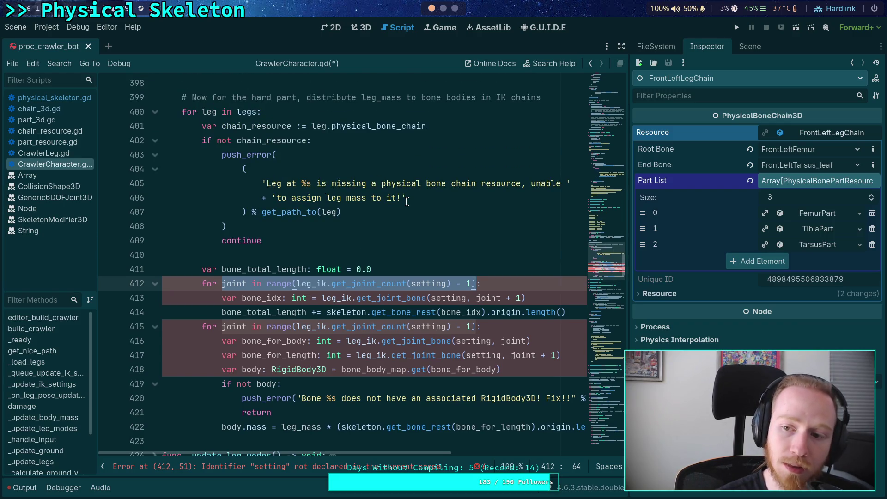
click(399, 266)
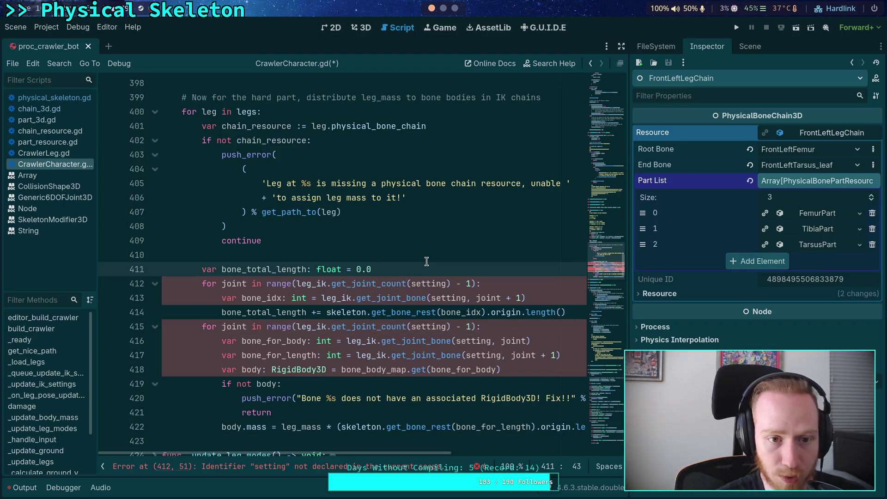
scroll(419, 250, up, 3)
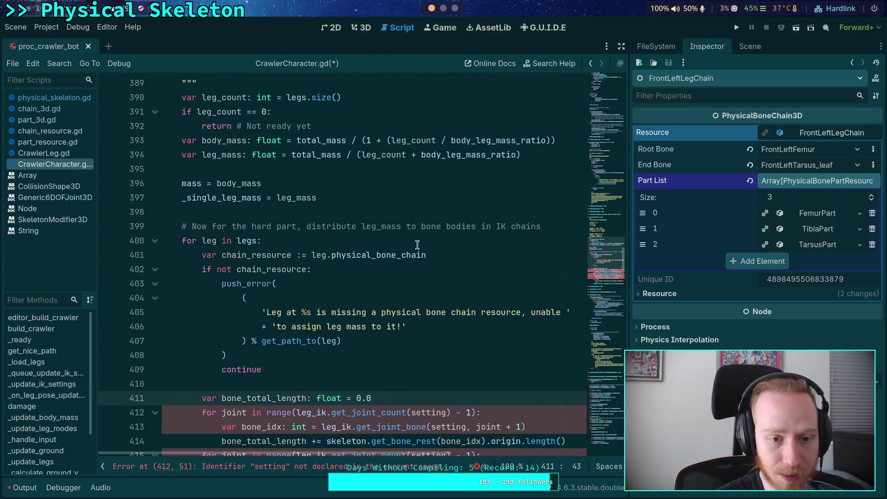
click(560, 226)
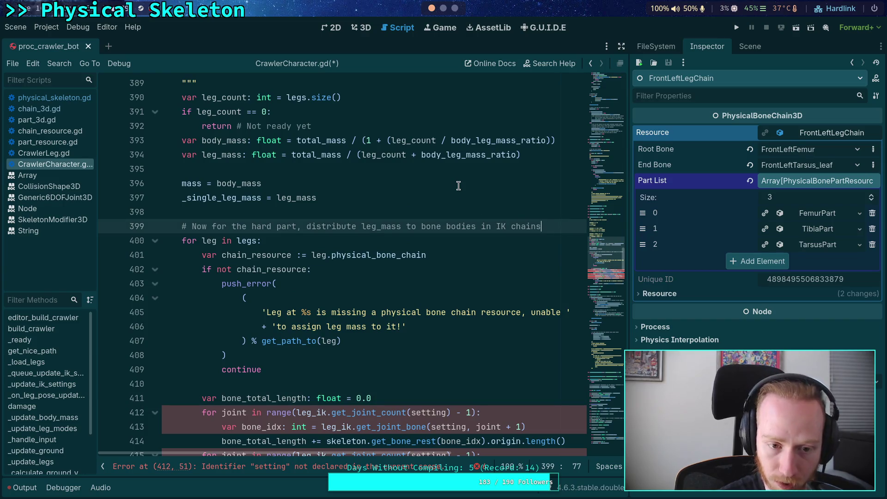
scroll(458, 186, down, 3)
scroll(458, 186, up, 1)
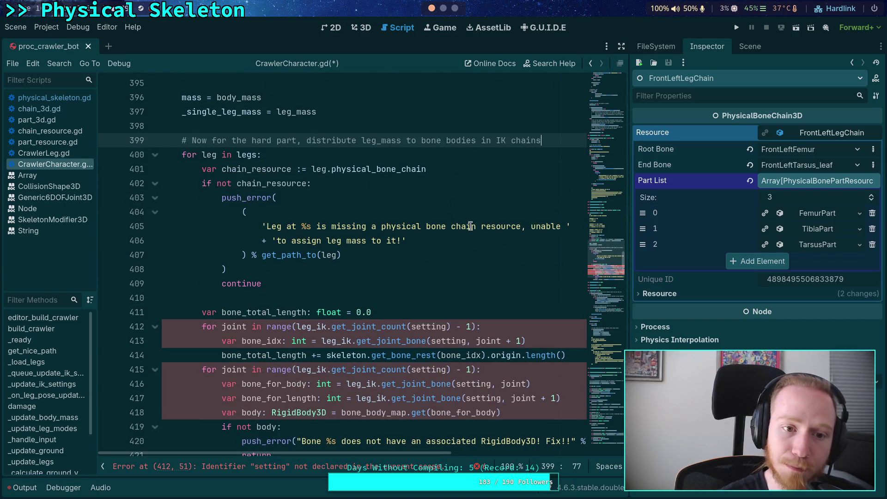
scroll(472, 226, up, 1)
key(Return)
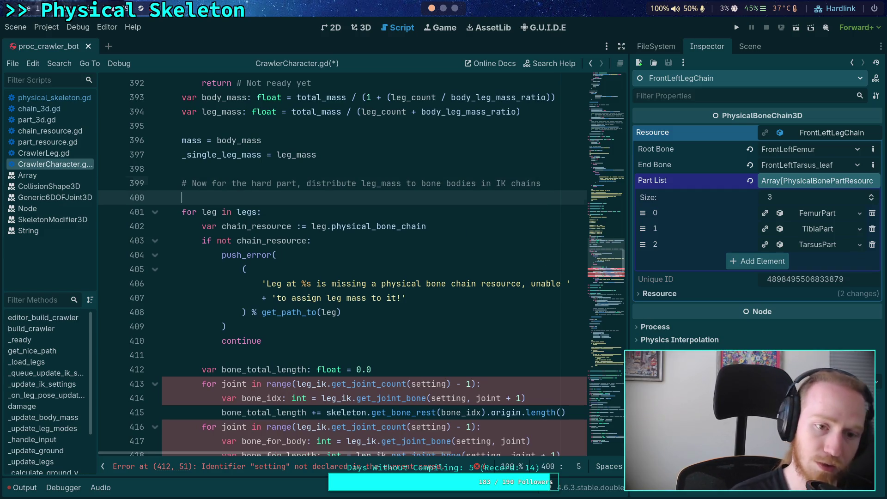
text(var )
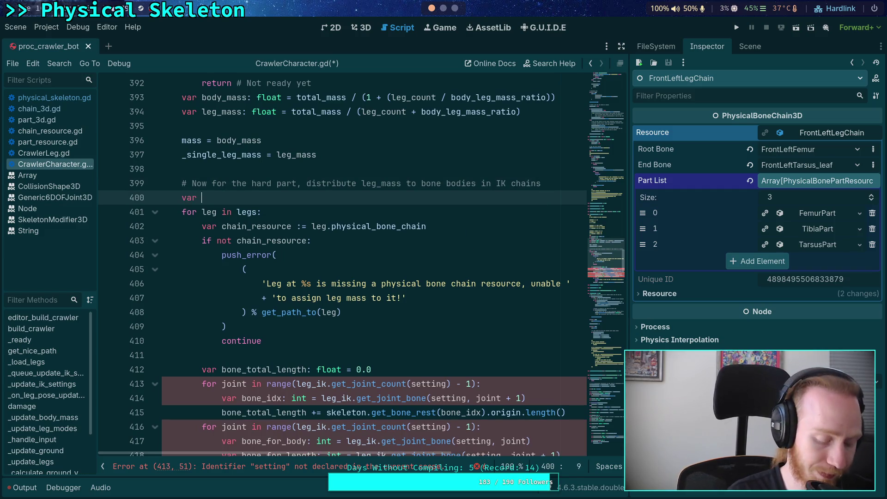
text(bone_part_map: Dictionary[int,)
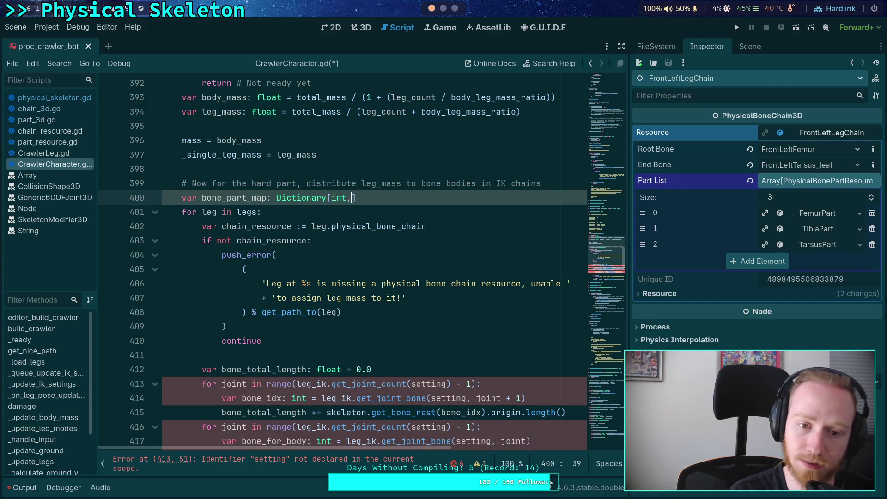
text( PhysicalBone)
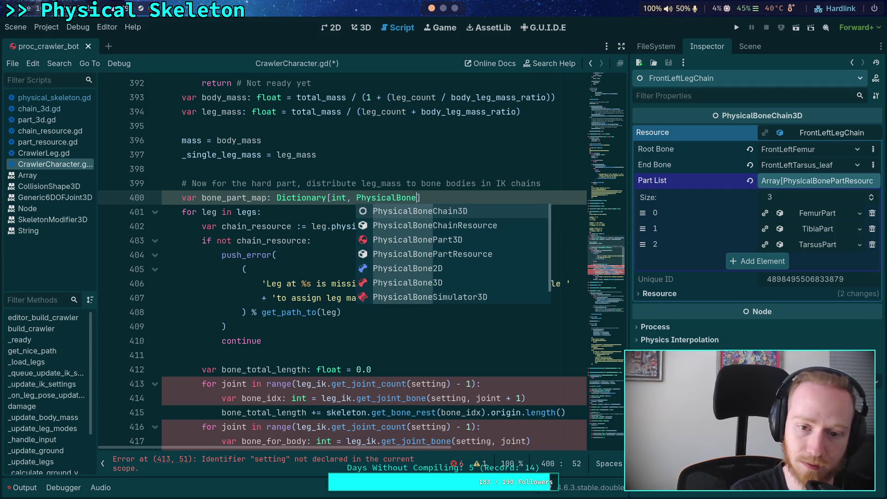
text(P)
key(Return)
Assign bone_part_map from physical_skeleton.get_bone_part_map() using autocomplete
text(= c)
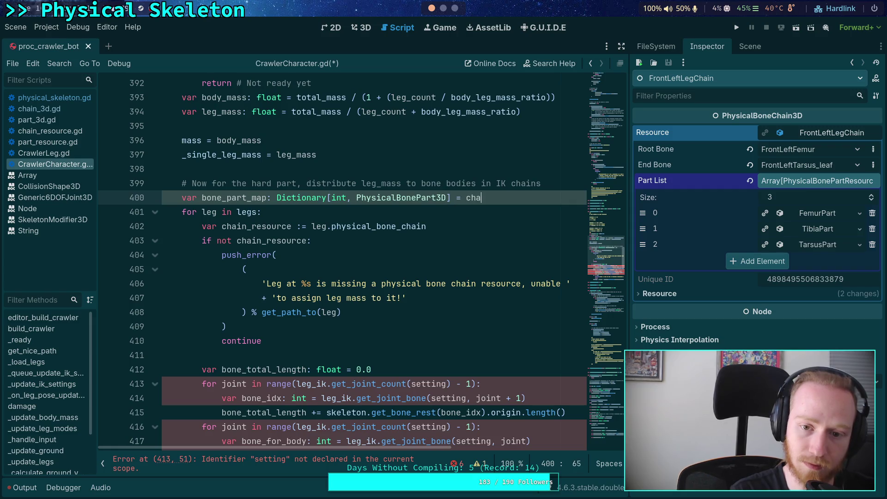
key(BackSpace)
text(physical_skeleton.)
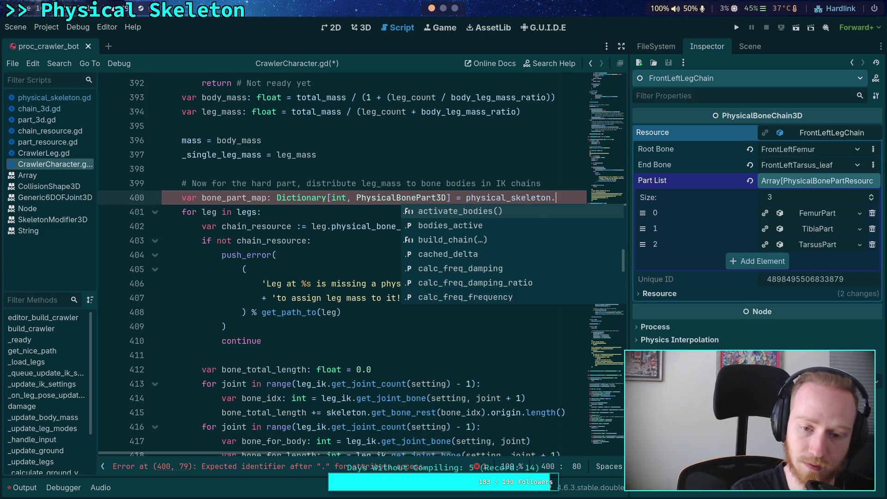
text(get_)
key(Return)
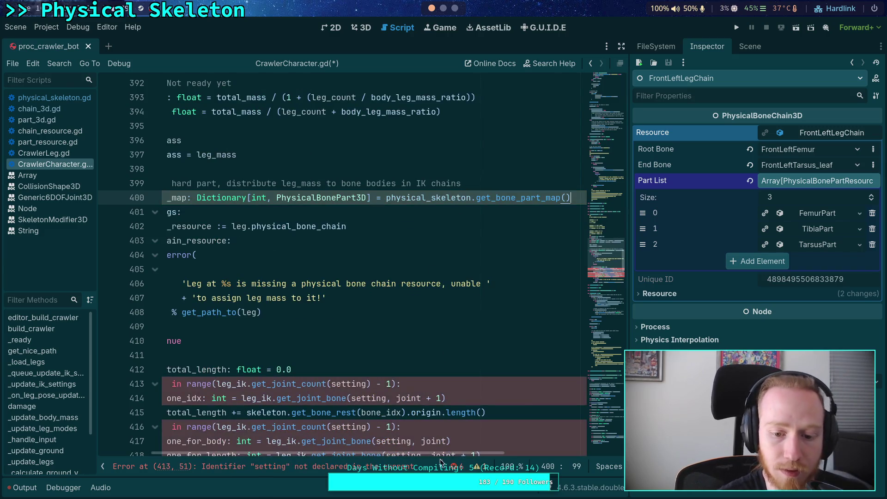
click(400, 282)
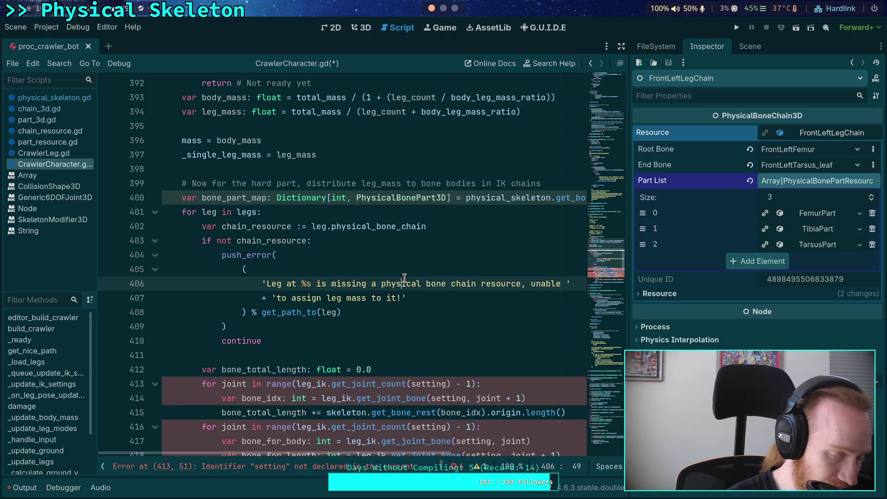
scroll(397, 284, down, 2)
scroll(485, 302, down, 1)
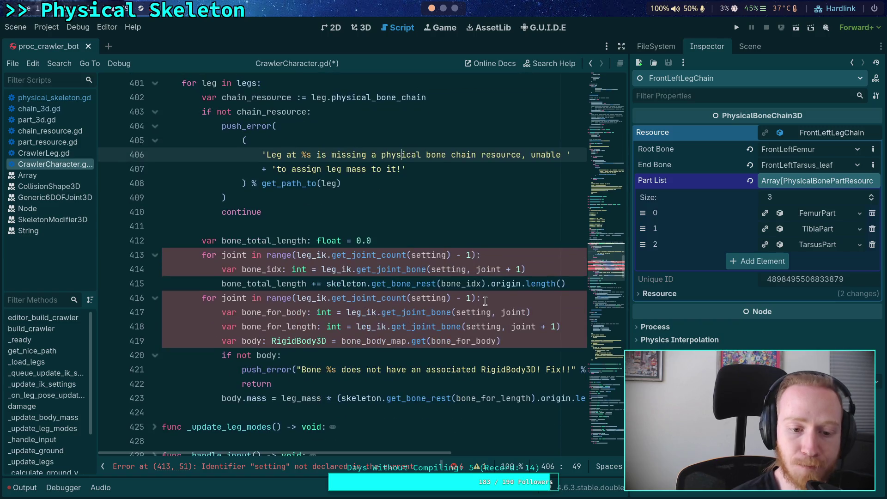
scroll(473, 303, up, 1)
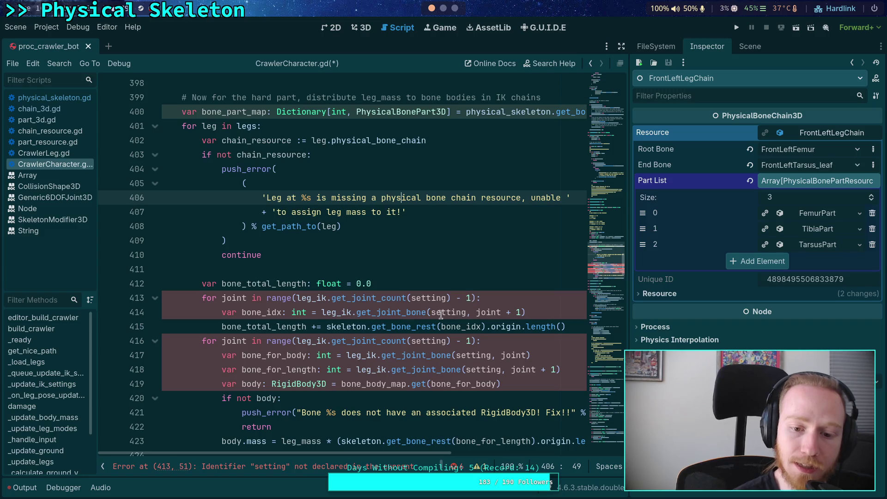
click(407, 286)
Change the line 401 loop from 'leg in legs' to 'chain in physical_skeleton.chain_list'
drag(629, 216, 684, 212)
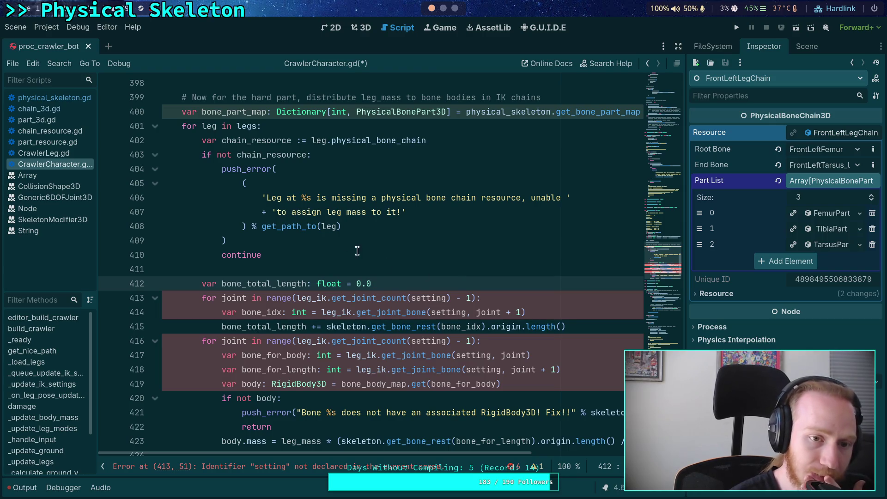
drag(202, 126, 258, 126)
text(chain in chain_)
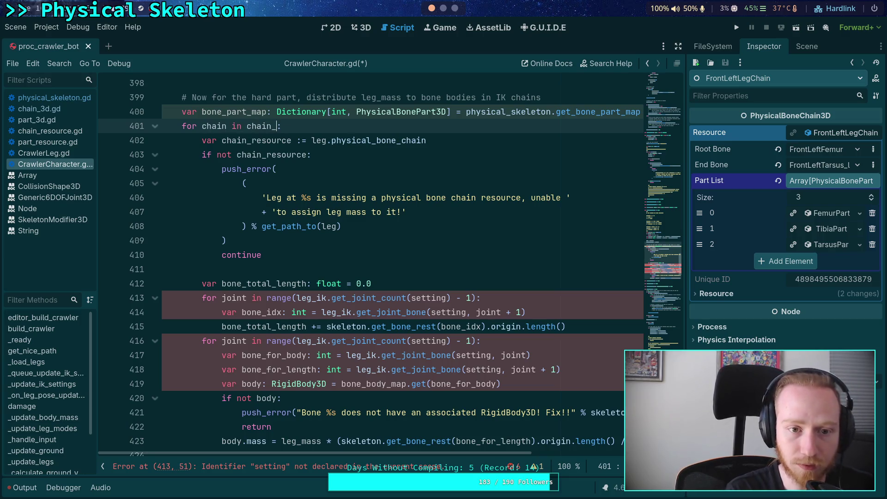
key(BackSpace)
key(BackSpace)
key(BackSpace)
text(s)
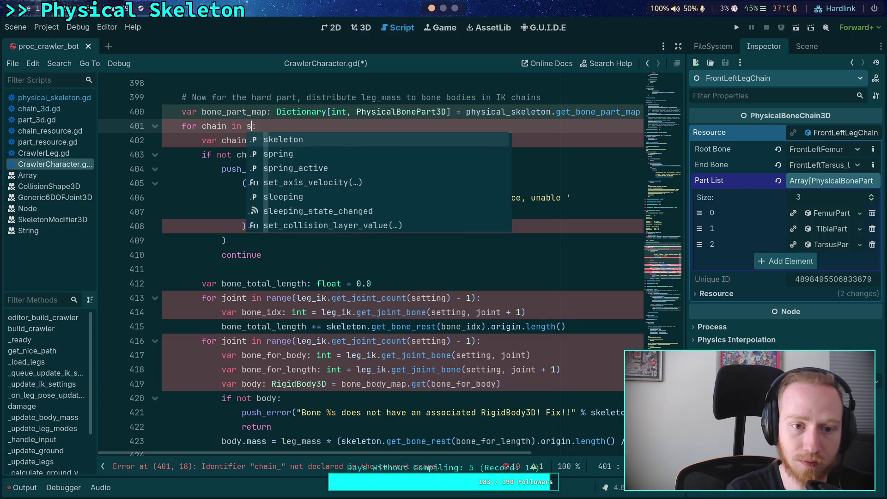
key(BackSpace)
text(phy)
key(Return)
text(.cha)
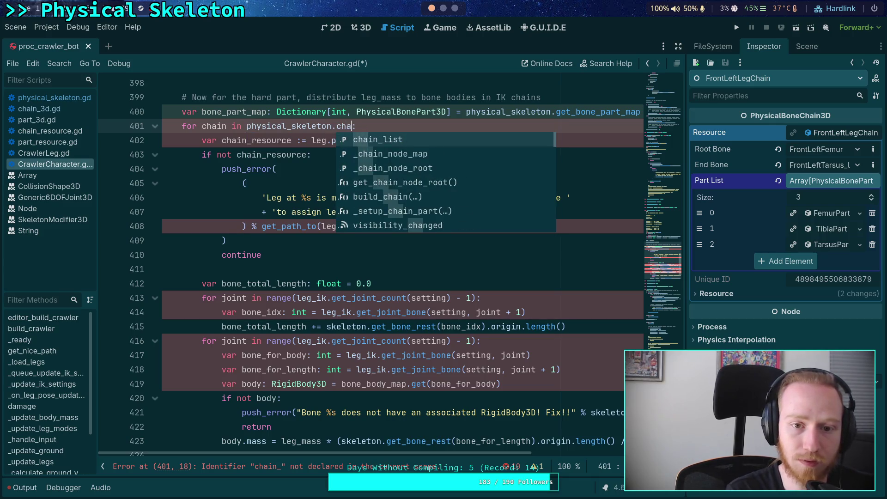
key(Return)
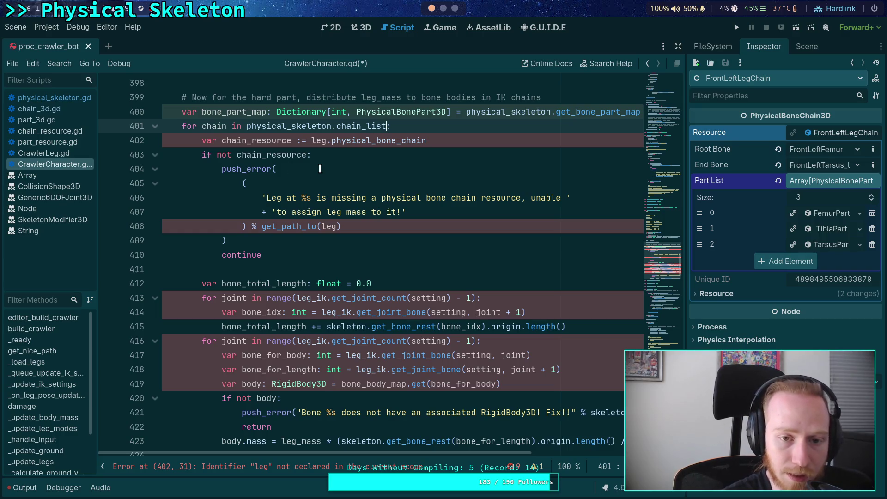
Delete the old chain-resource check block on lines 402–410 and fix the indent
click(445, 141)
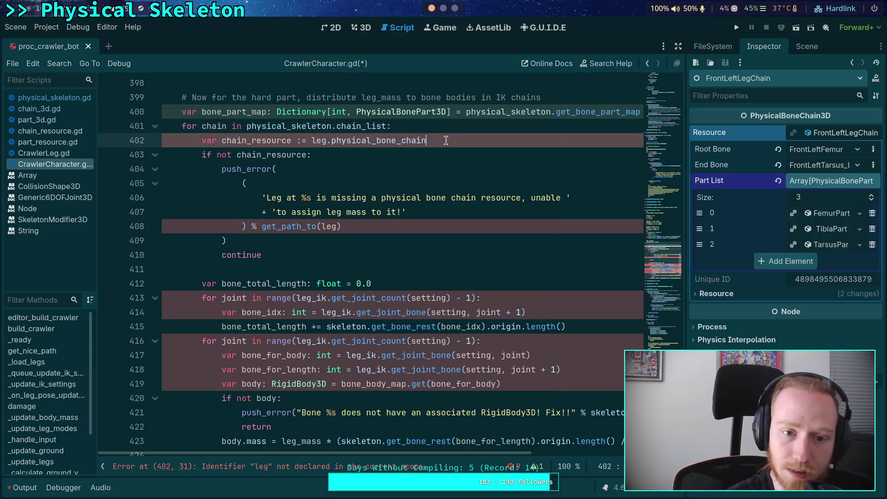
drag(346, 255, 431, 130)
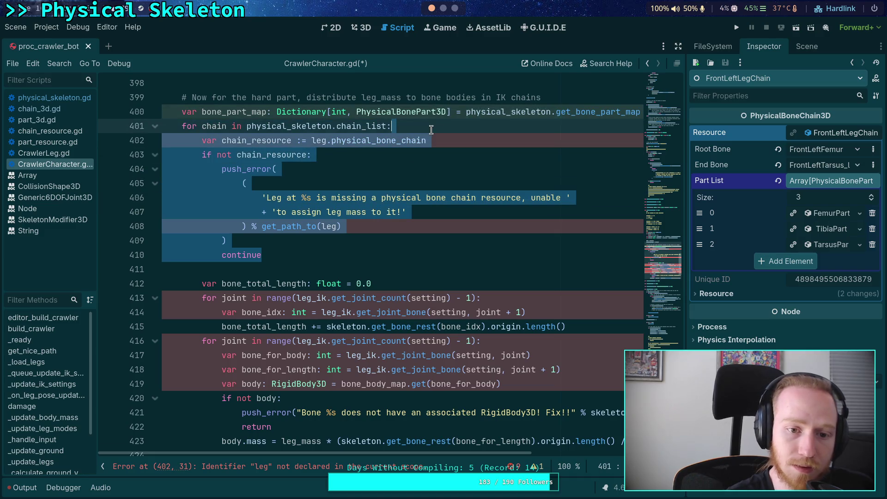
key(BackSpace)
click(423, 141)
scroll(421, 158, up, 2)
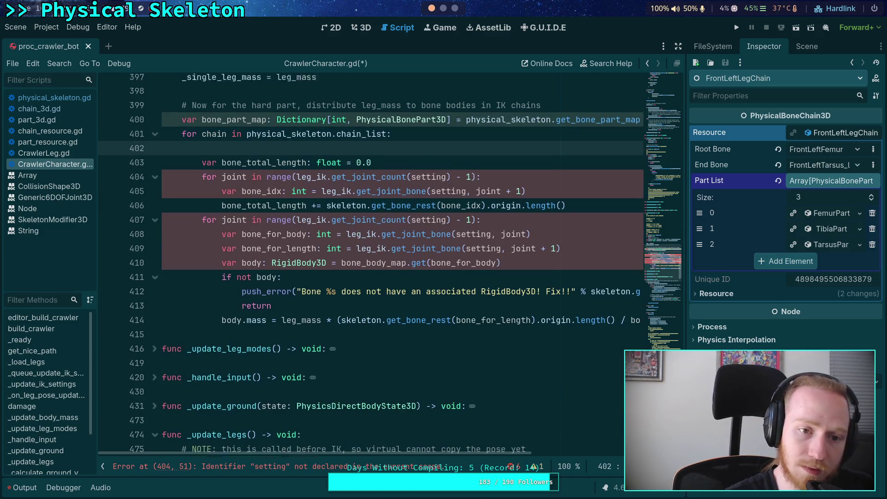
key(BackSpace)
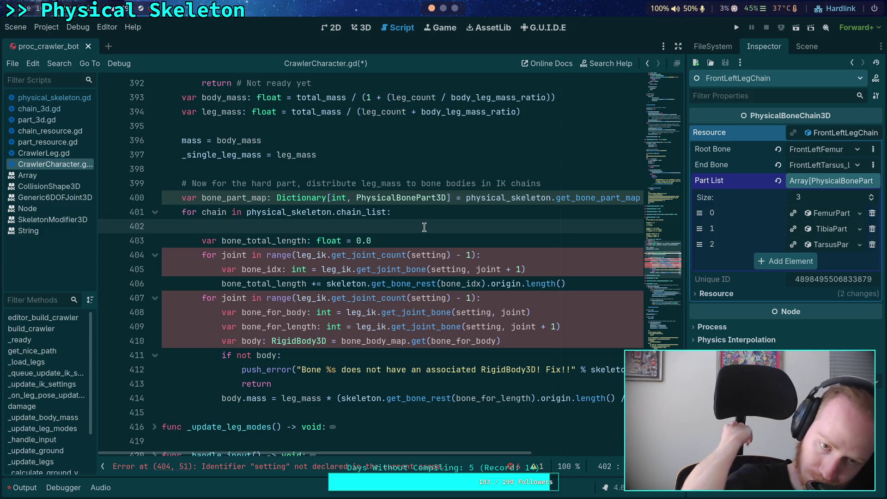
Change 'IK' to 'physical' in the line 399 comment and remove blank line 402
drag(497, 183, 507, 181)
text(physical)
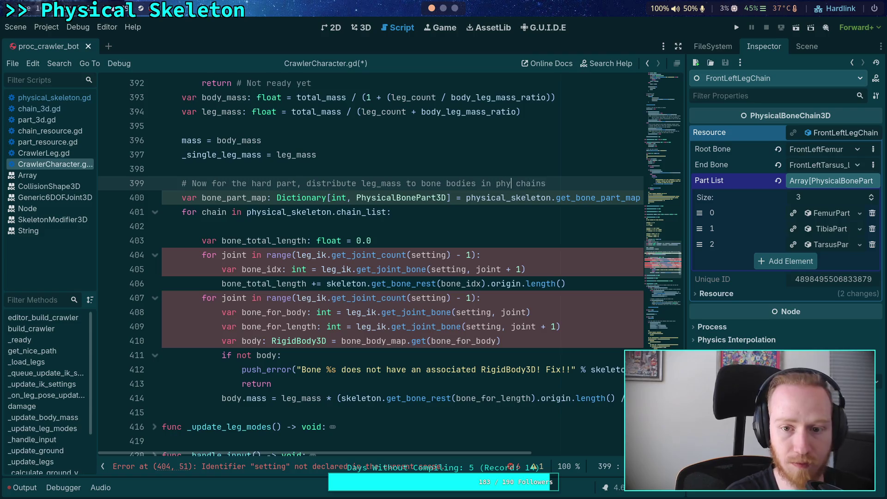
click(457, 225)
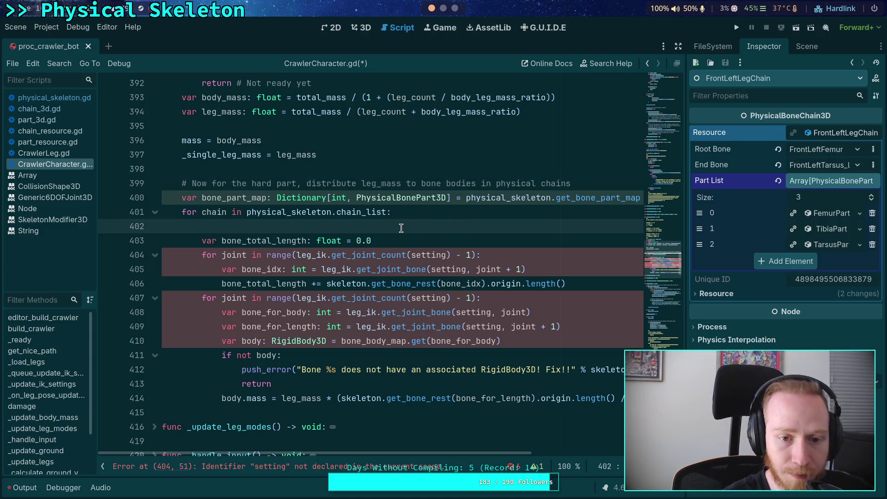
key(BackSpace)
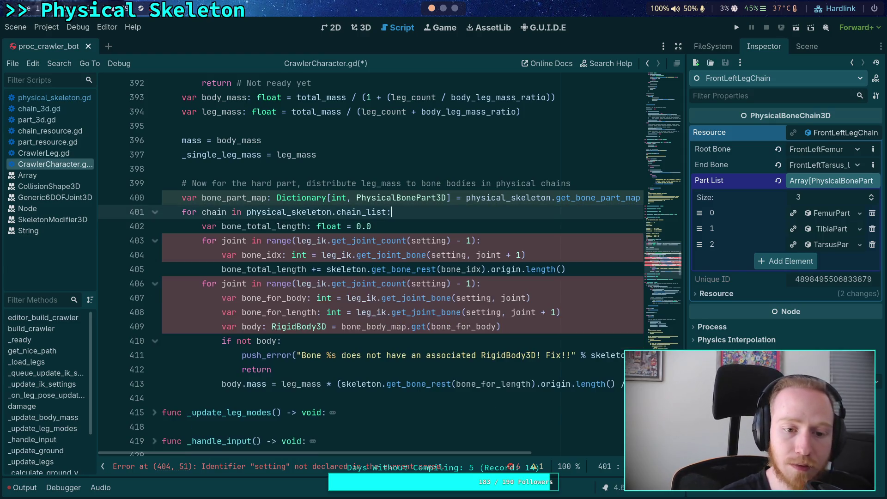
Clear the line 403 joint loop clause, leaving a bare 'for'
mouse_move(218, 242)
mouse_down()
mouse_move(481, 240)
mouse_move(222, 241)
mouse_up()
click(480, 240)
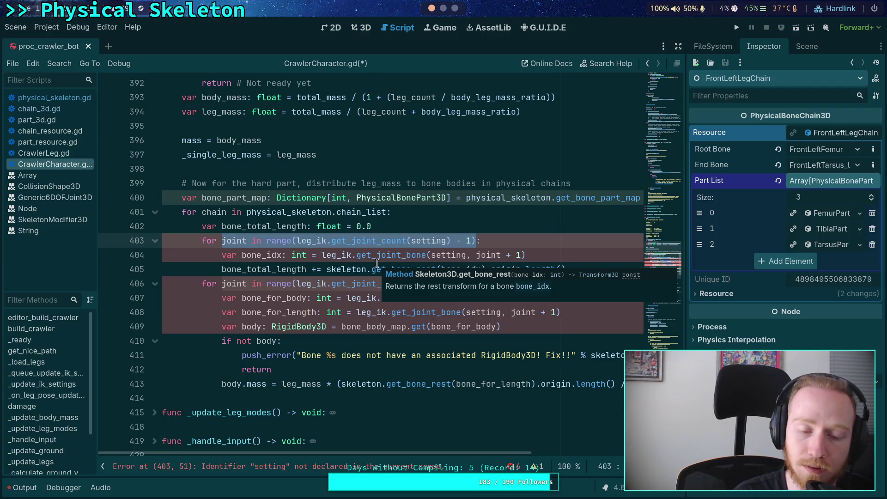
text(chain.:)
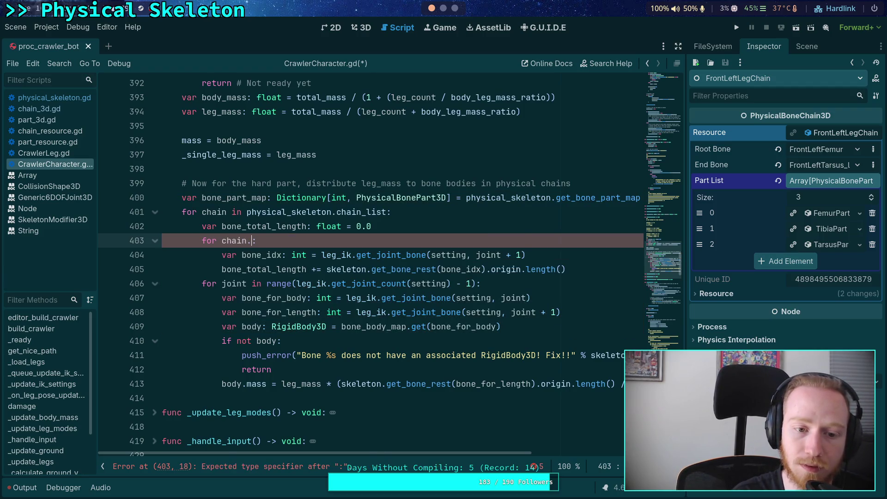
key(BackSpace)
key(BackSpace)
key(BackSpace)
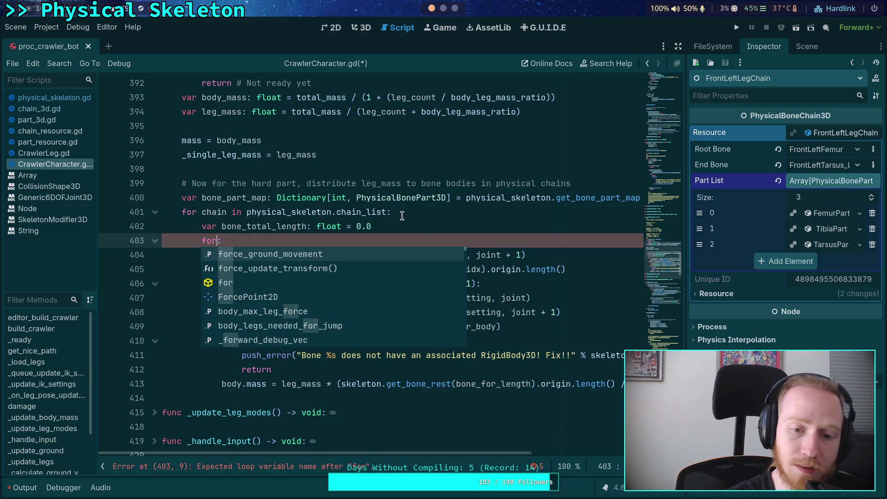
key(Escape)
click(51, 109)
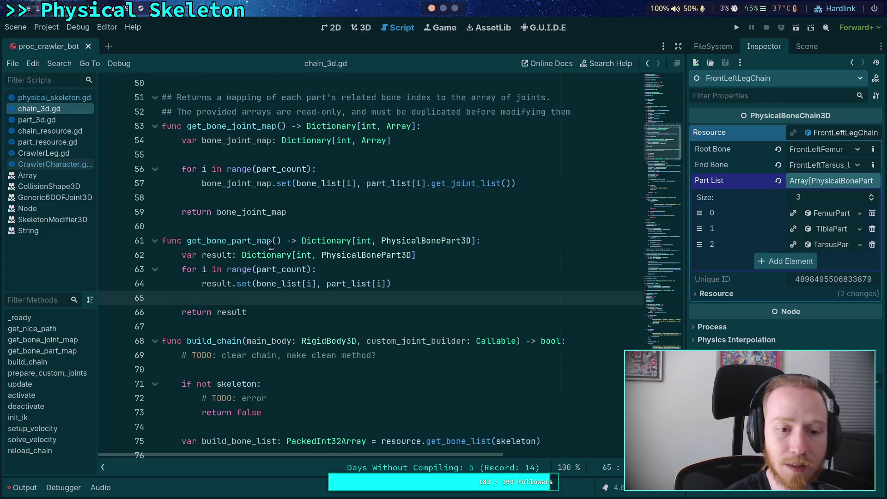
scroll(320, 257, up, 12)
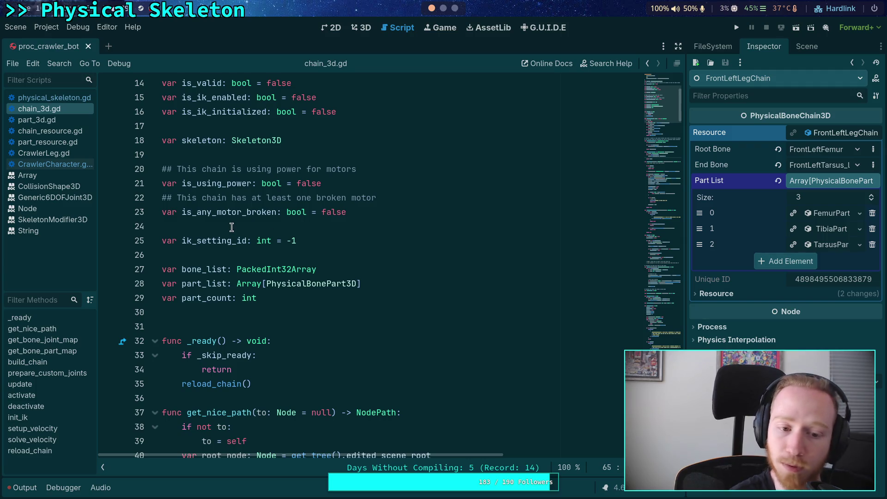
click(60, 165)
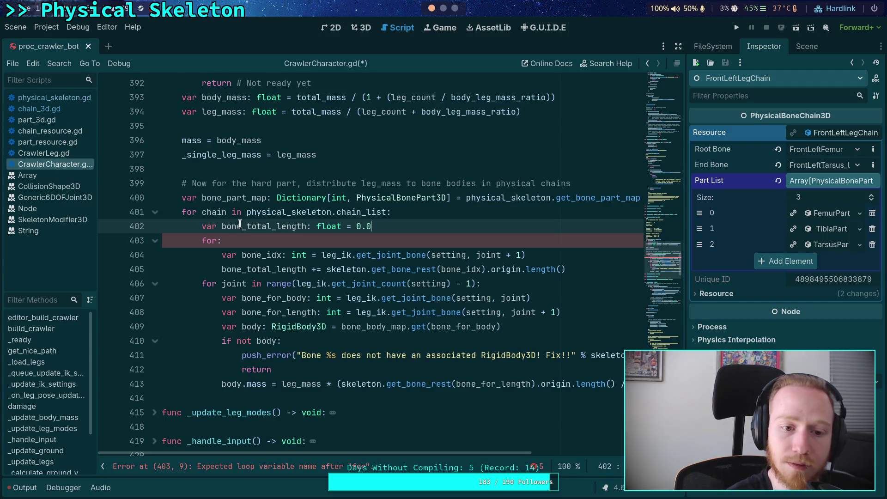
click(220, 240)
Rewrite the line 403 header as 'for index in range(chain.bone_list)'
text(bone_i)
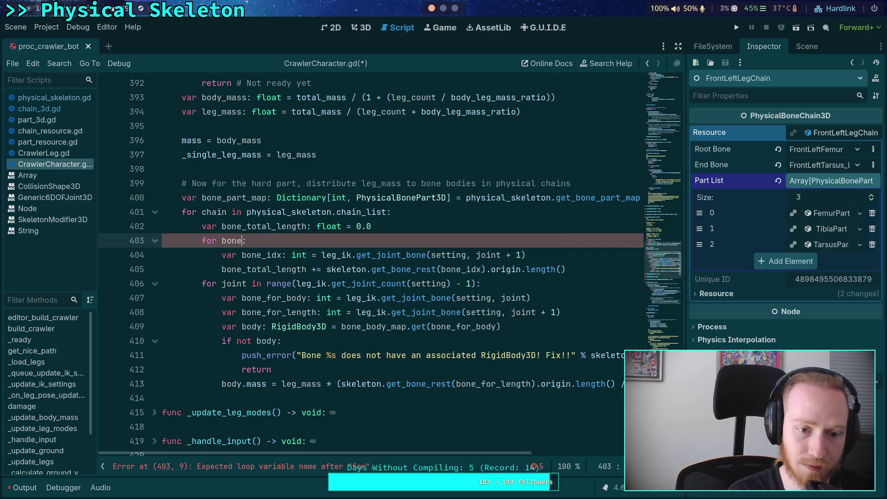
text(dx in chain.)
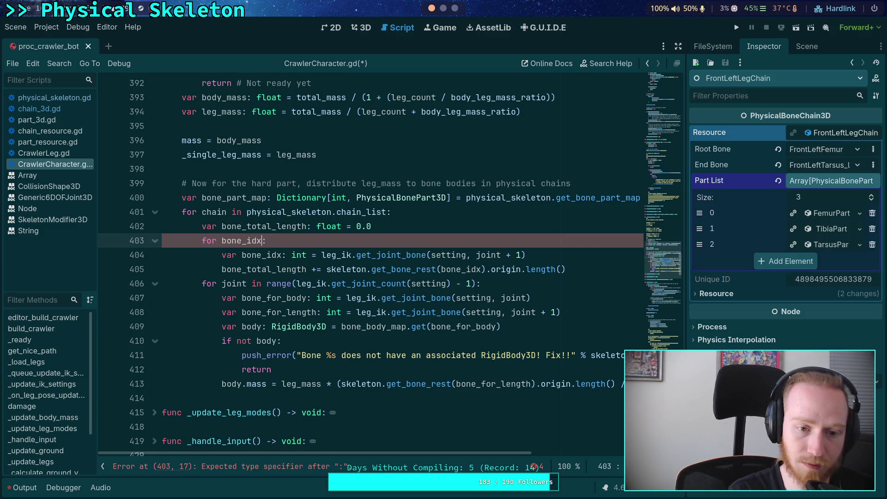
text(bone_list)
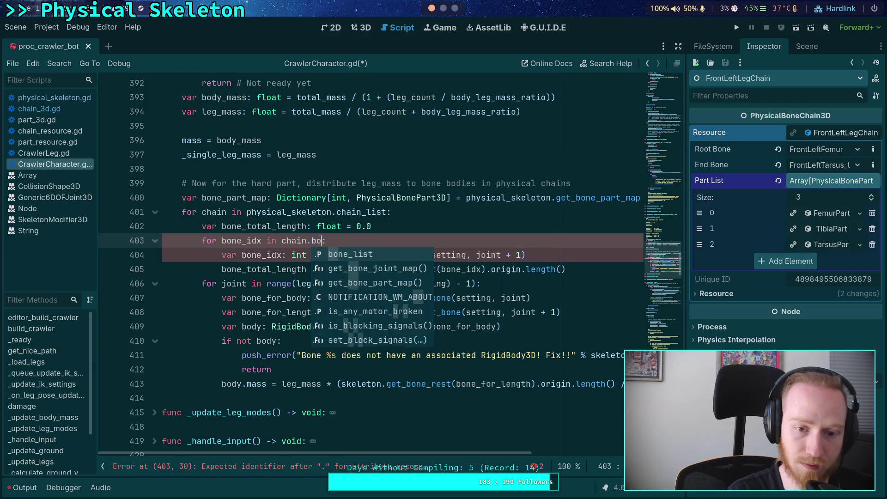
click(283, 241)
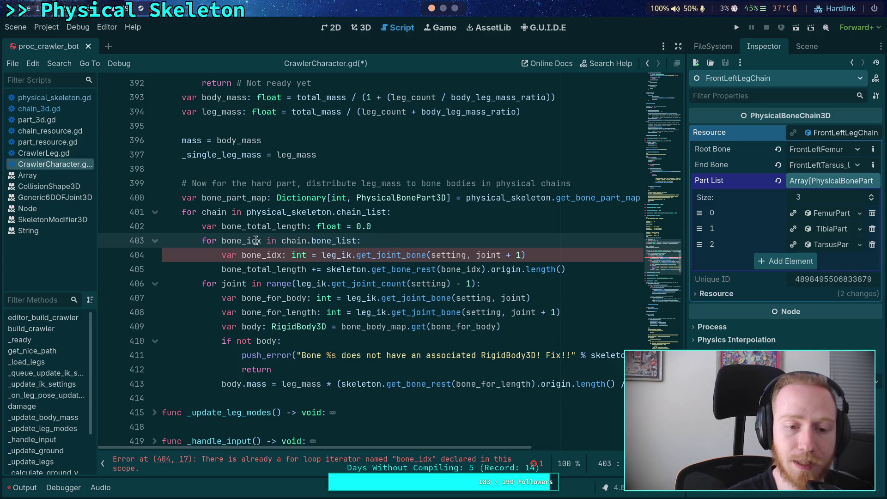
double_click(240, 242)
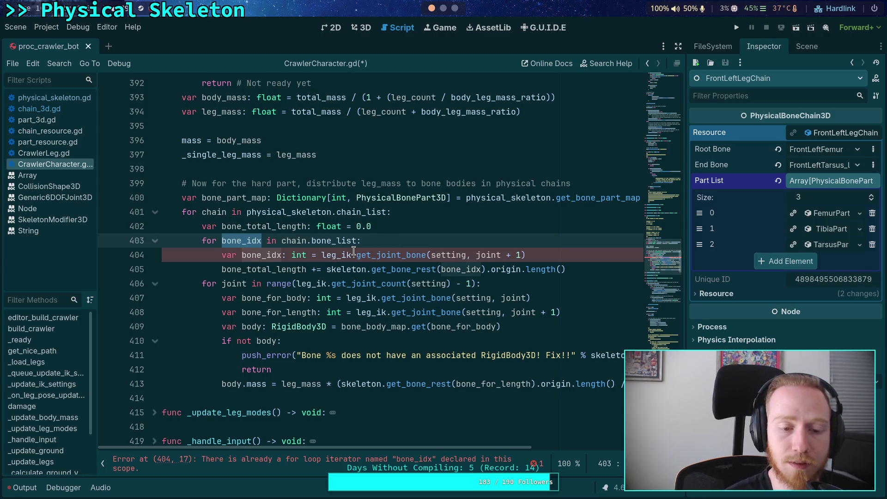
click(292, 239)
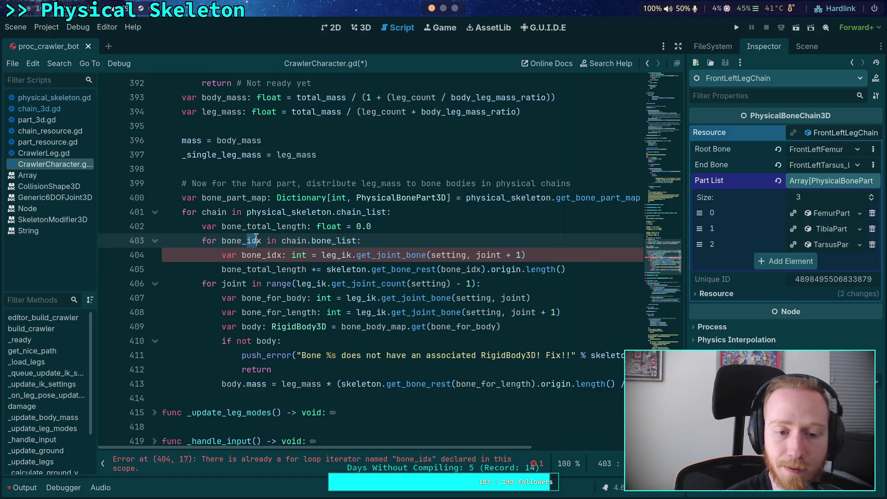
drag(242, 241, 261, 240)
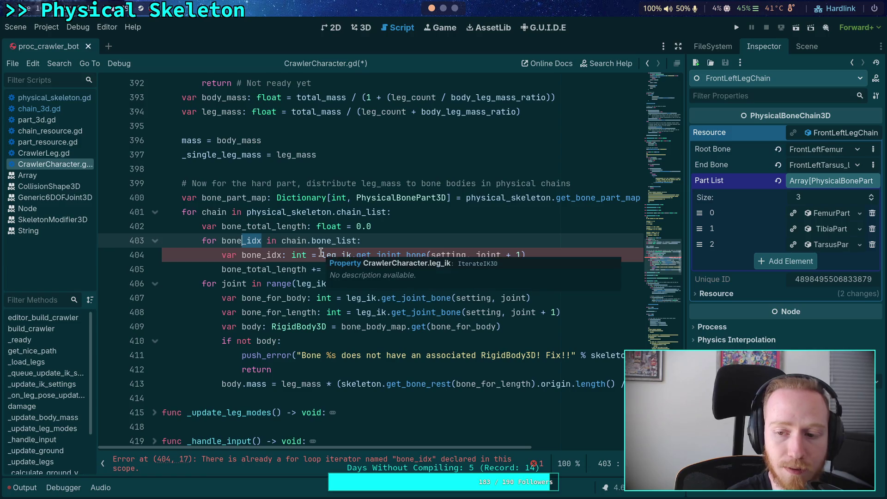
double_click(242, 240)
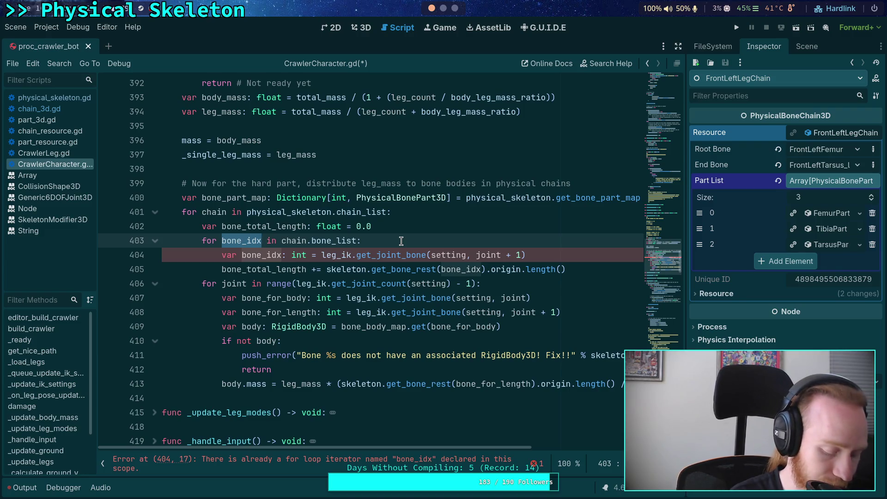
text(index)
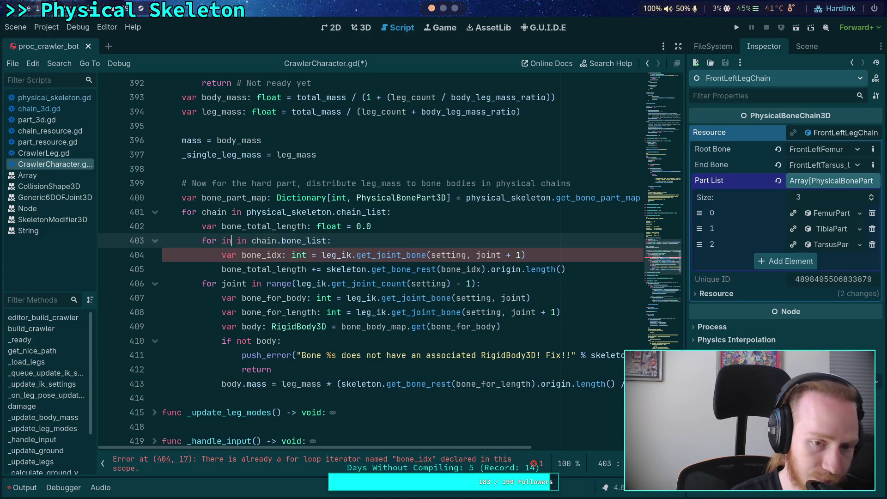
click(267, 240)
text(range()
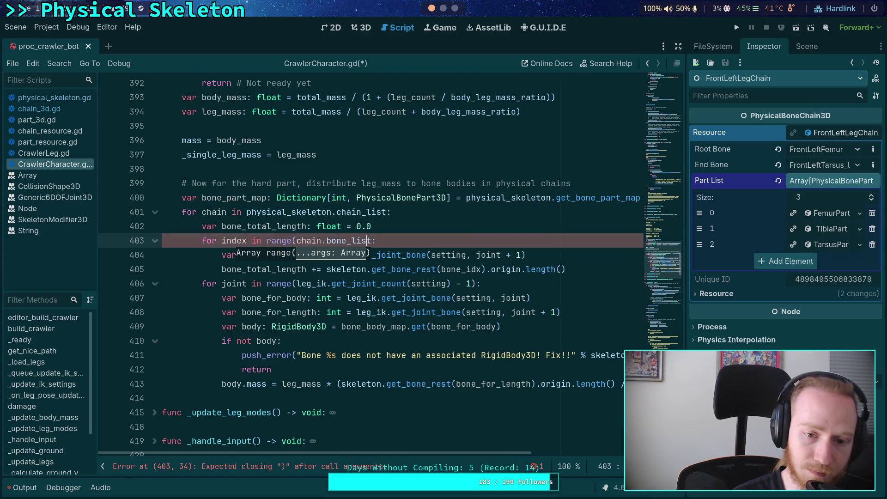
text(1))
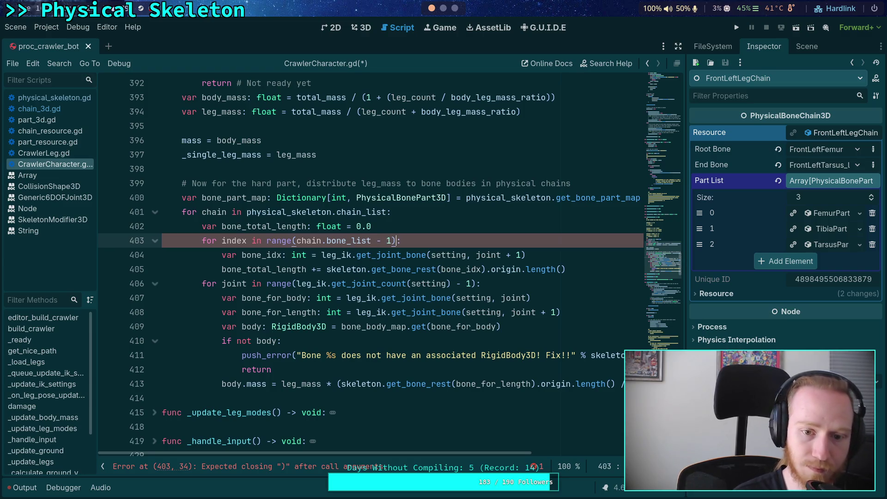
Replace leg_ik.get_joint_bone with chain.bone_list[index + 1] and use chain.bone_list.size() in the range
click(457, 239)
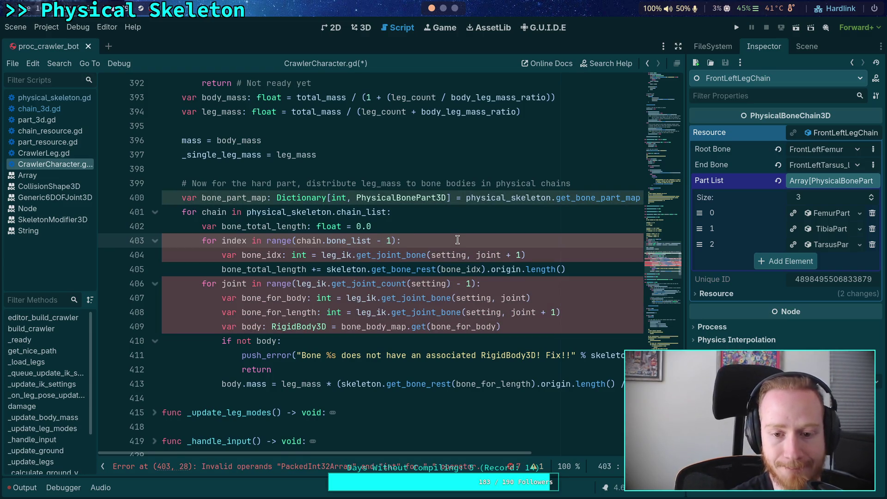
drag(322, 255, 536, 254)
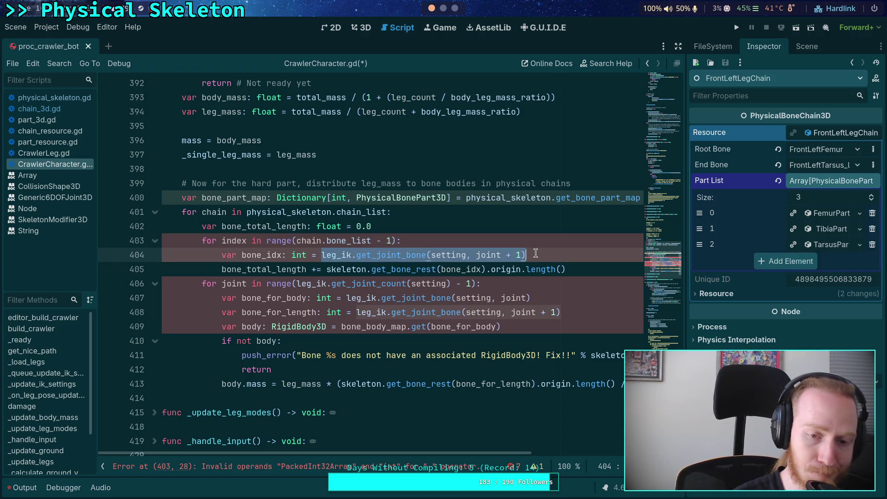
text(chain.bone_list)
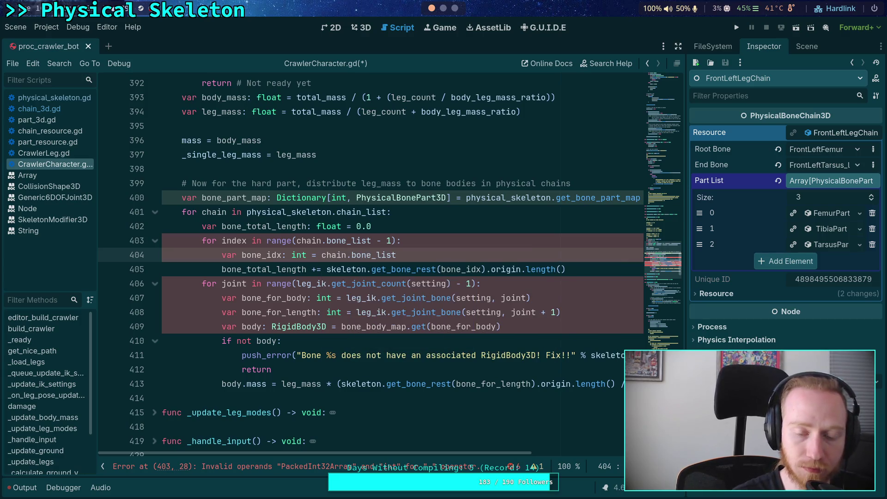
click(371, 240)
text(.size)
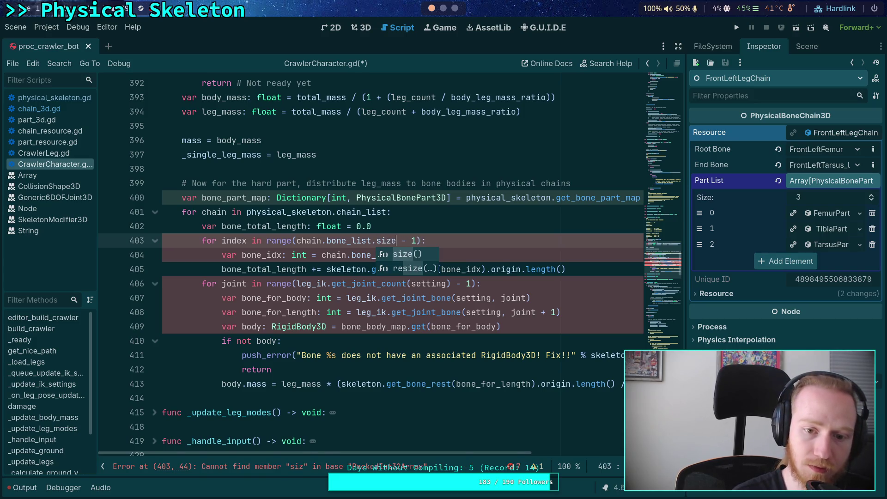
key(Return)
click(424, 254)
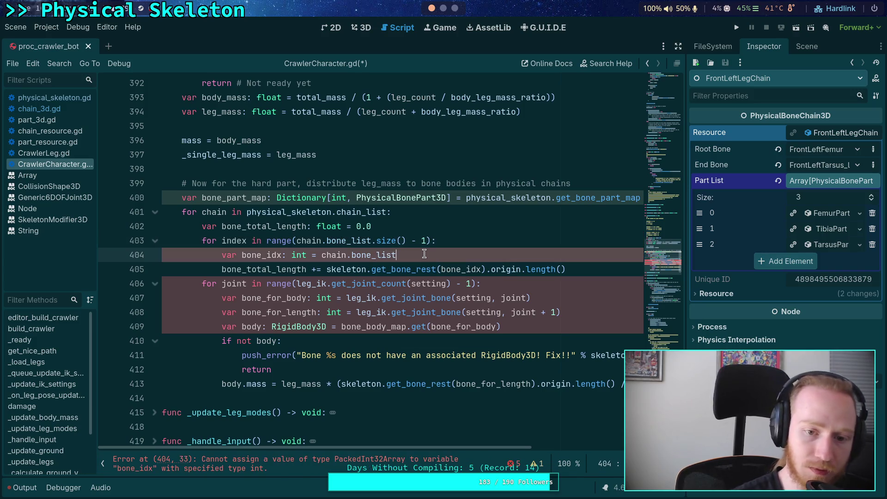
text([index])
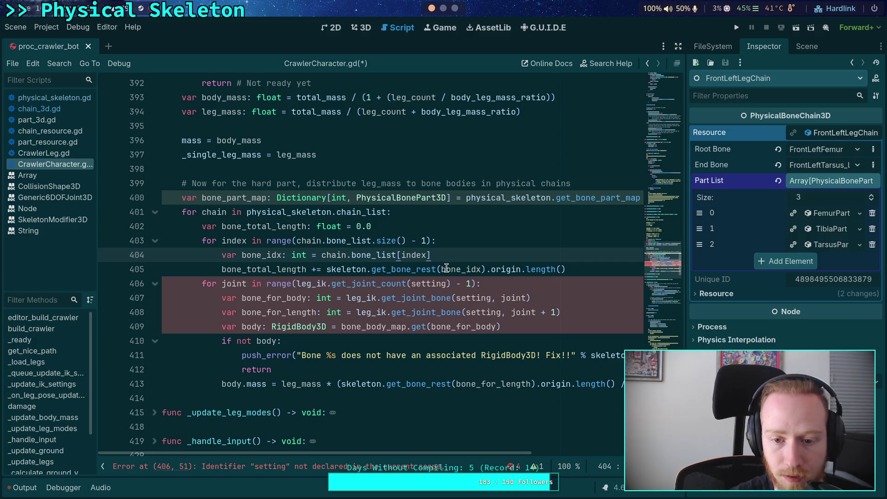
mouse_move(446, 268)
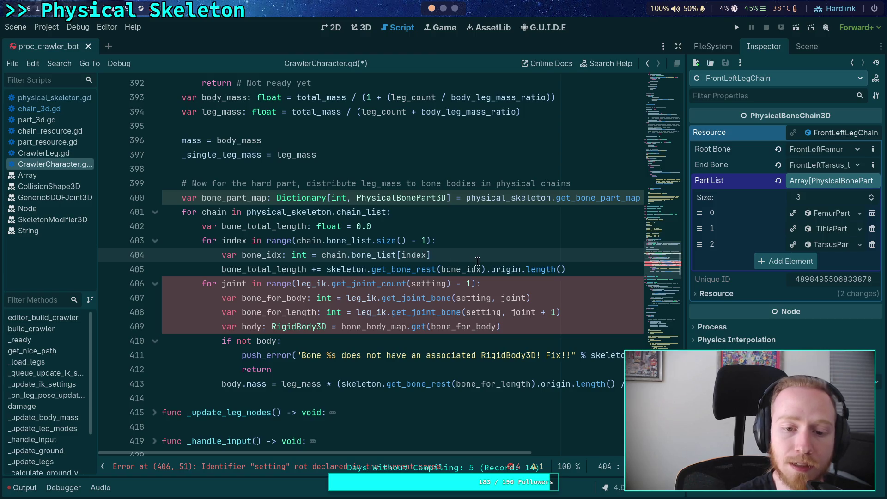
text(+ 1)
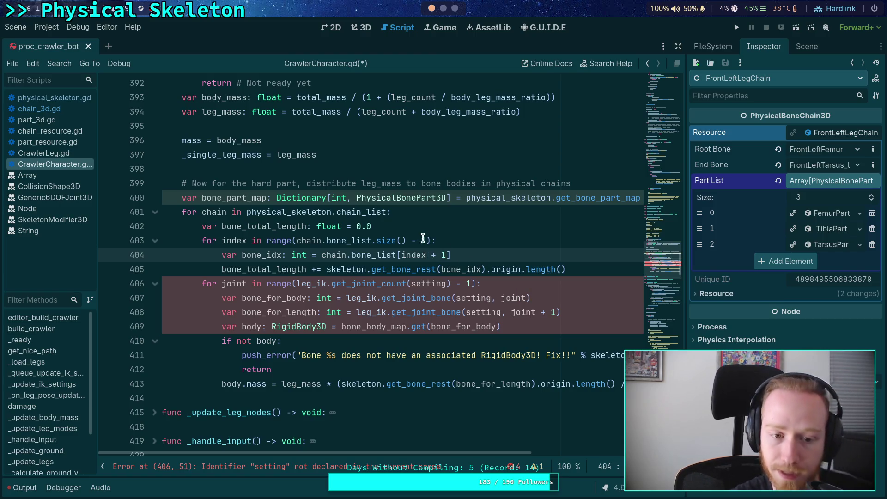
Review the new bone lookup on line 404 and select the joint variable on line 406
mouse_move(298, 267)
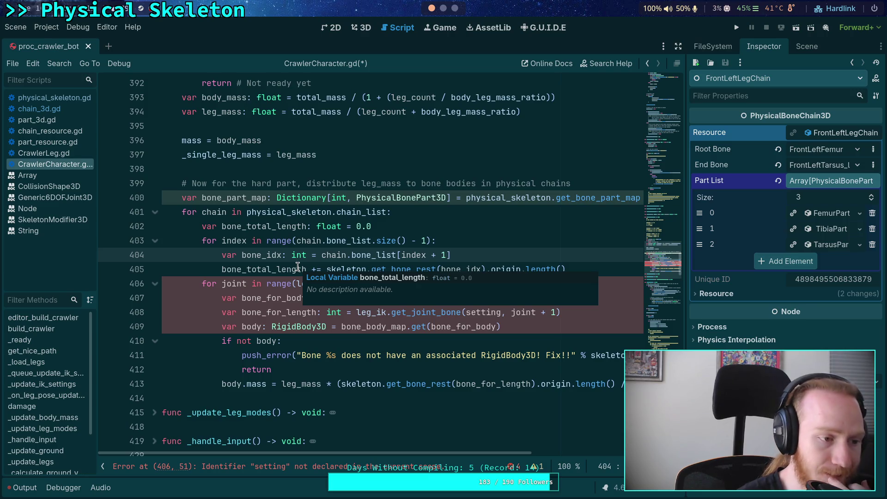
click(530, 243)
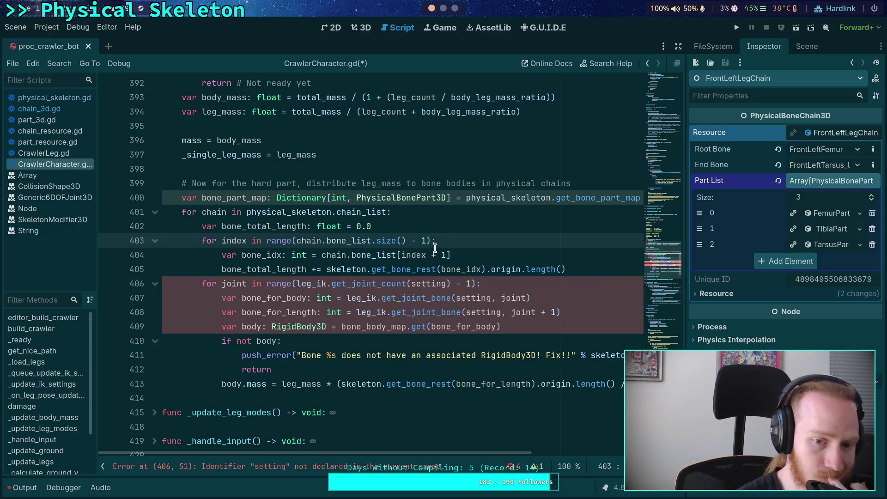
drag(322, 255, 478, 253)
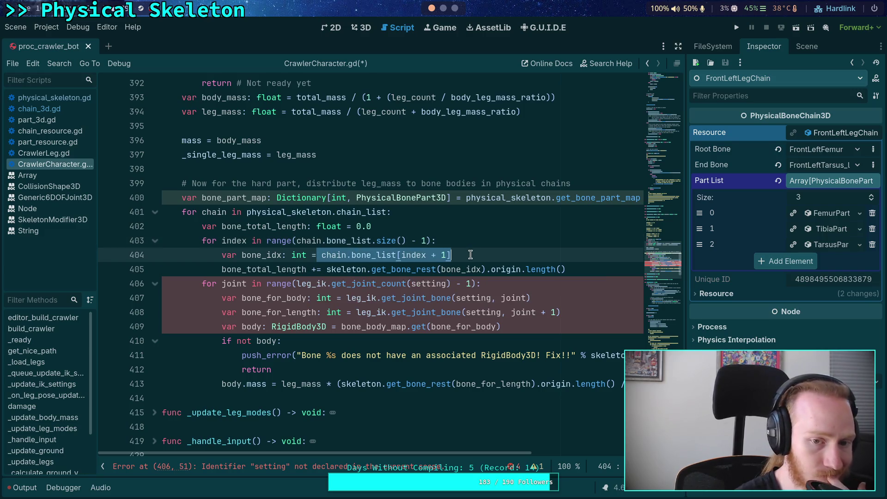
click(470, 255)
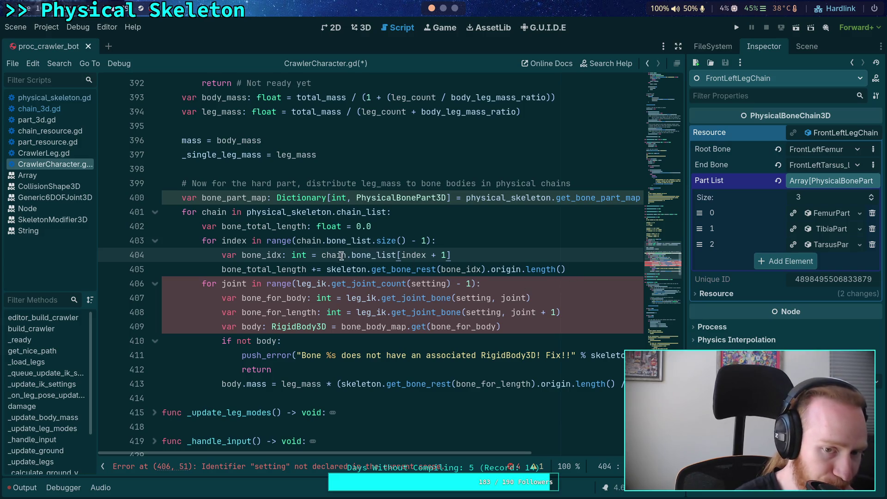
drag(323, 255, 463, 253)
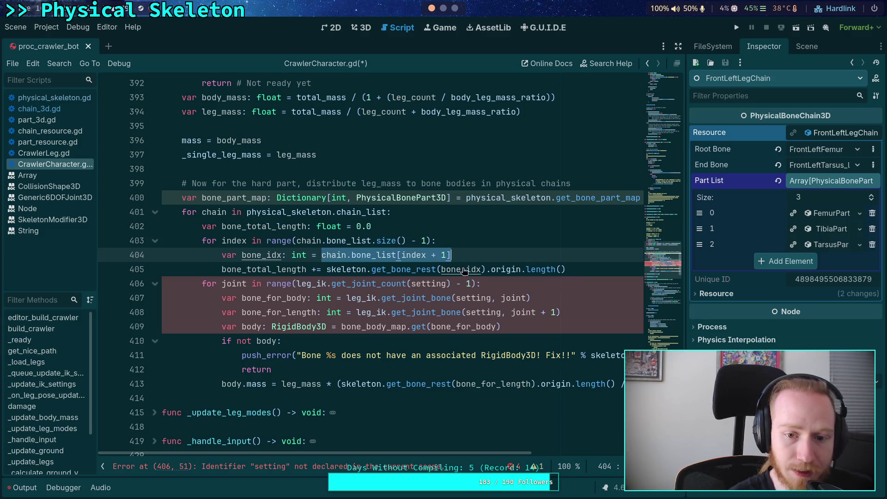
click(604, 270)
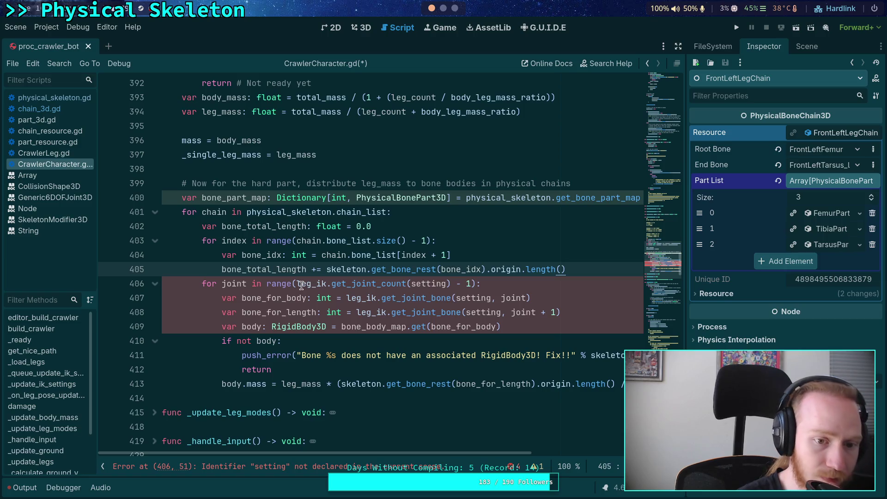
drag(222, 283, 248, 283)
Start rewriting the line 406 loop with index over chain.b…
text(index)
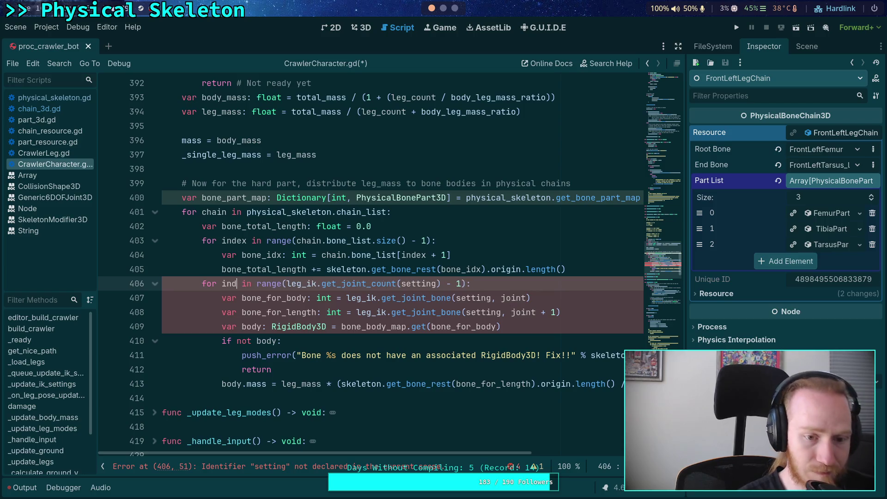
drag(296, 283, 452, 284)
text(chain.b)
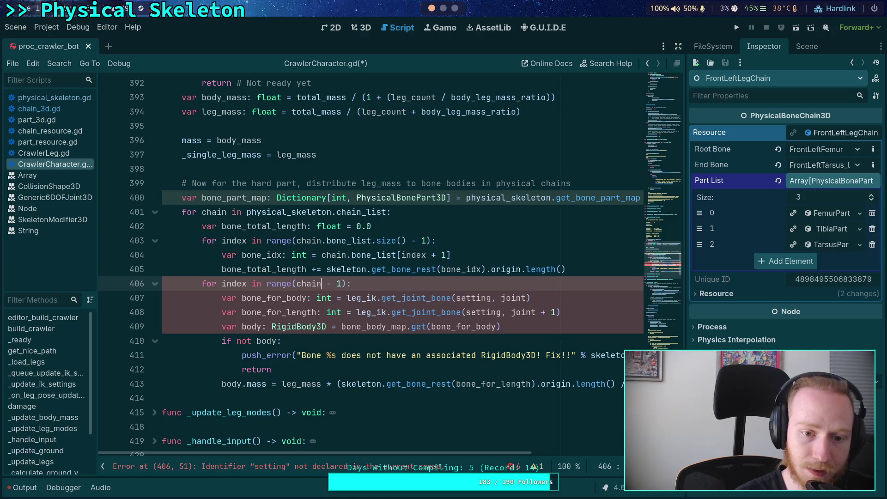
Add a 'var bone_count: int = chain.bone_list.size() - 1' line, then delete it again
click(420, 226)
key(Return)
text(var bone_)
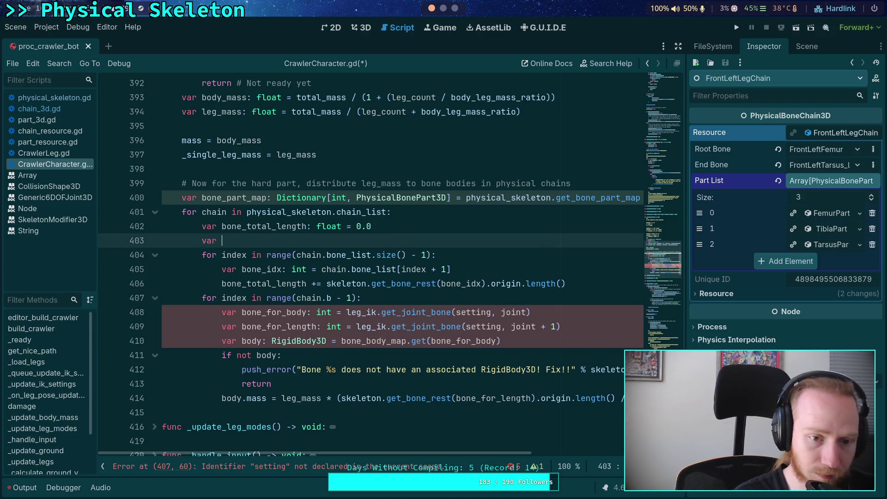
text(coi)
key(BackSpace)
text(unt: int = )
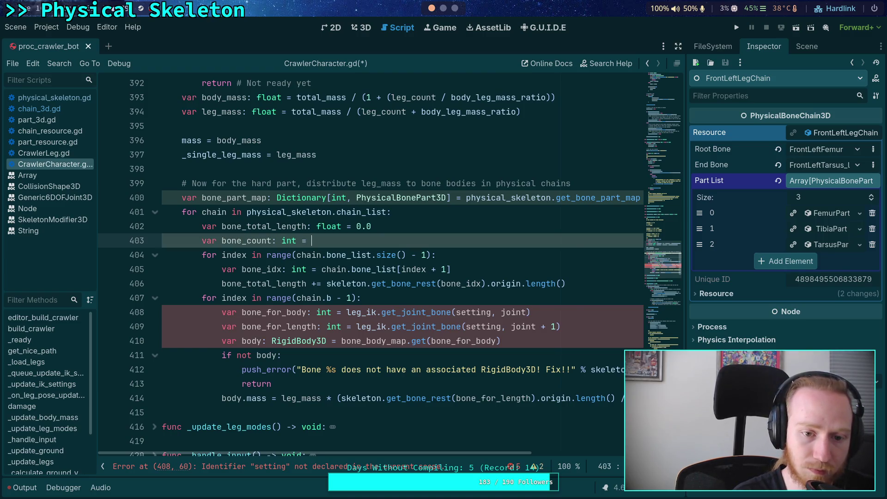
text(chain.bone_list)
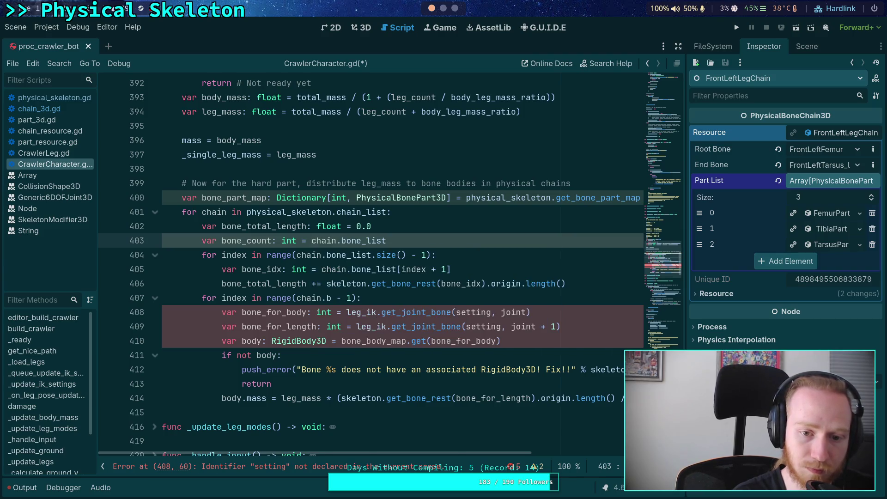
text(.size() - 1)
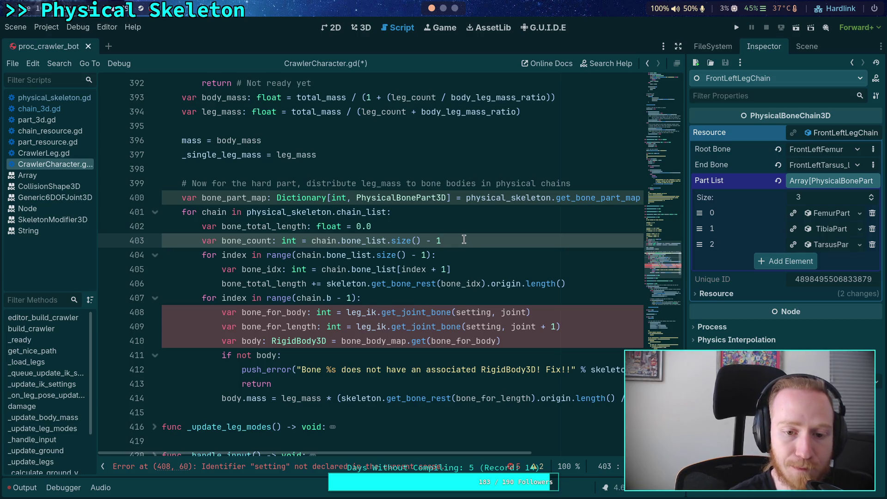
drag(463, 238, 460, 228)
key(BackSpace)
Set the line 403 loop range to chain.part_count, then switch to chain_3d.gd
drag(296, 240, 421, 240)
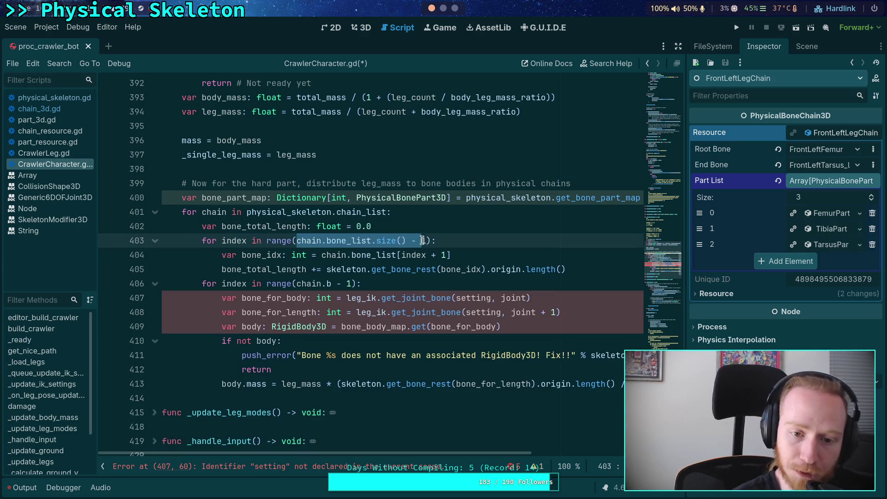
text(part)
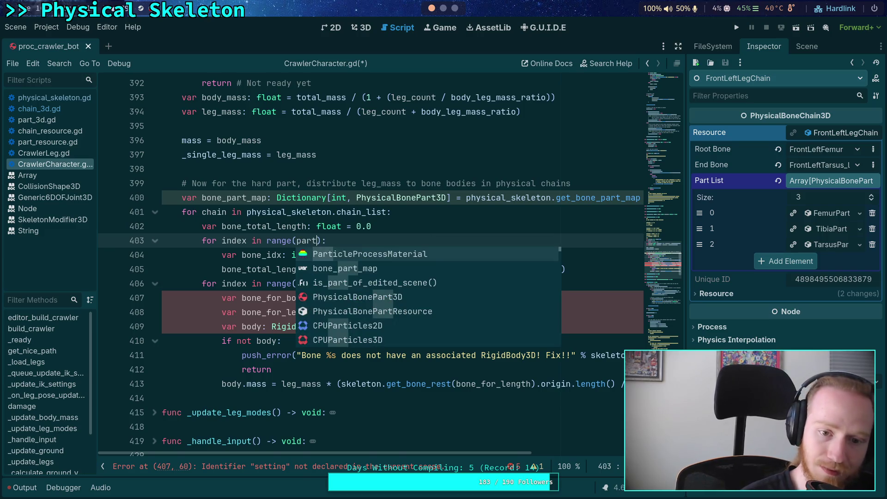
key(BackSpace)
key(BackSpace)
key(BackSpace)
text(chain.)
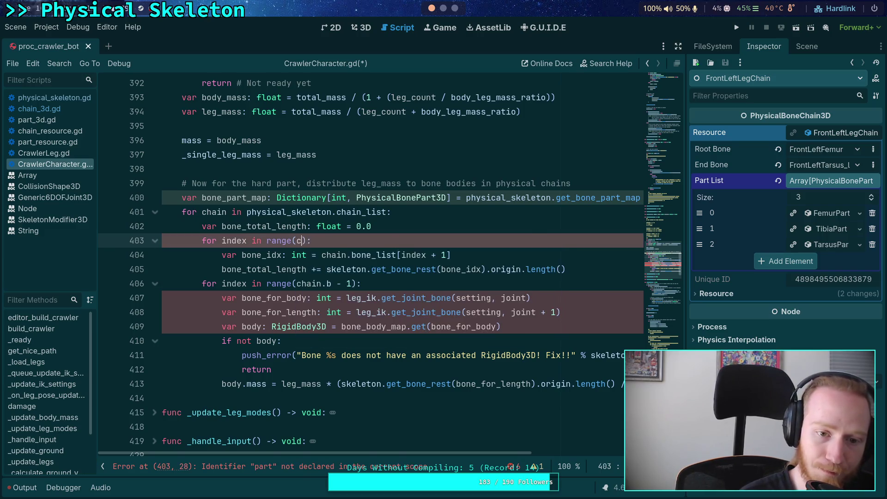
text(part)
key(Return)
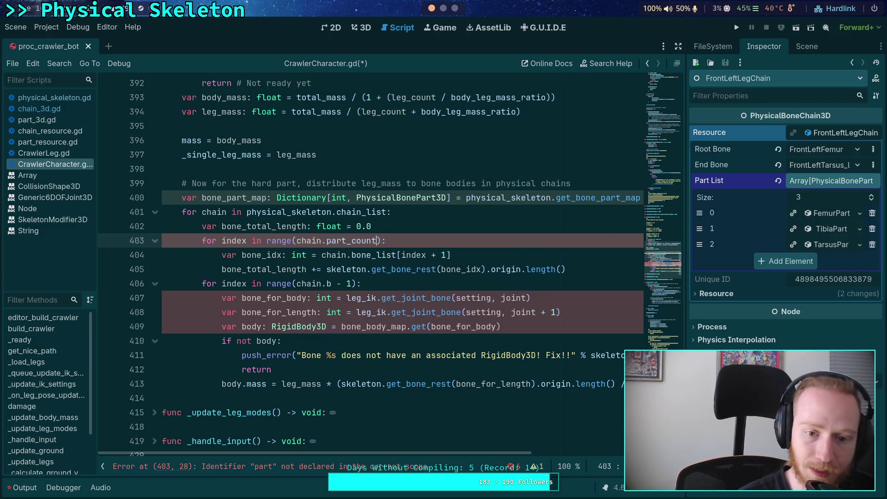
click(62, 109)
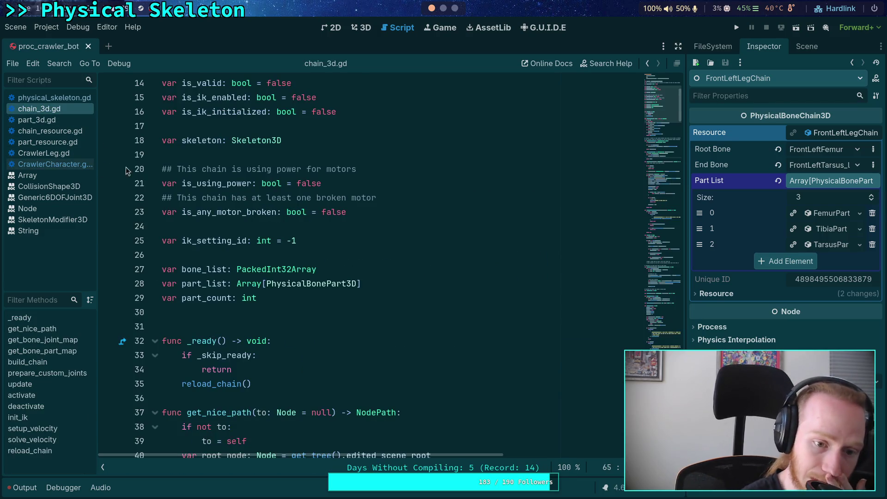
Scroll through chain_3d.gd and inspect where new_part_count is used
scroll(223, 244, down, 17)
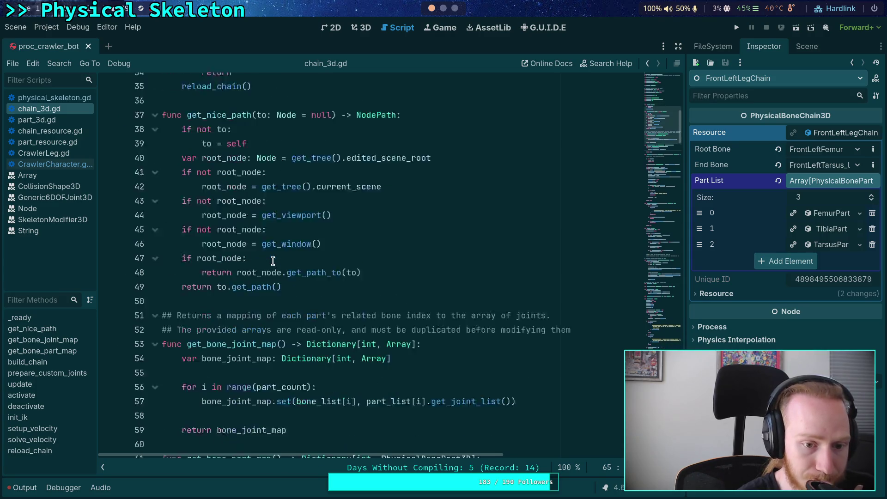
scroll(272, 261, down, 17)
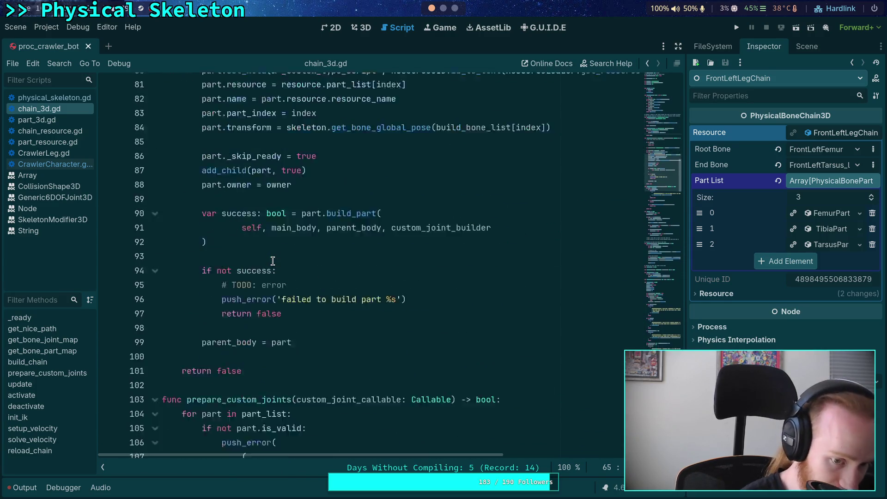
scroll(273, 261, down, 17)
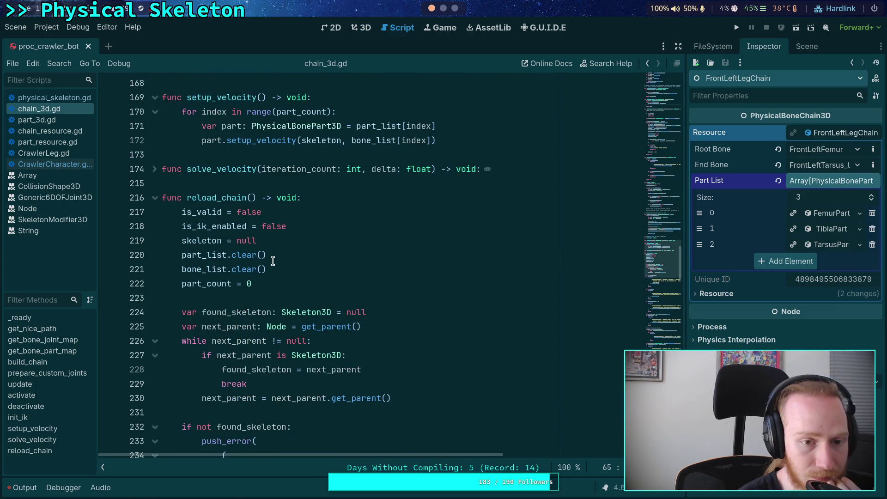
scroll(273, 262, down, 17)
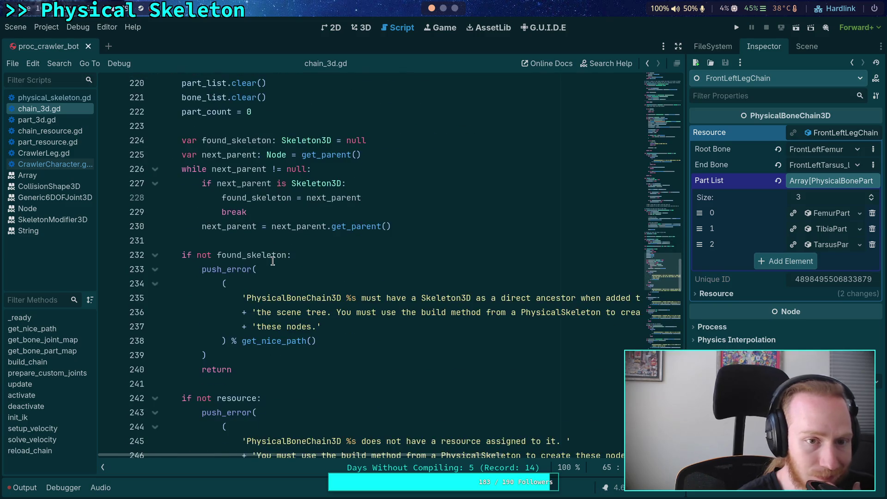
scroll(273, 262, down, 20)
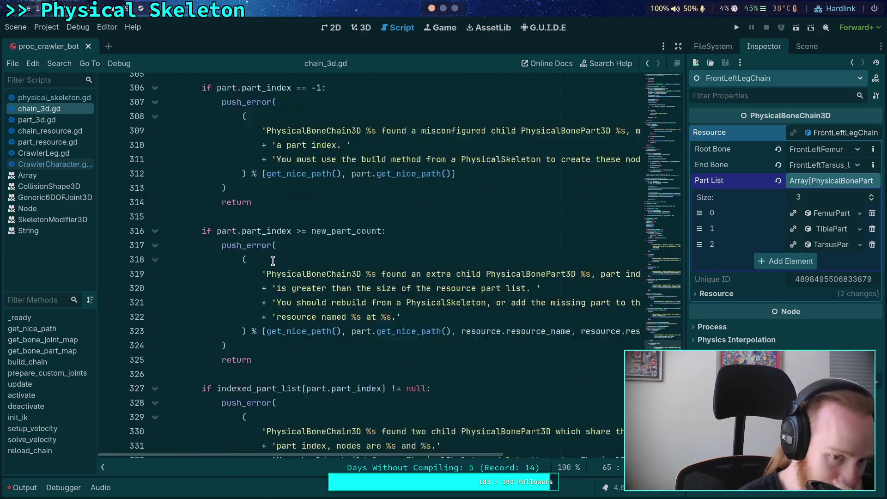
scroll(273, 262, up, 2)
click(275, 283)
key(Down)
key(Down)
key(Down)
key(ctrl+d)
Jump to the definition of the get_bone_list call on line 281
scroll(275, 282, up, 20)
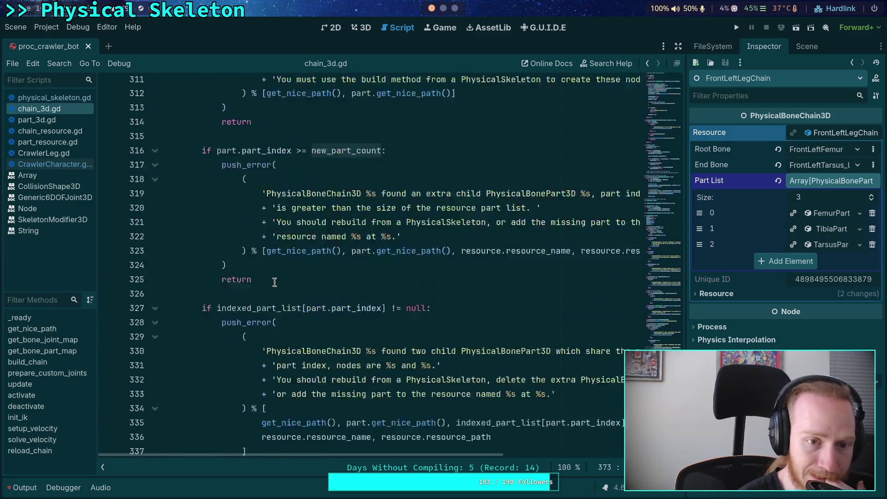
scroll(275, 283, up, 8)
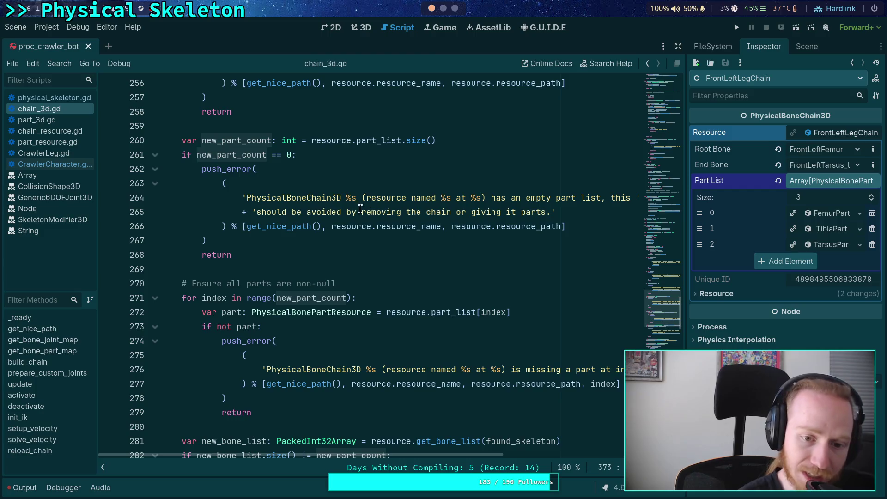
scroll(324, 278, down, 6)
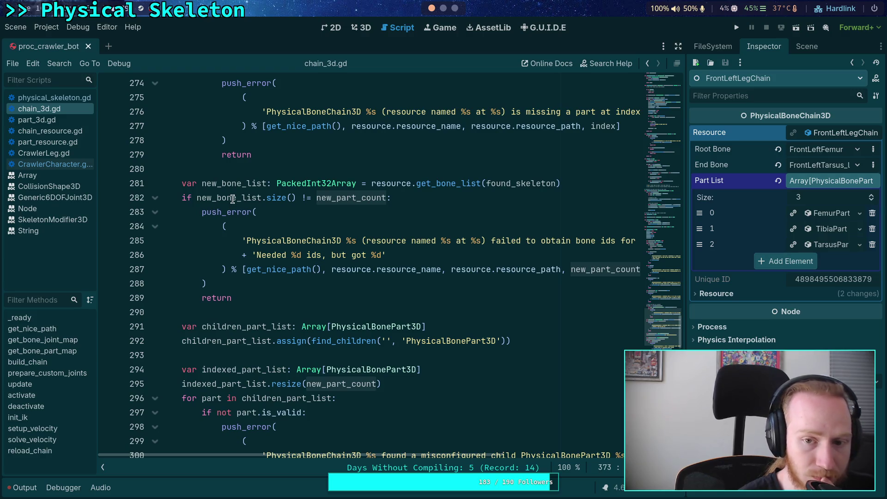
scroll(447, 238, up, 2)
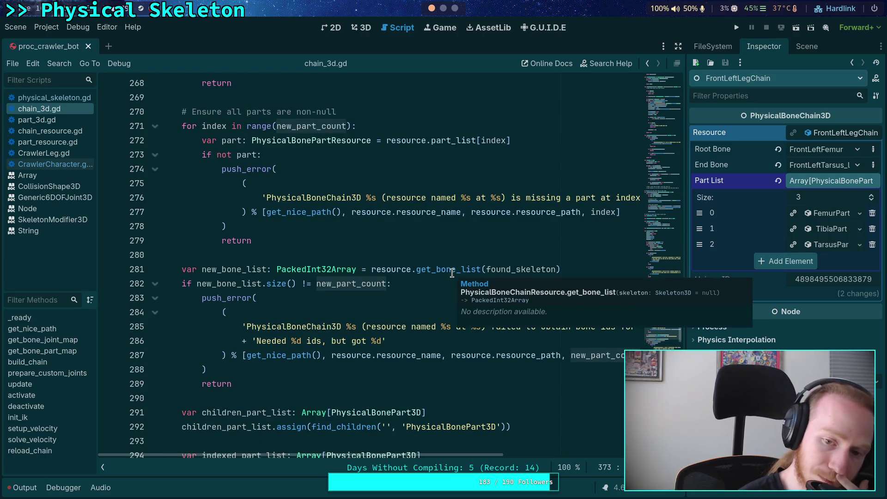
double_click(452, 270)
right_click(452, 270)
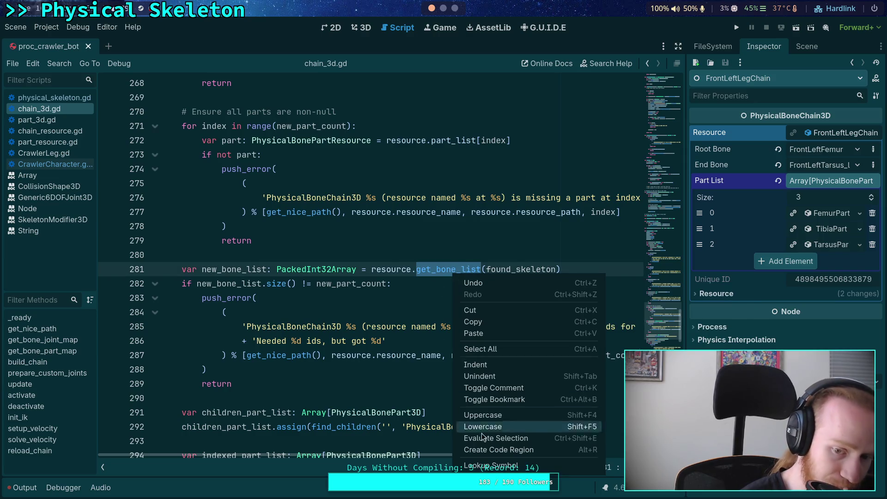
click(503, 466)
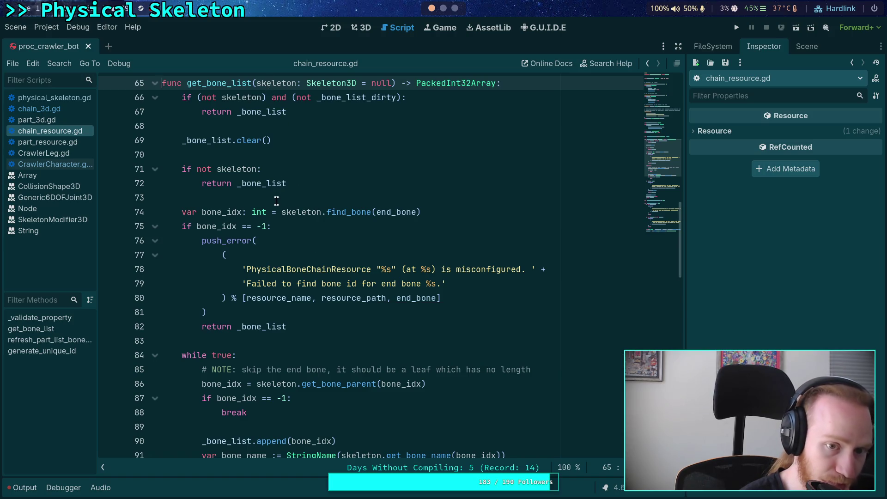
scroll(363, 270, down, 3)
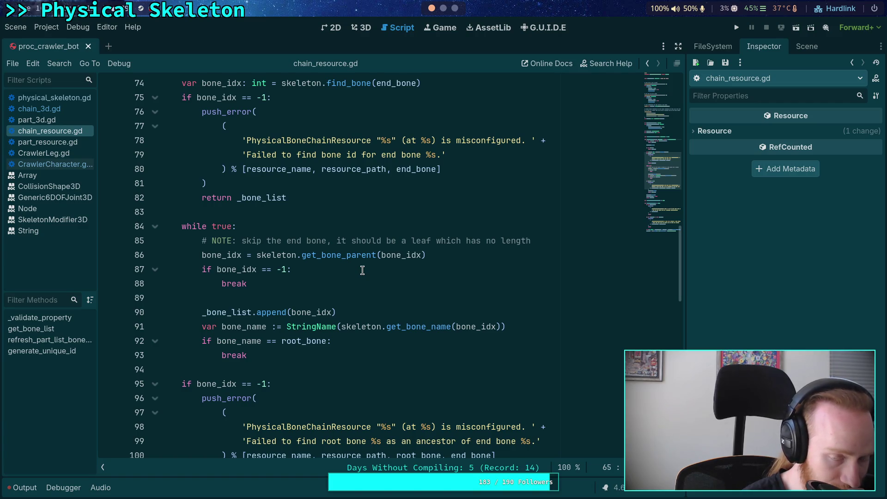
double_click(406, 253)
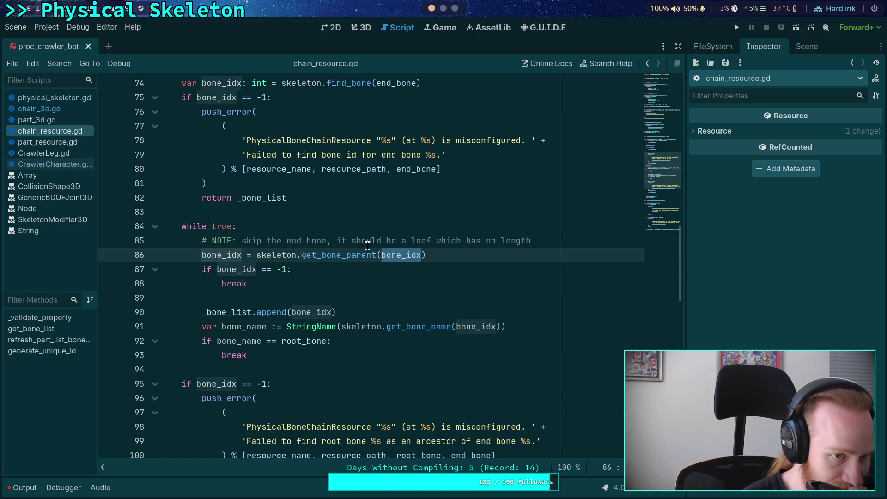
scroll(266, 212, down, 4)
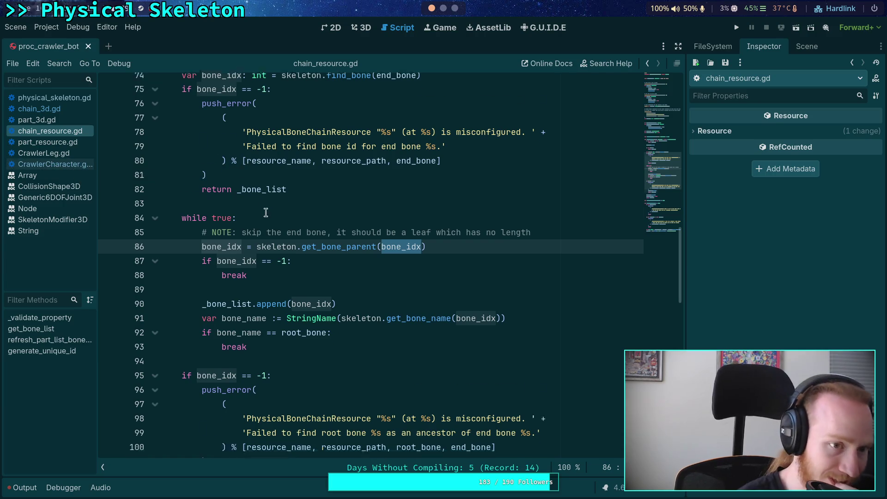
scroll(266, 213, up, 10)
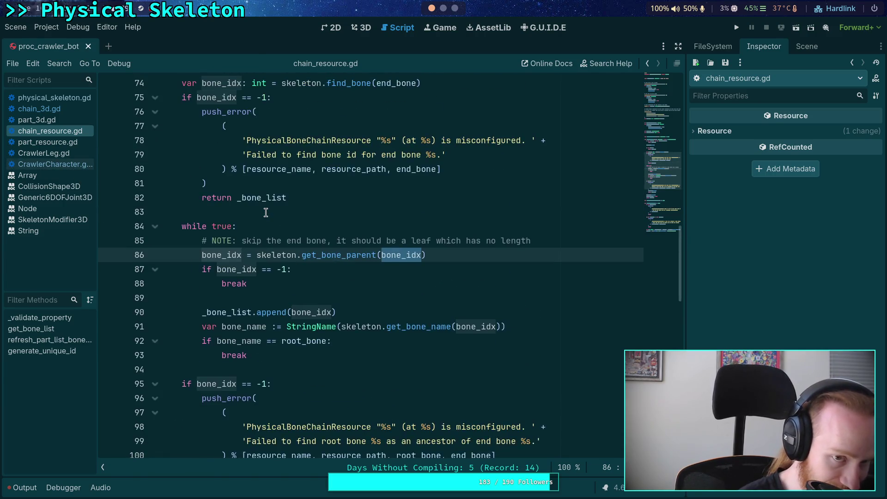
scroll(266, 212, down, 11)
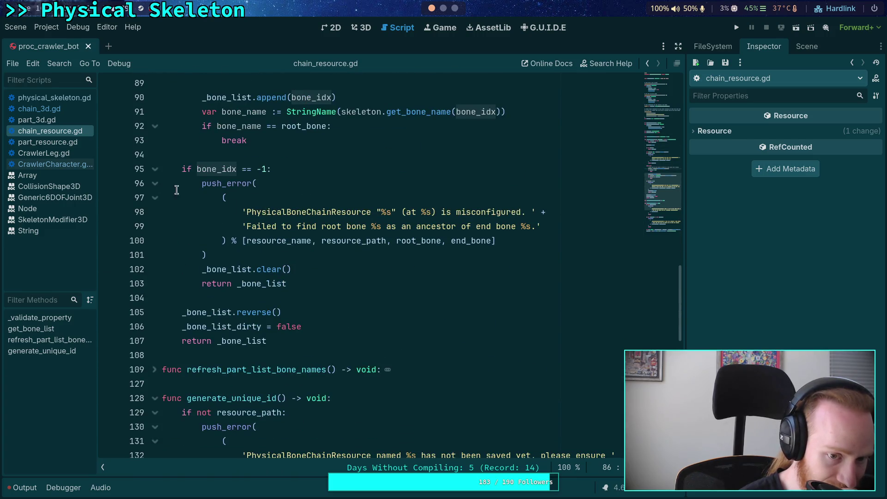
click(77, 109)
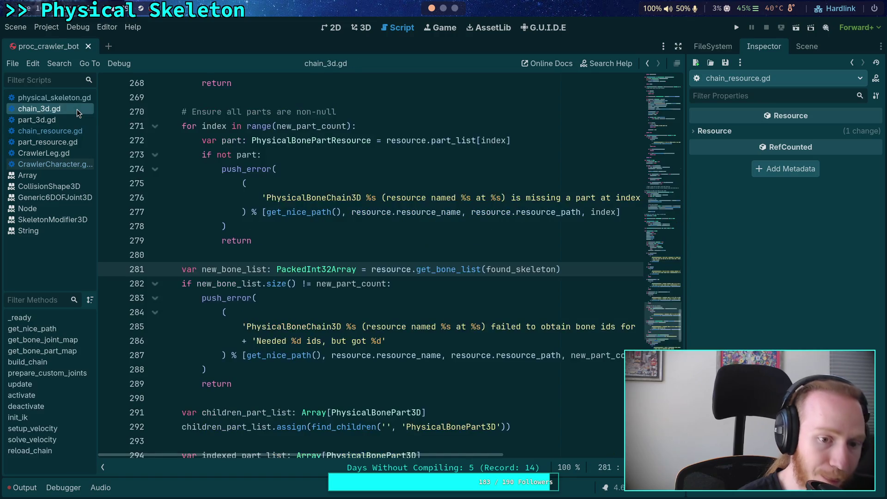
Back in CrawlerCharacter.gd, make the second loop range over chain.part_count
click(60, 163)
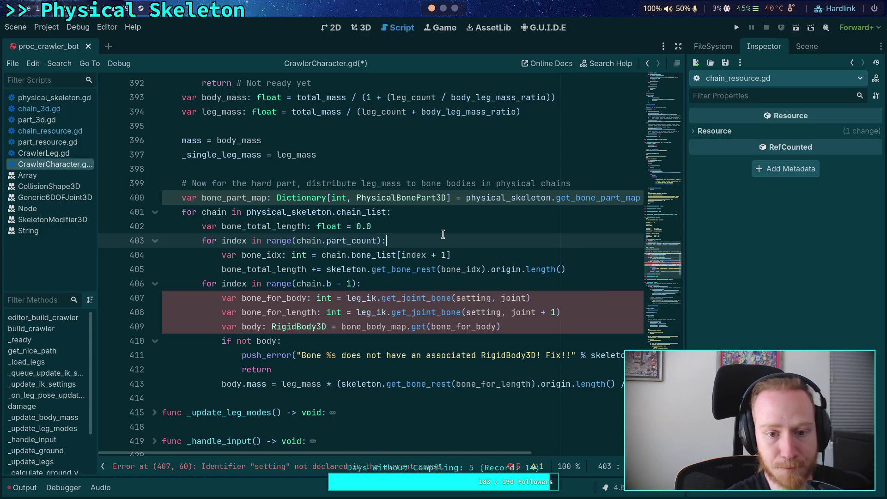
double_click(428, 254)
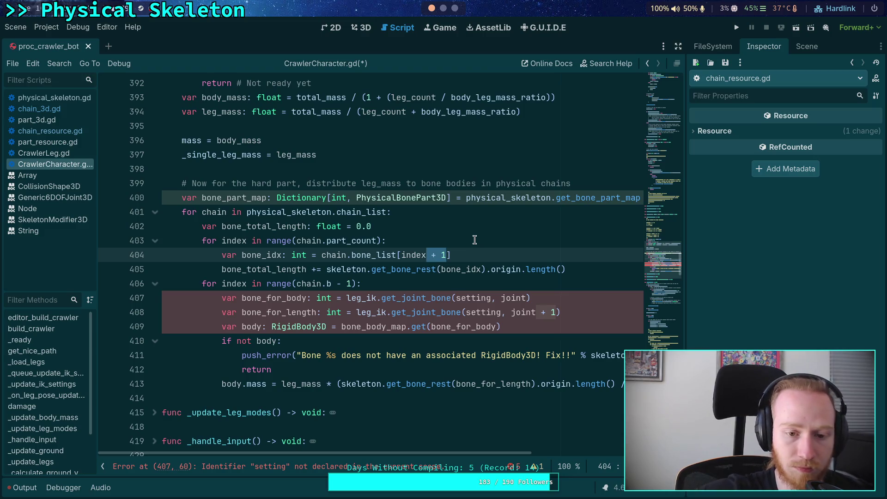
click(540, 270)
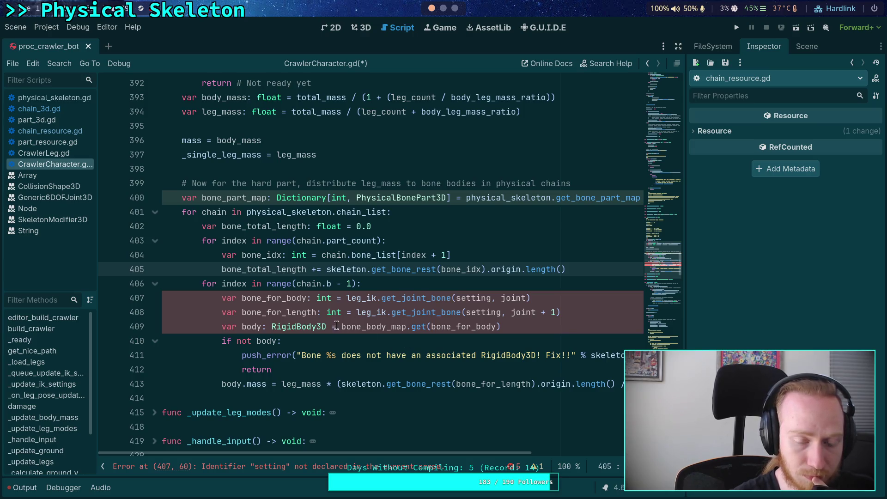
double_click(276, 298)
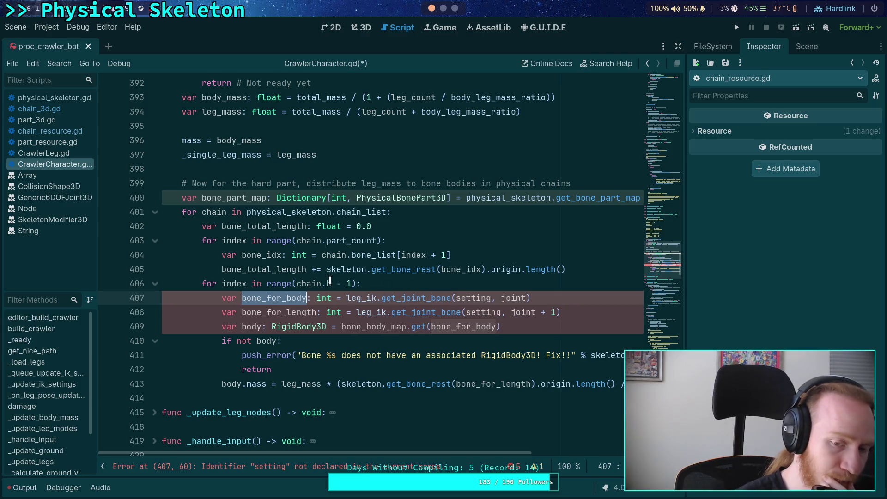
drag(327, 283, 351, 283)
text(part_count)
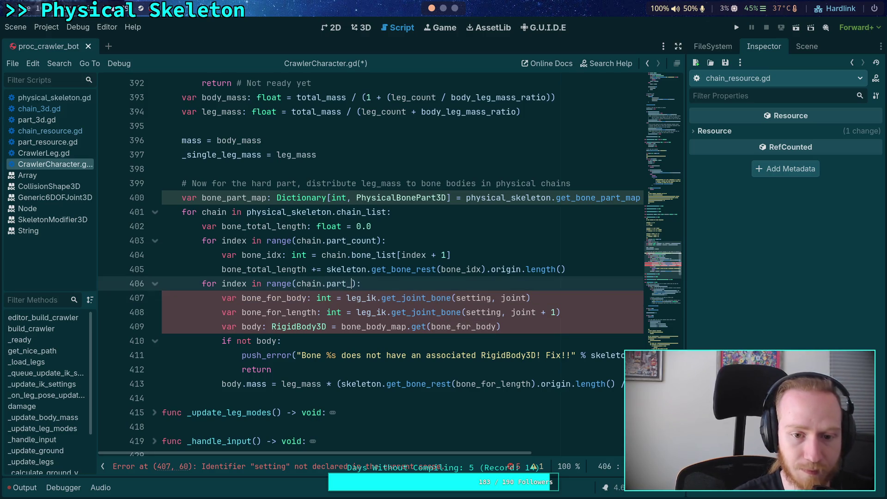
click(336, 272)
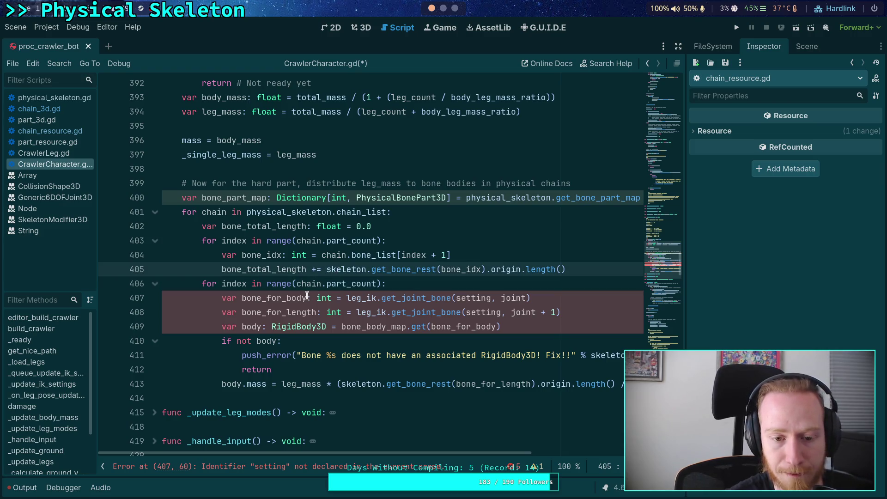
Rename the line 407 variable to bone_idx and assign it chain.bone_list[index]
drag(305, 298, 262, 297)
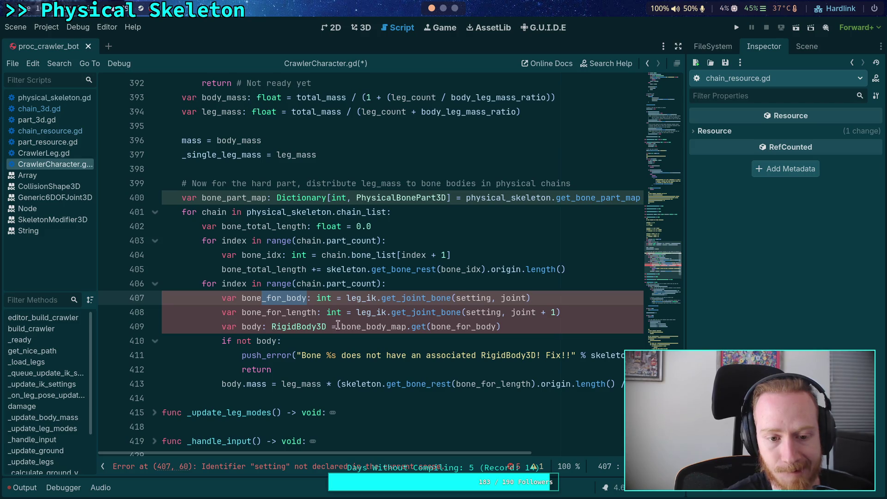
text(_idx)
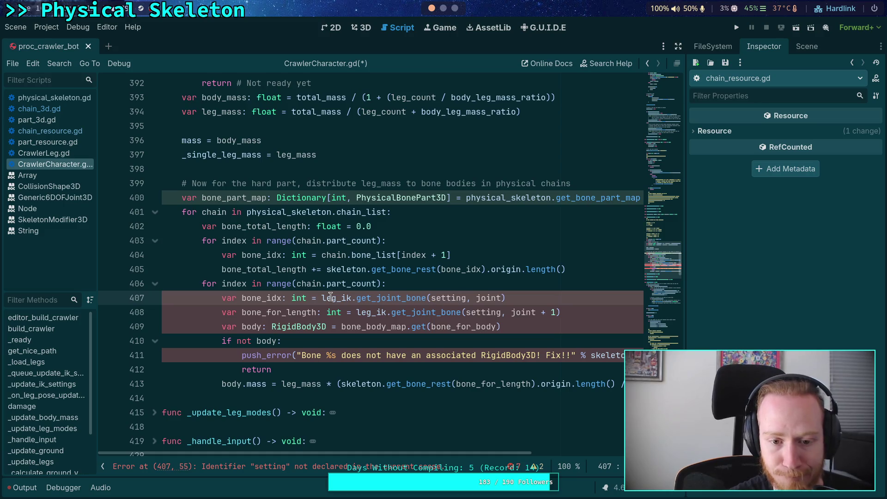
drag(322, 297, 508, 297)
text(chain.bon)
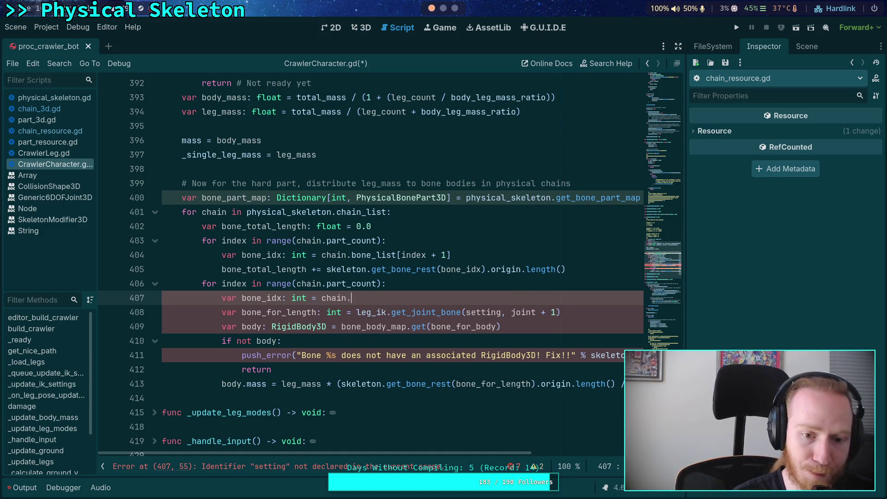
key(Return)
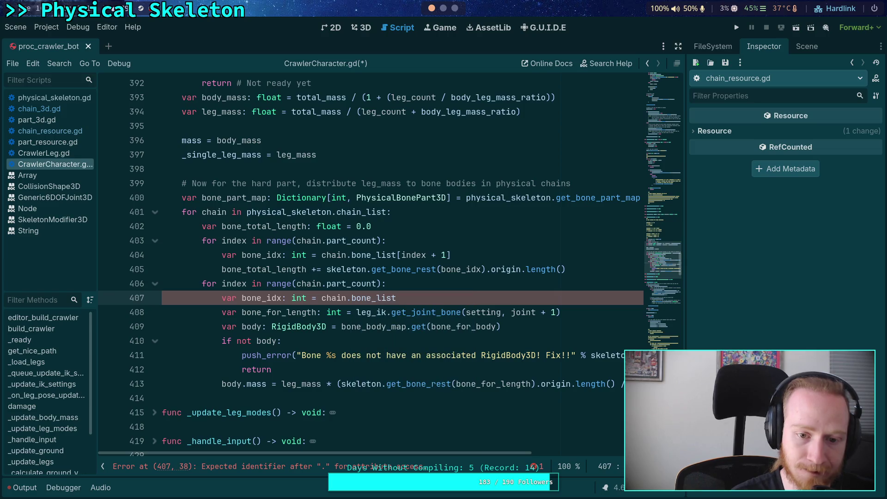
text(index)
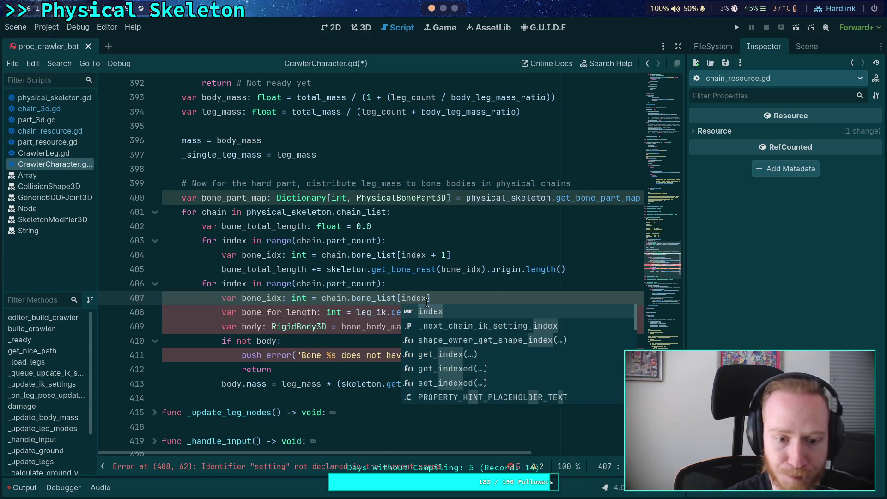
Make line 408 a float 'length' set to the copied bone-rest length expression
drag(240, 313, 287, 312)
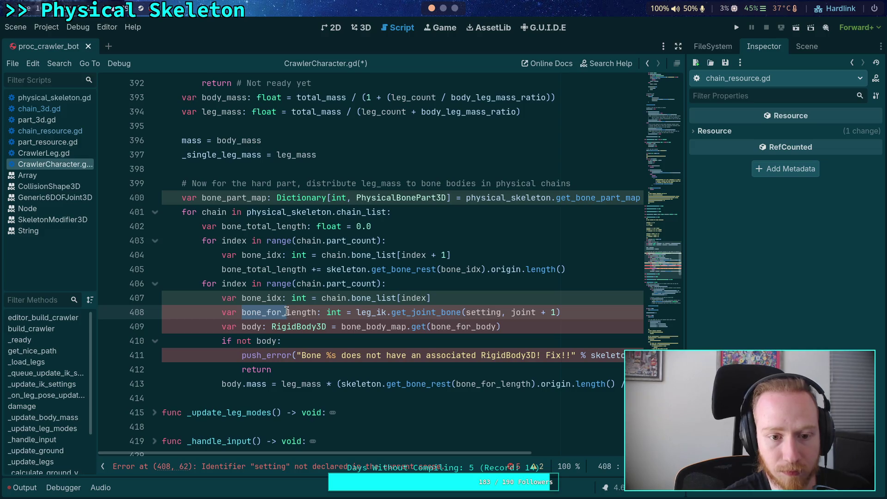
key(BackSpace)
double_click(285, 313)
text(float)
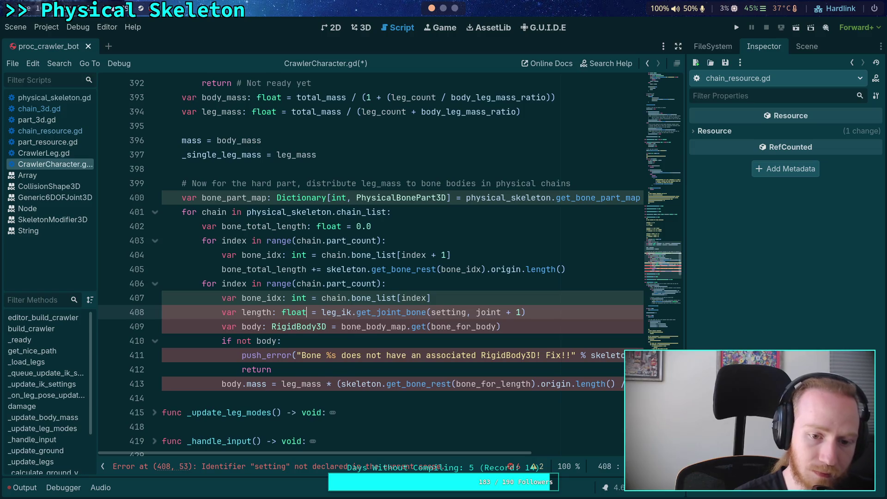
drag(323, 308, 547, 310)
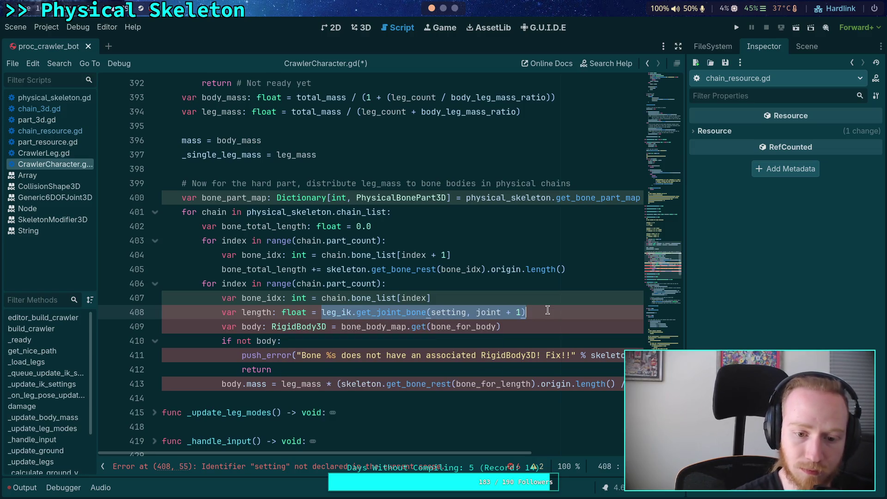
drag(584, 269, 327, 270)
right_click(336, 274)
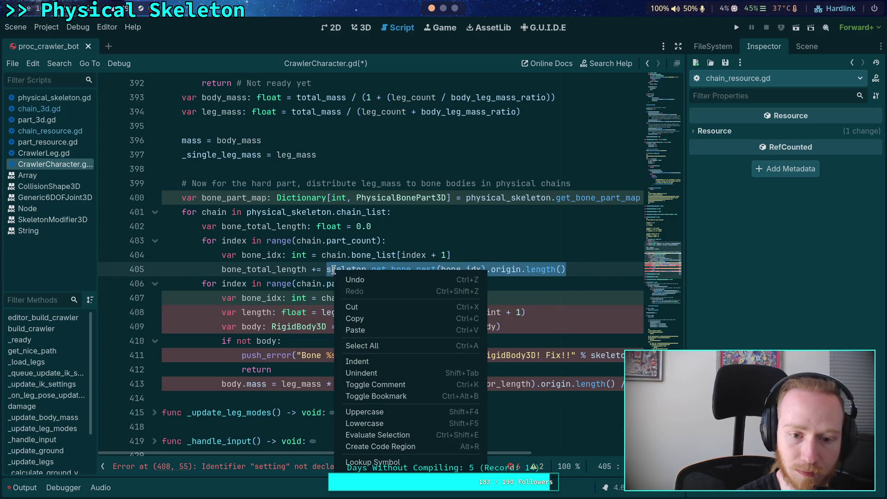
click(350, 318)
drag(527, 312, 323, 312)
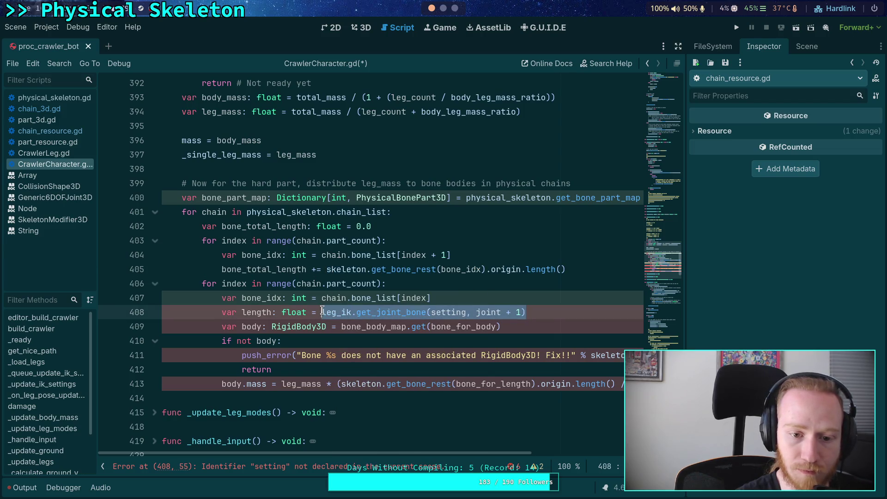
key(ctrl+v)
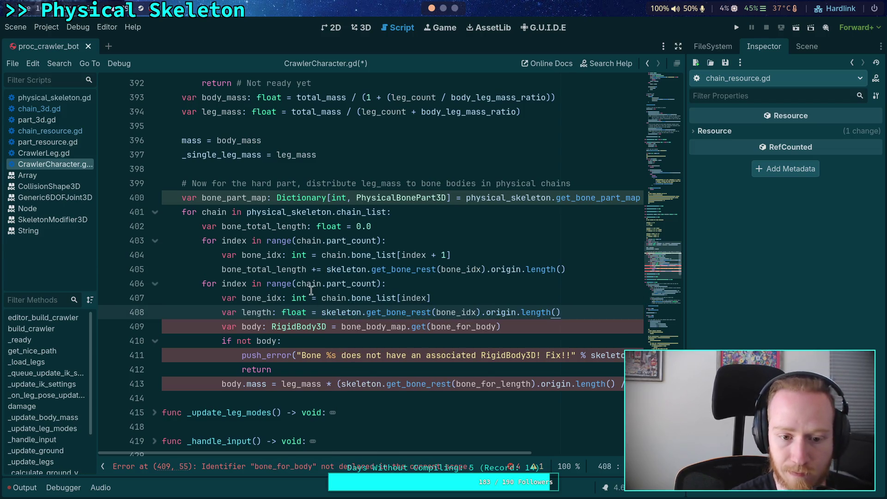
Change the line 407 lookup to chain.bone_list[index + 1]
click(247, 294)
double_click(247, 295)
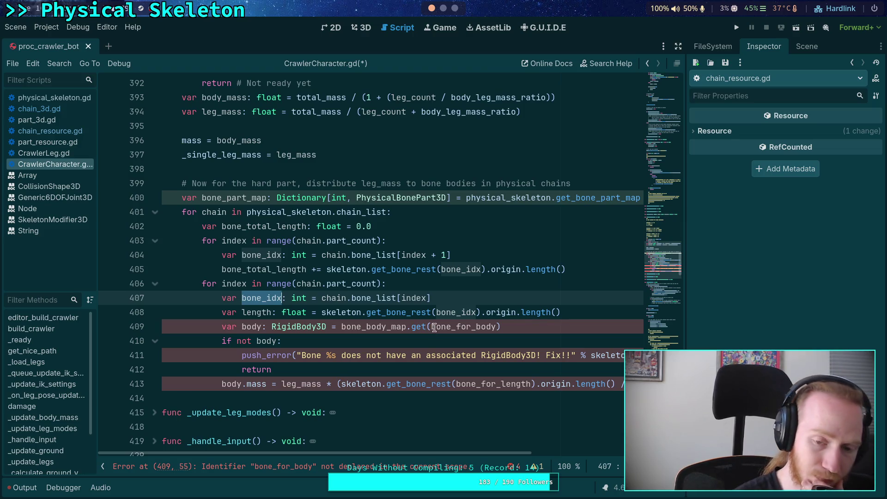
click(428, 298)
text(+ 1)
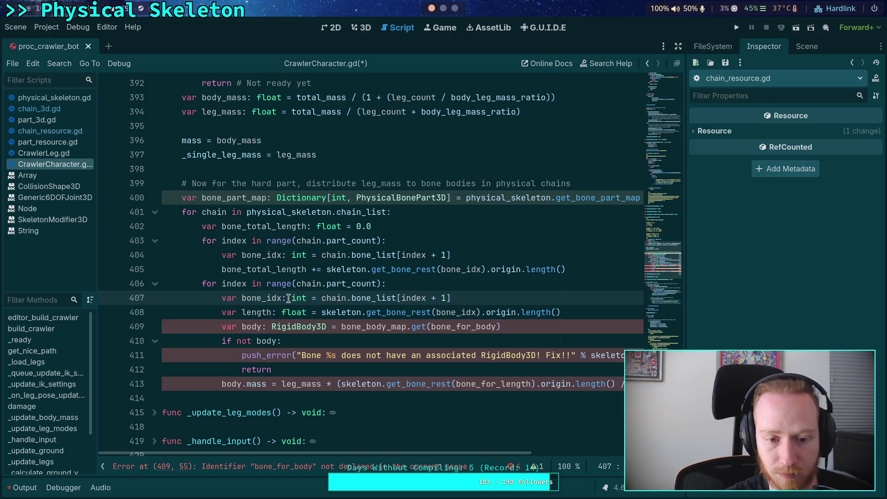
drag(282, 298, 246, 298)
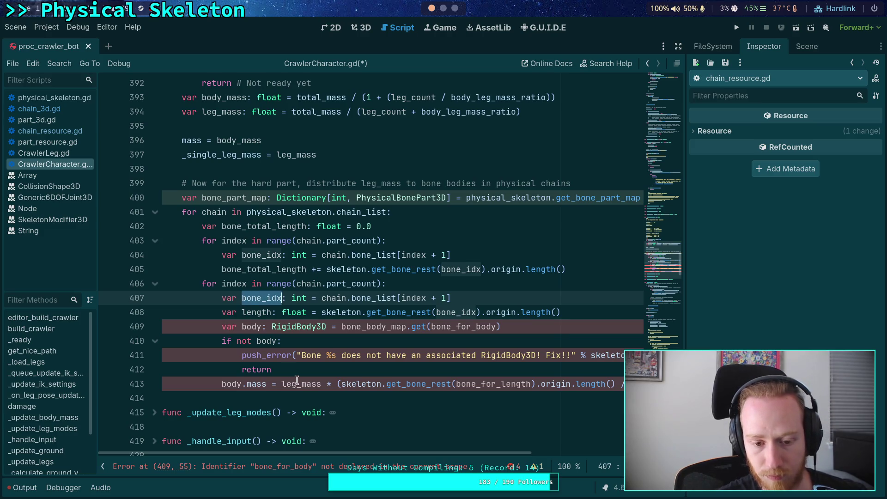
mouse_move(386, 450)
mouse_down()
mouse_move(403, 449)
mouse_move(389, 450)
mouse_move(380, 305)
mouse_up()
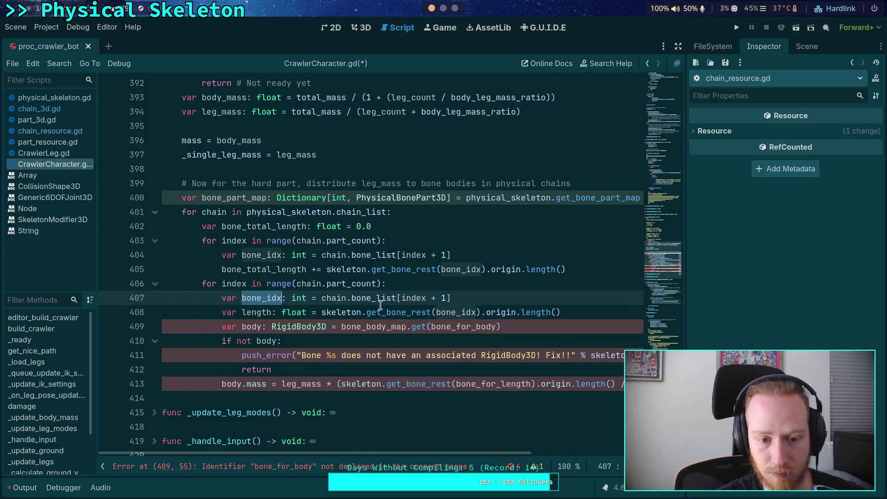
drag(266, 299, 283, 300)
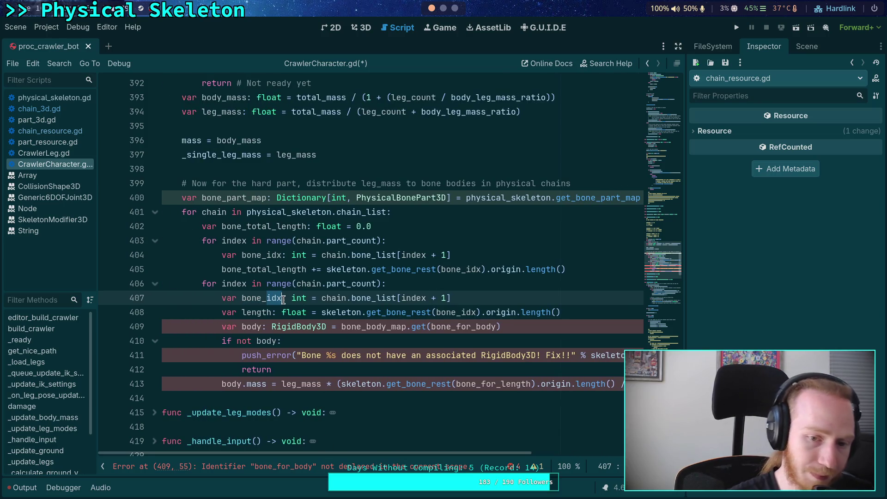
Rename bone_idx to bone_for_body and add bone_for_length from chain.bone_list[index + 1] for the length line
text(for_body)
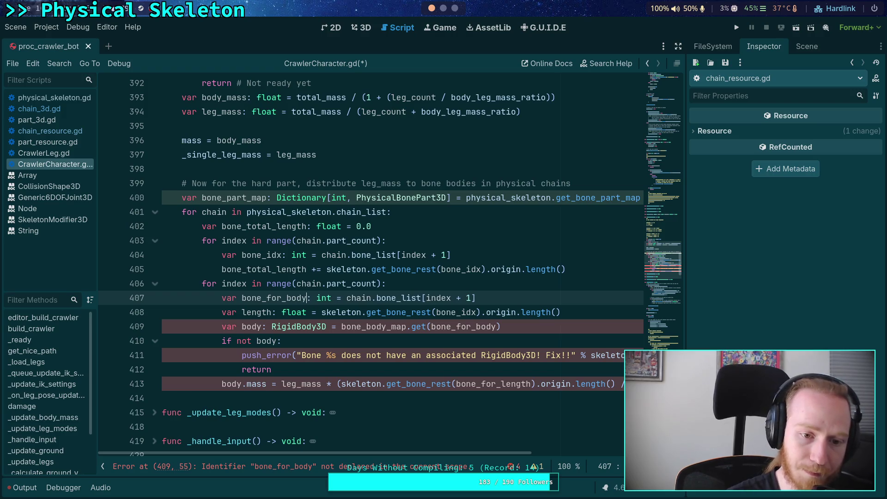
click(525, 294)
key(Return)
text(var bone)
text(for_lenge)
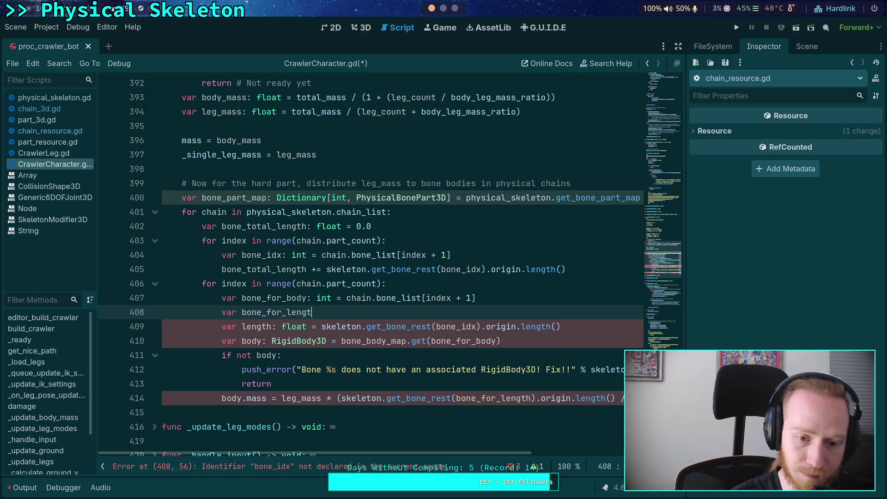
text(= chain.)
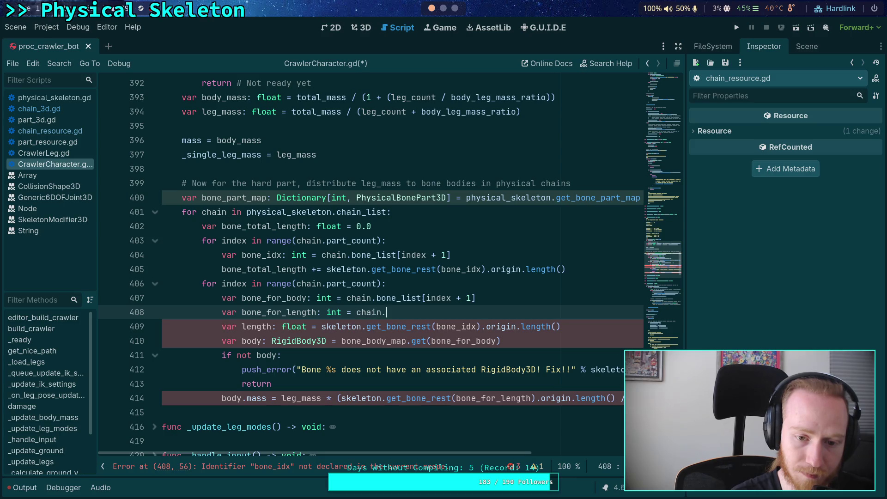
text(bone_list[index + 1)
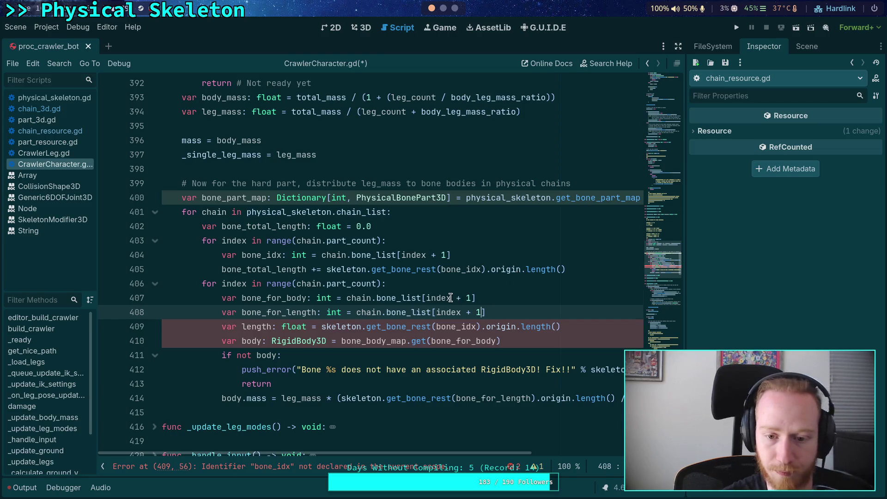
drag(451, 298, 470, 298)
key(BackSpace)
click(468, 329)
drag(467, 328, 475, 328)
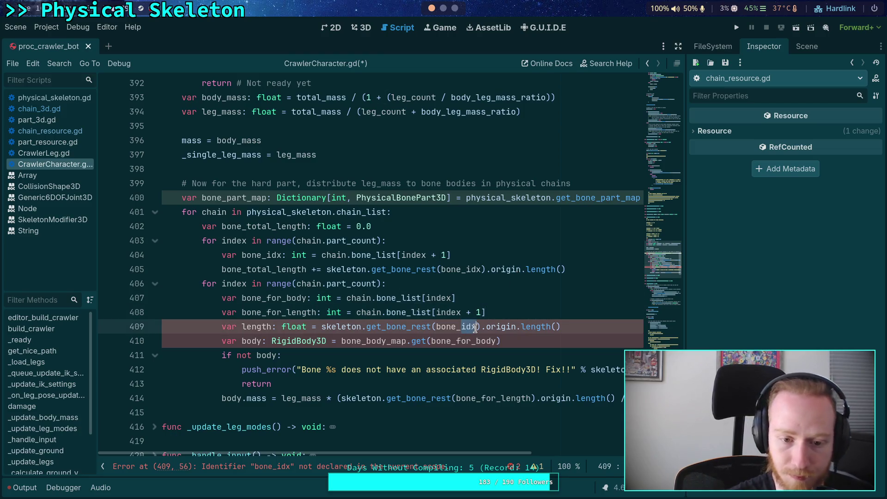
text(for_le)
key(Return)
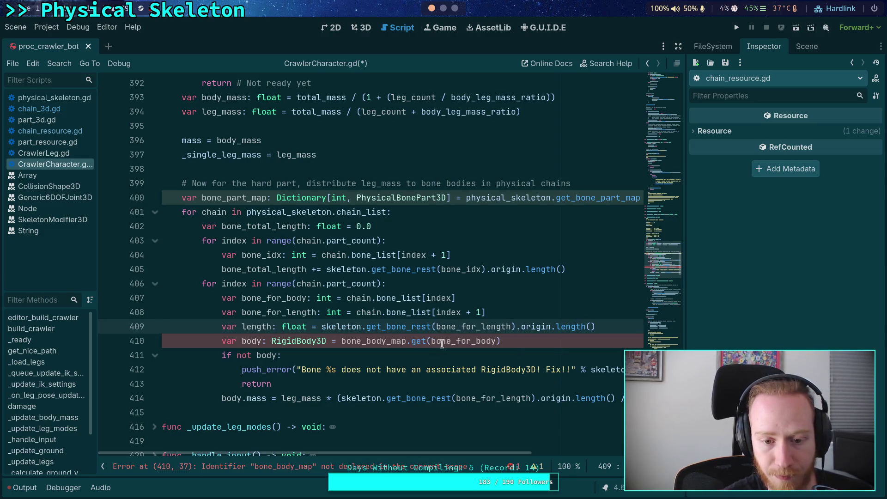
Fetch body from bone_part_map and retype it as PhysicalBonePart3D
drag(367, 341, 385, 341)
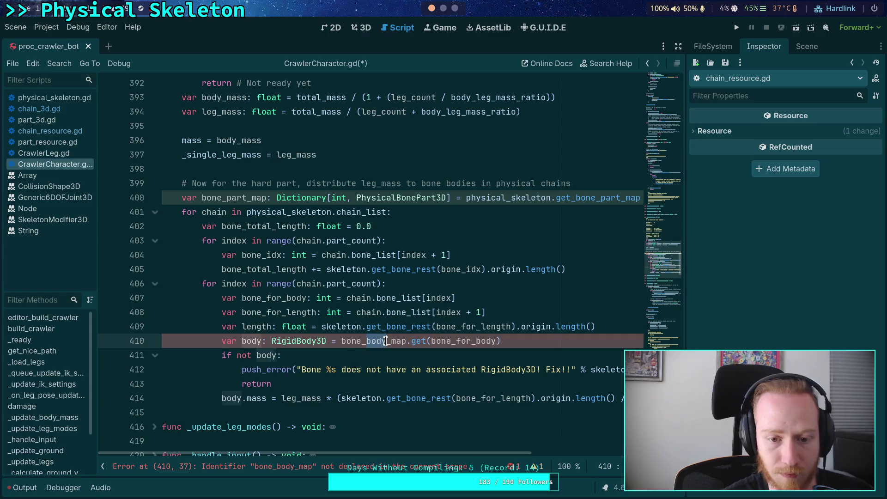
text(part)
double_click(299, 341)
text(Phy-)
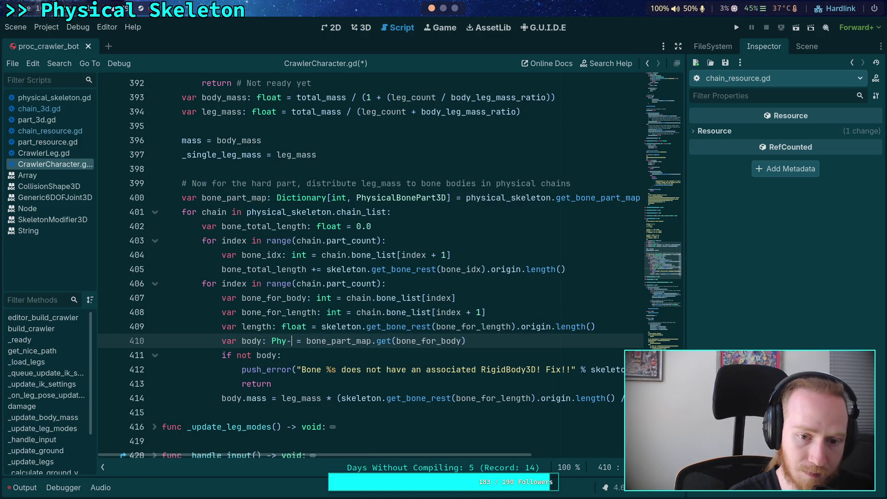
key(BackSpace)
text(si)
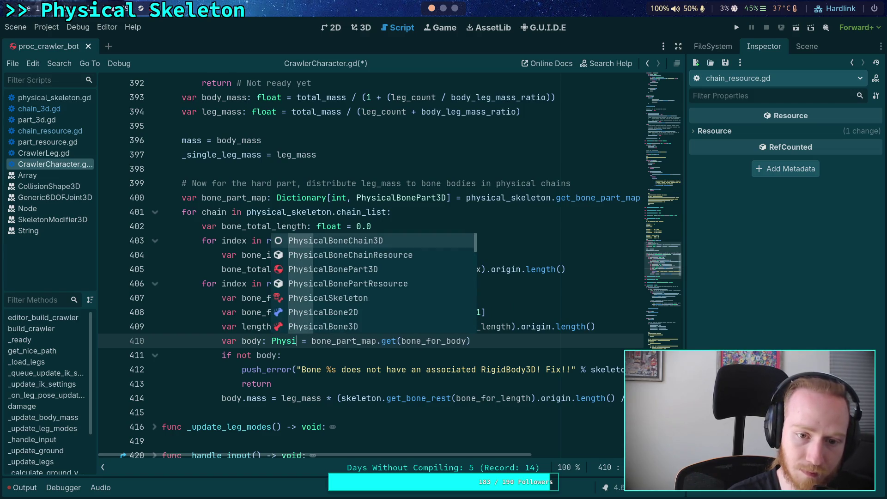
key(Down)
key(Down)
key(Return)
double_click(500, 341)
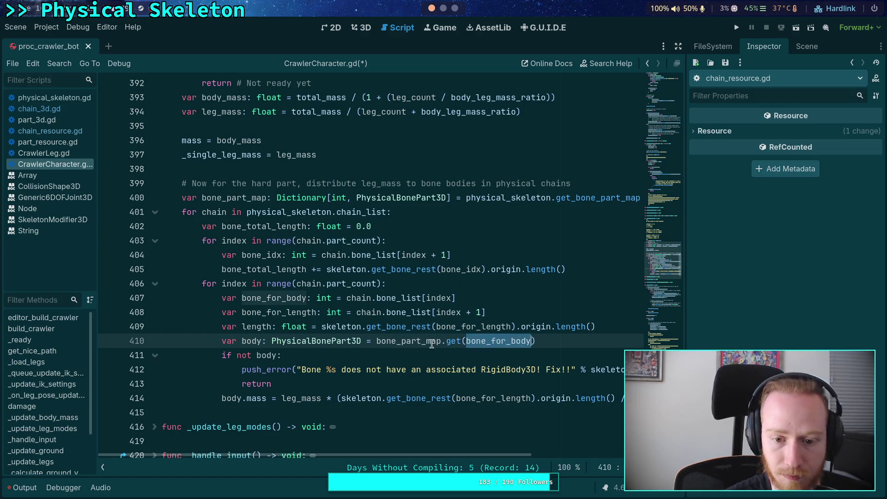
double_click(418, 341)
double_click(494, 341)
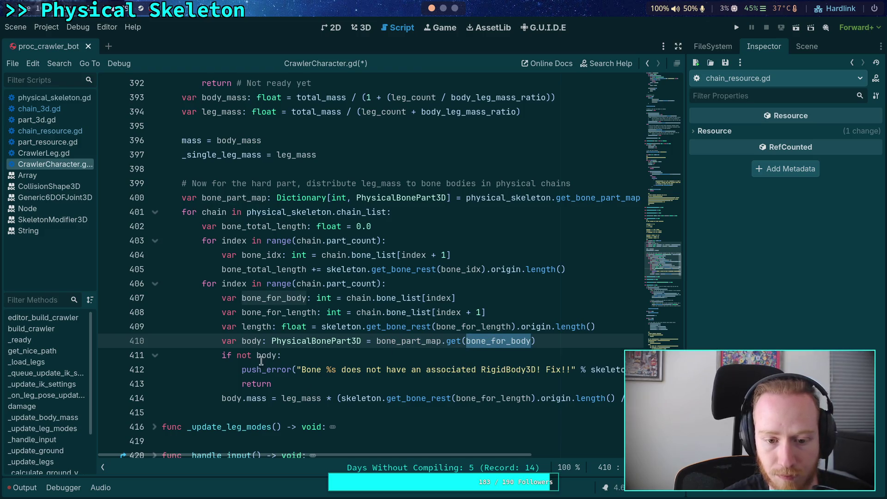
click(238, 355)
double_click(270, 355)
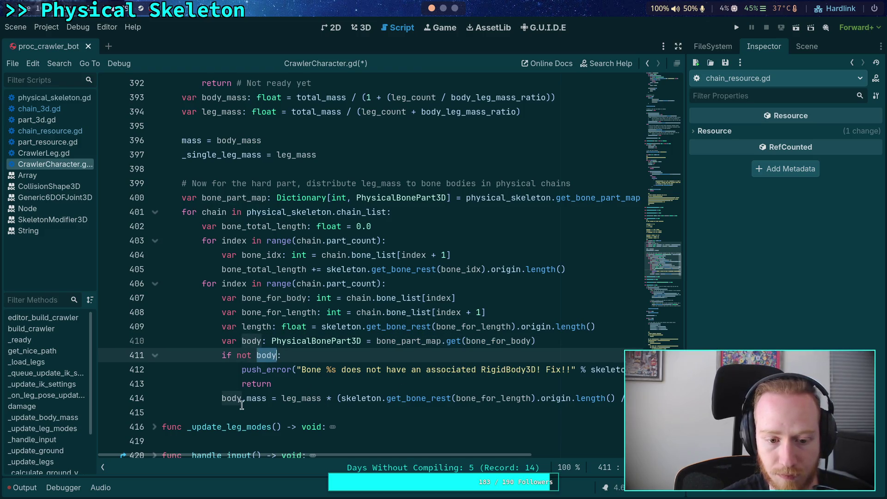
Replace the recomputed bone rest expression so body.mass uses leg_mass * (length / bone_total_length)
click(336, 398)
double_click(342, 398)
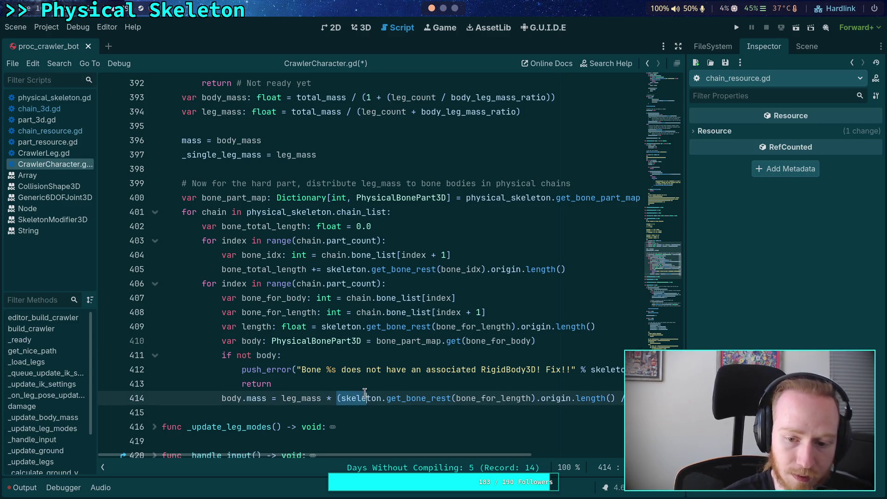
click(571, 398)
drag(575, 397, 341, 398)
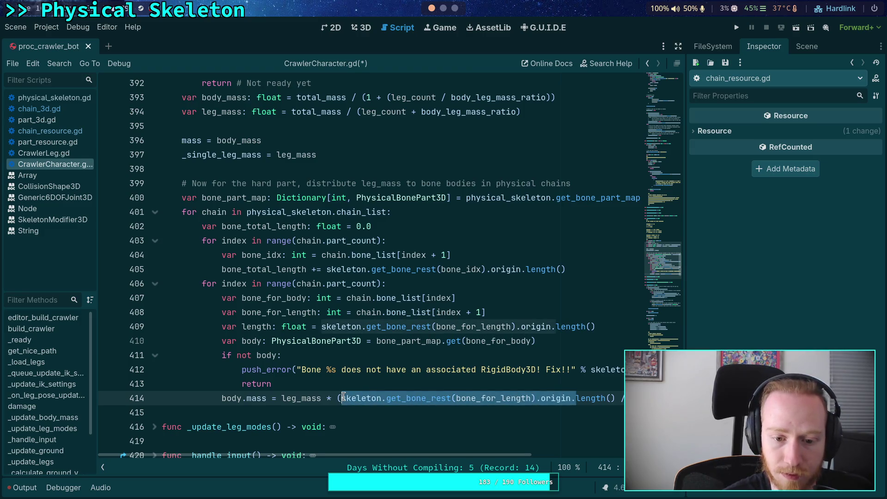
key(BackSpace)
click(380, 398)
key(BackSpace)
key(BackSpace)
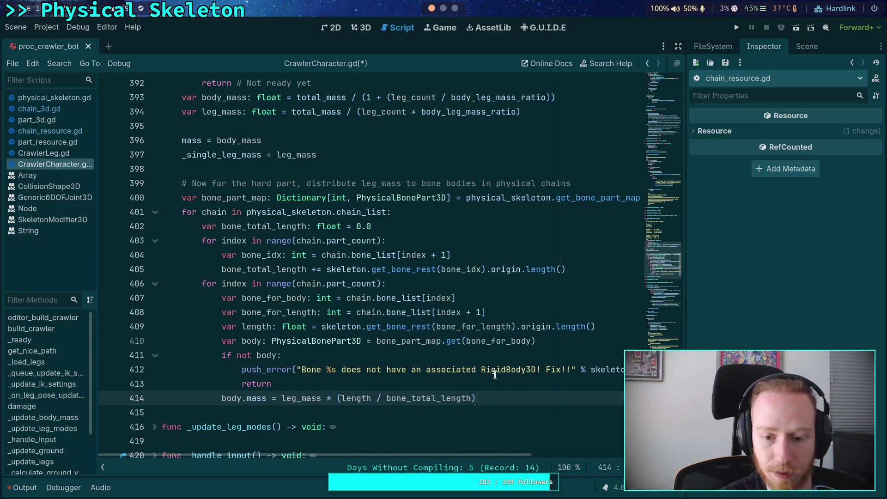
click(567, 403)
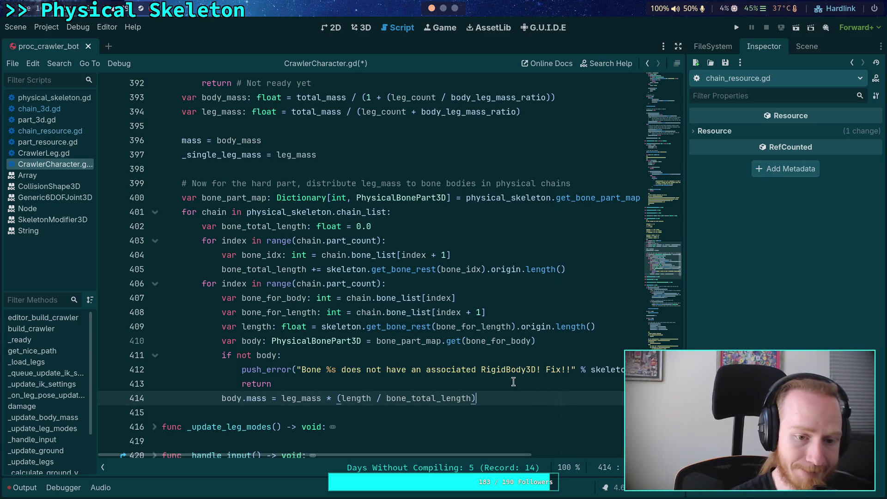
Move the length and bone_for_length lines below the null check, then save the script
click(271, 327)
key(alt+Down)
key(alt+Down)
key(alt+Down)
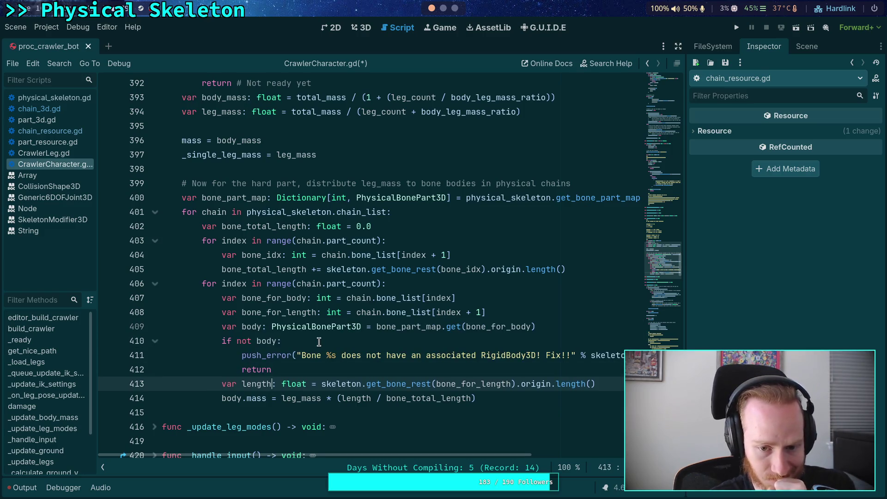
click(349, 344)
click(313, 311)
key(alt+Down)
key(alt+Down)
key(alt+Down)
key(ctrl+s)
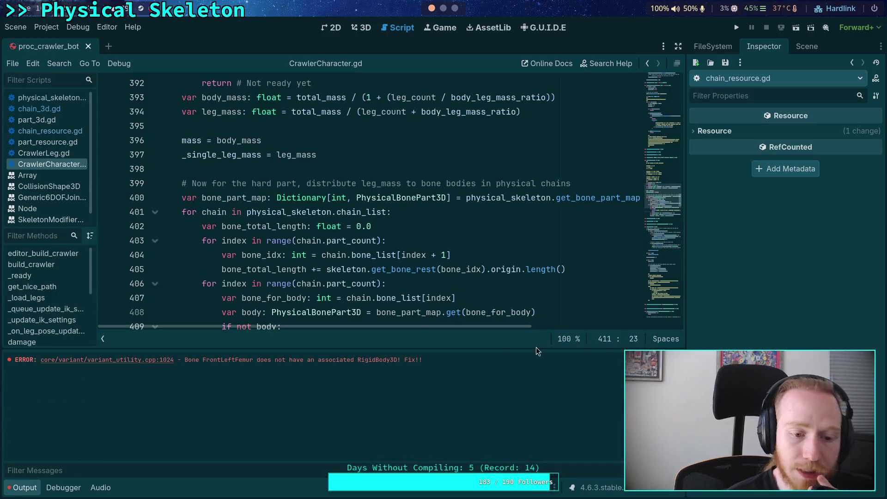
Reload the saved scene and read the out-of-bounds index 3 error at CrawlerCharacter.gd line 404
click(24, 27)
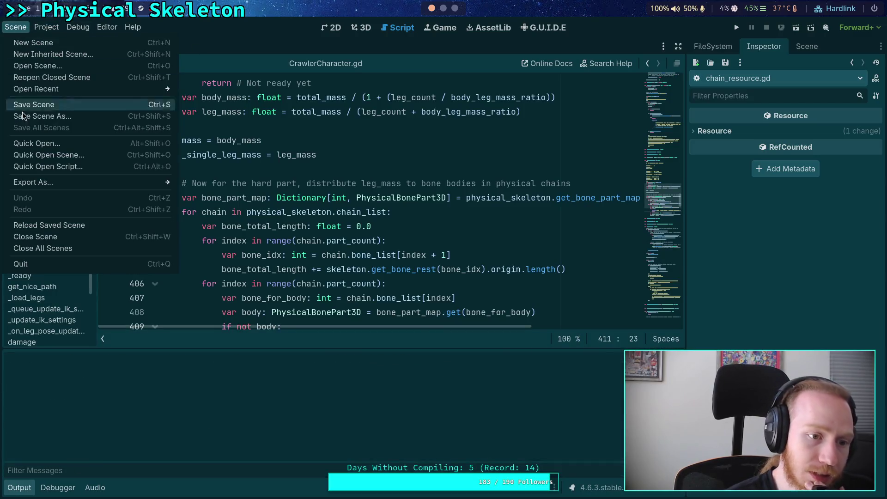
click(43, 225)
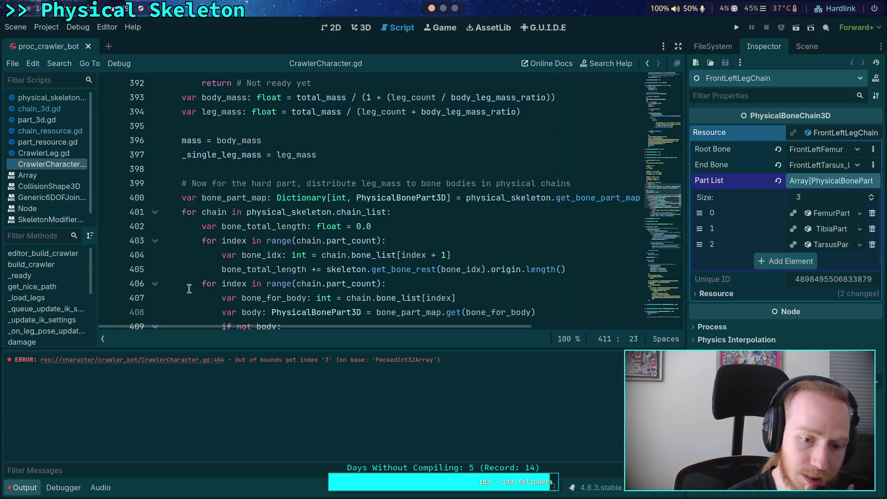
scroll(277, 296, down, 1)
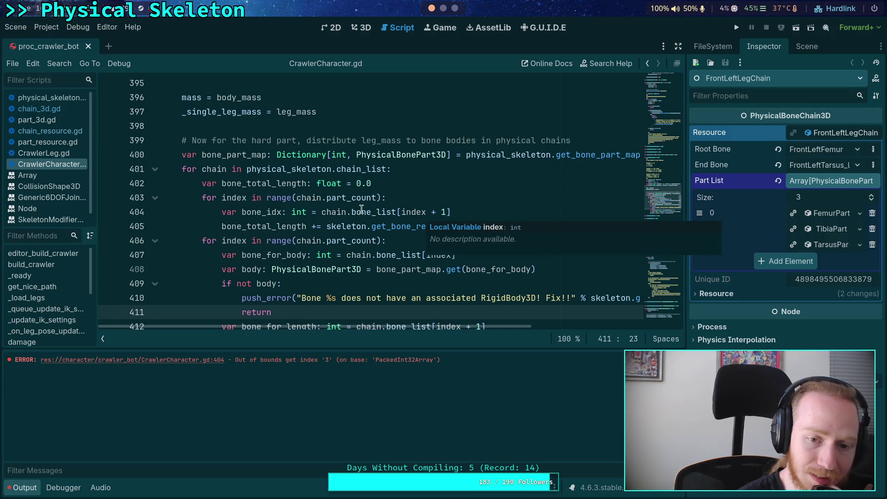
mouse_move(362, 212)
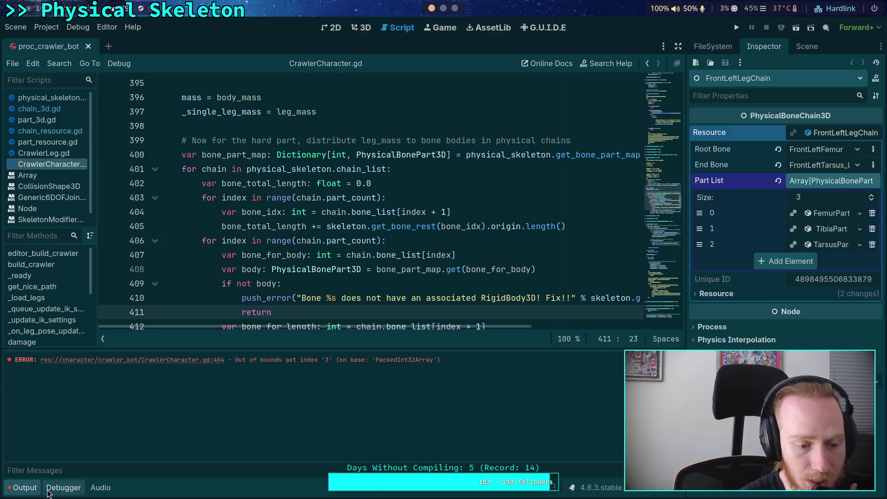
Collapse the Output panel and bring up chain_3d.gd at its bone-list check
click(25, 488)
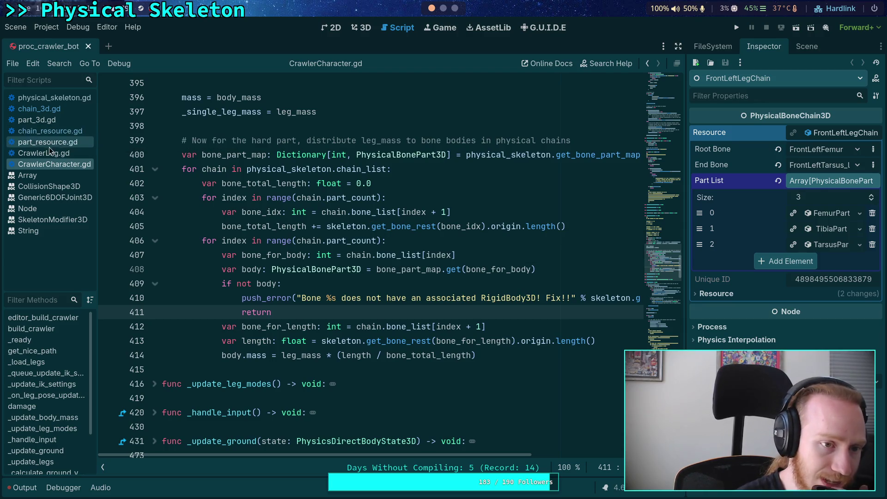
click(43, 120)
click(53, 109)
scroll(296, 246, down, 2)
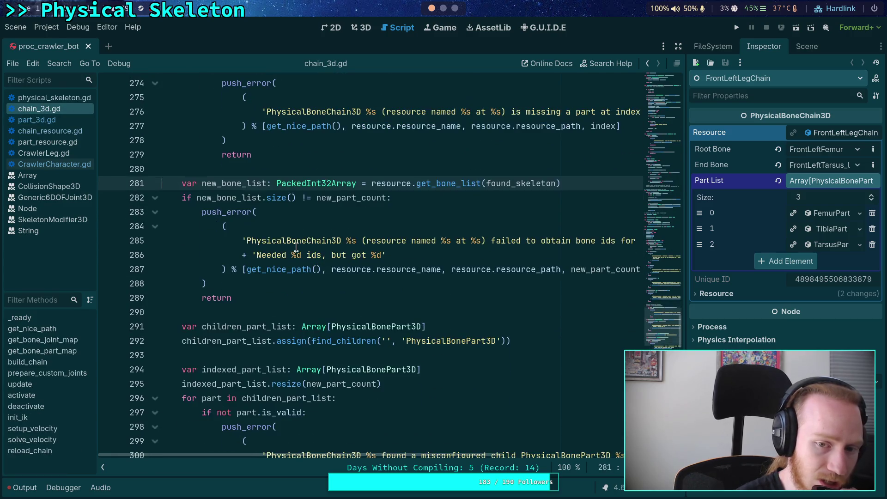
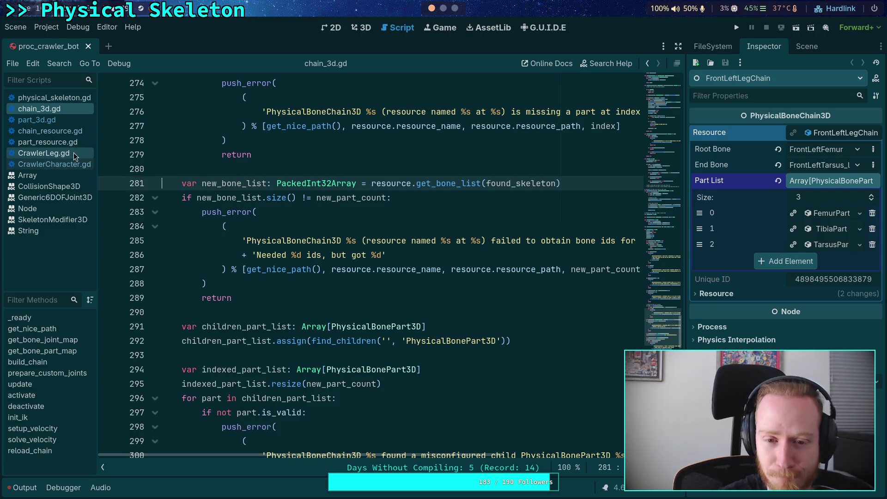
In CrawlerCharacter.gd's bone-length loop, split the bone_idx declaration and add an 'if index == chain.part_count - 1:' check
click(68, 165)
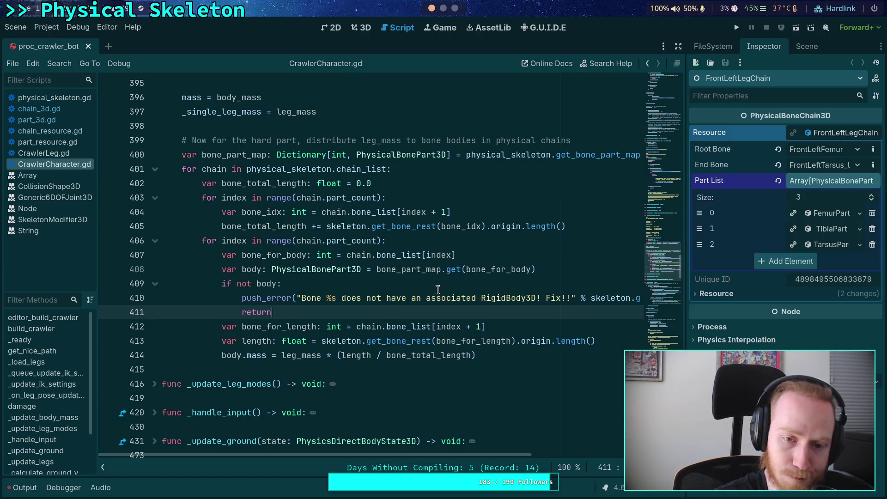
scroll(386, 262, up, 1)
click(436, 238)
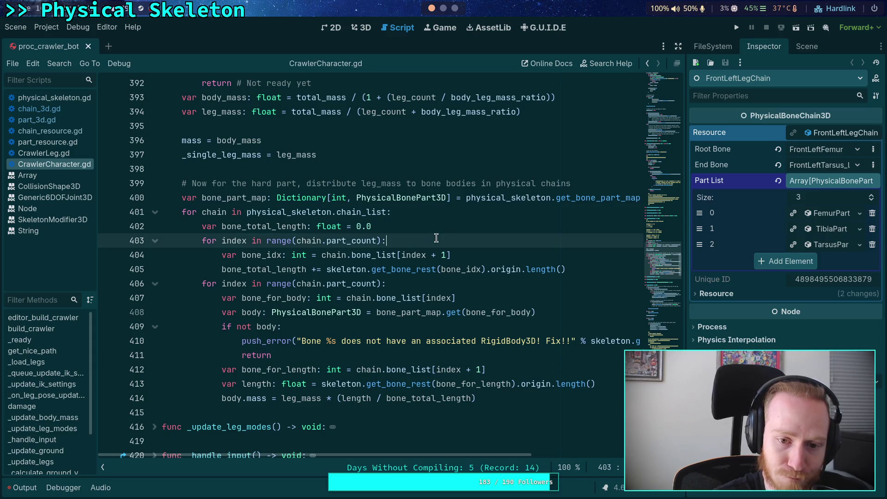
click(307, 254)
key(Return)
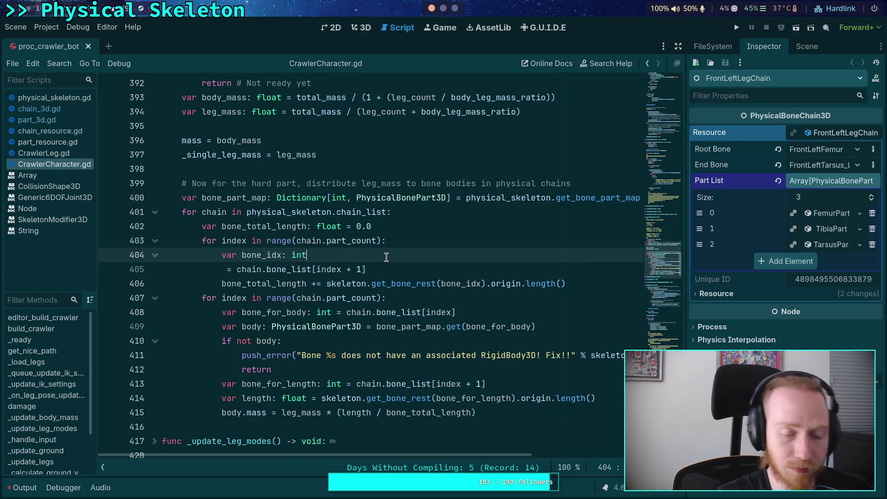
key(Return)
text(if )
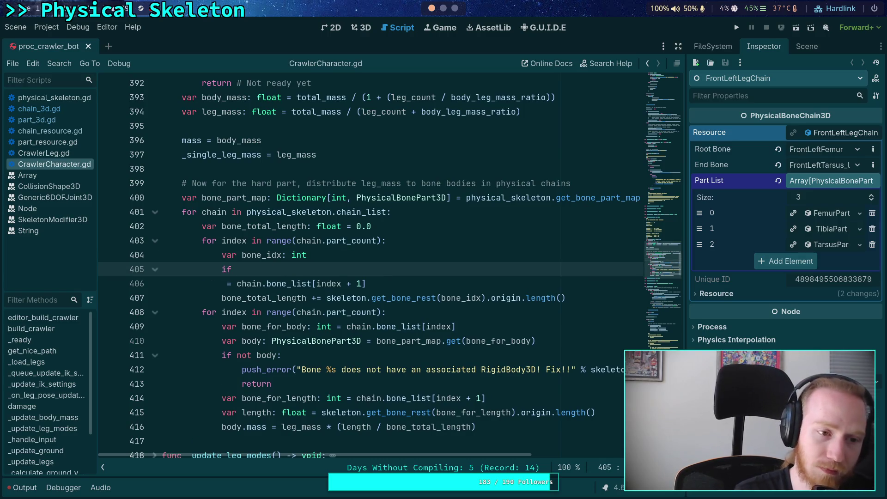
text(index == chai)
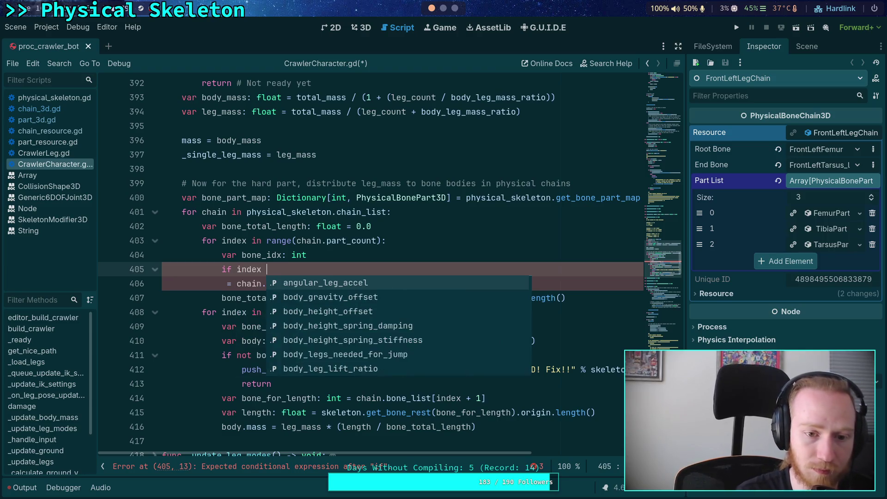
text(n.part)
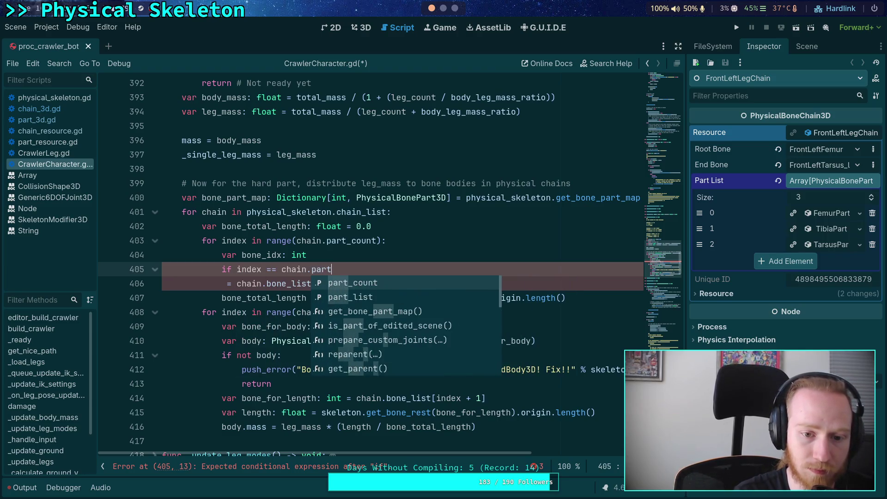
text(_count - 1:)
key(Return)
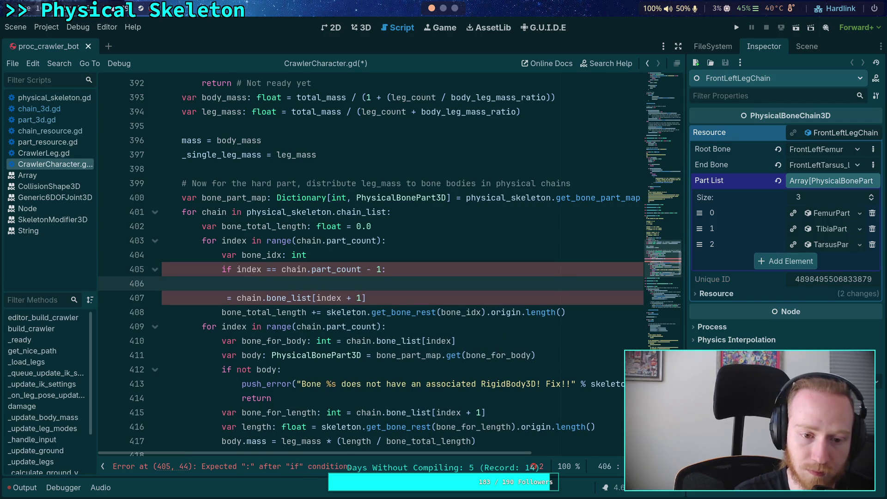
text(b)
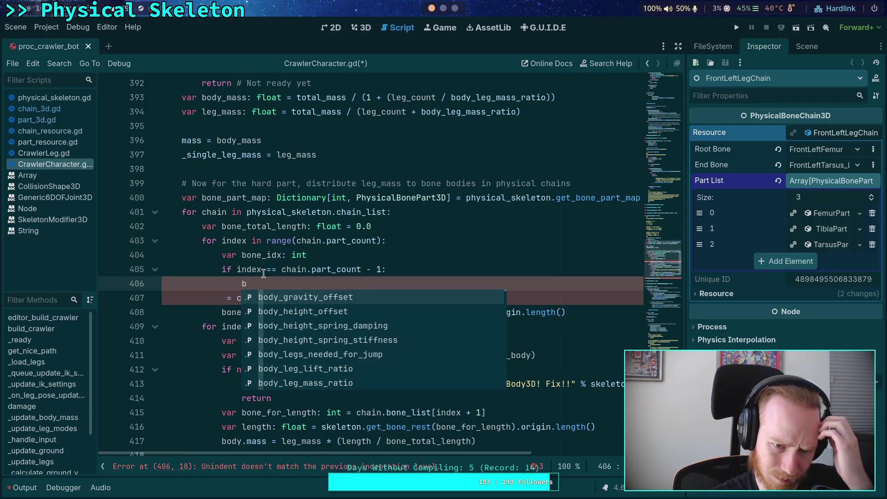
Rewrite the condition to 'if index + 1 < chain.part_count:' and restore the bone_idx assignment beneath it
double_click(273, 269)
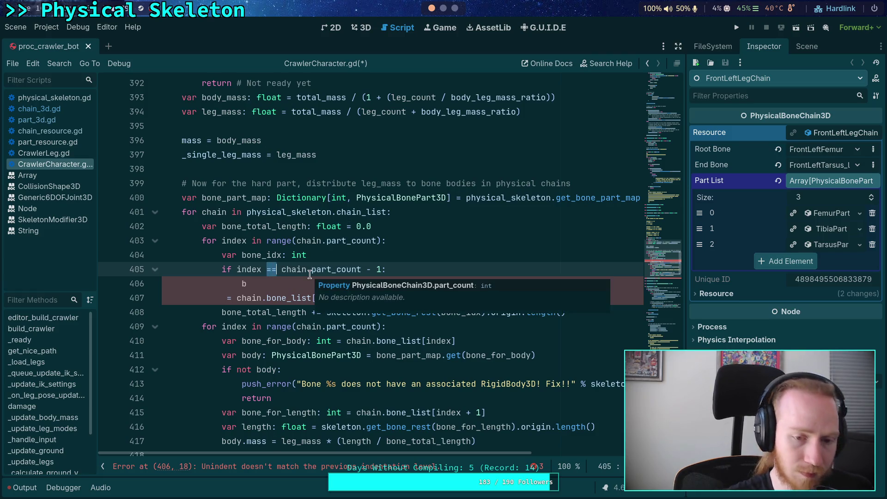
text(<)
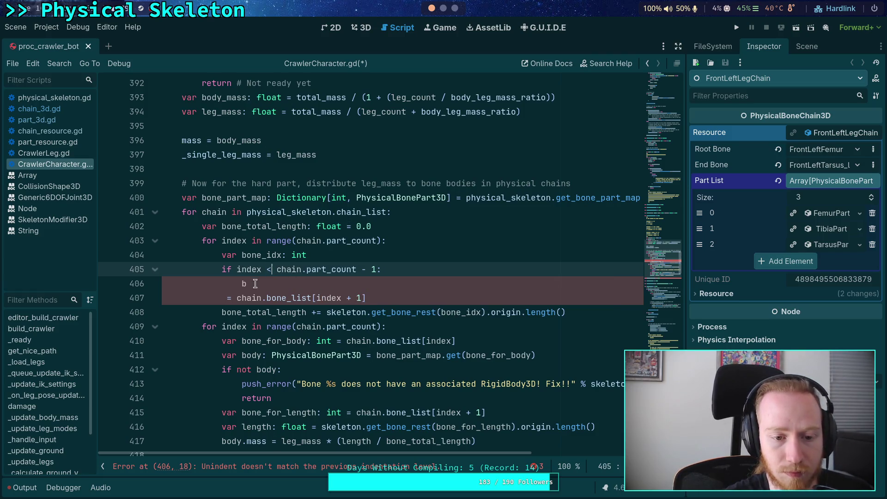
click(258, 292)
shift+click(267, 287)
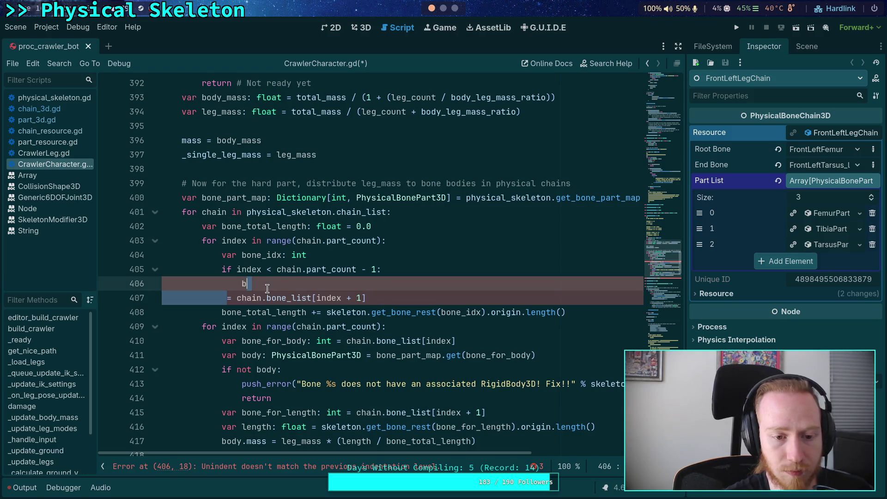
text(one_idx = chain.bone_list[index + 1)
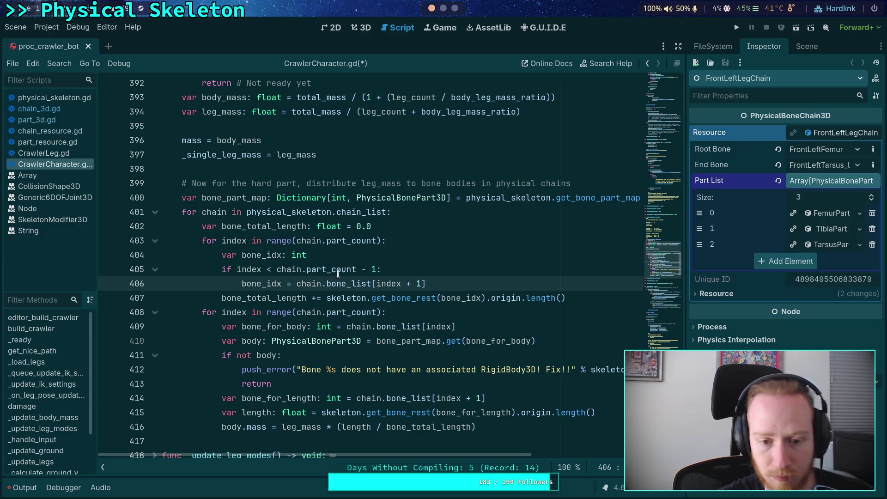
click(445, 283)
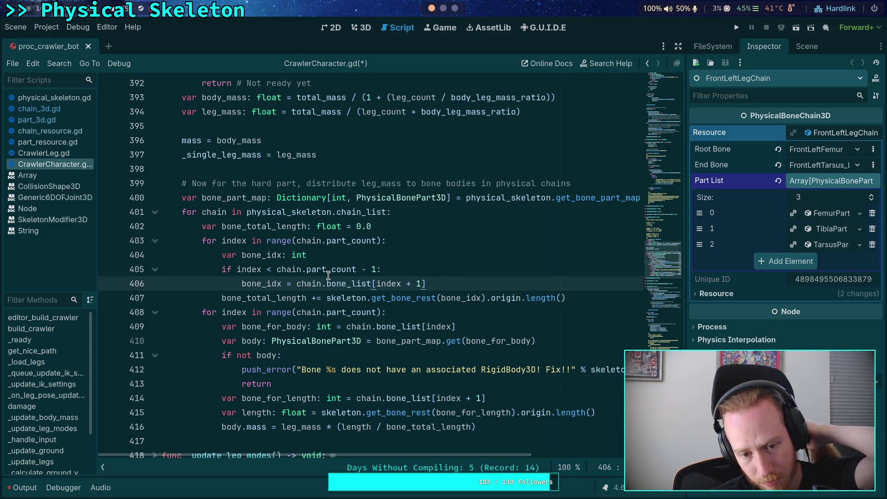
click(262, 270)
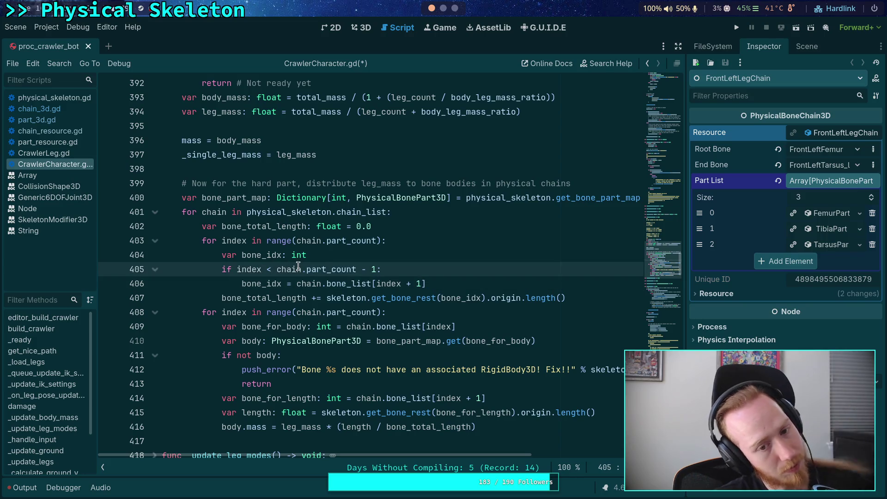
text(+ 1)
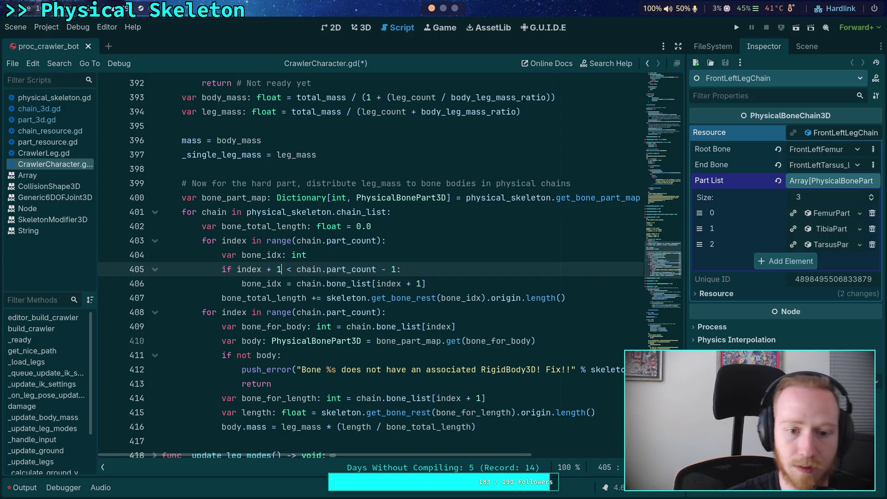
click(512, 282)
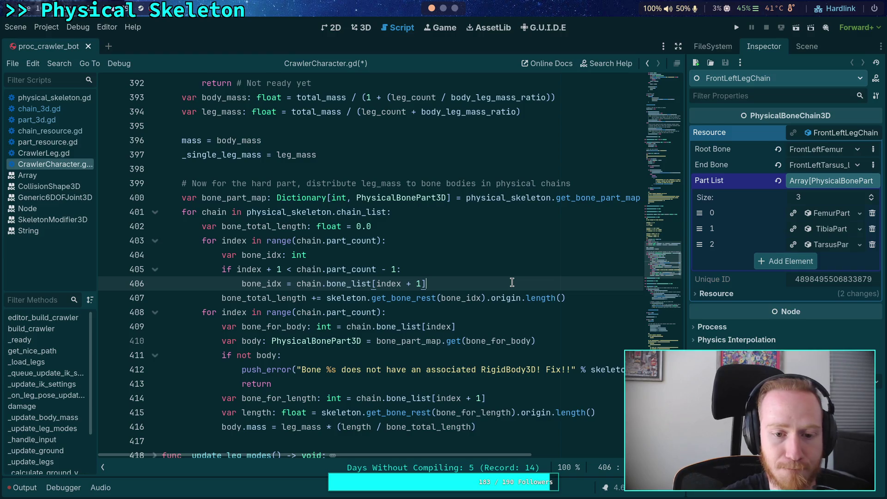
drag(381, 270, 397, 268)
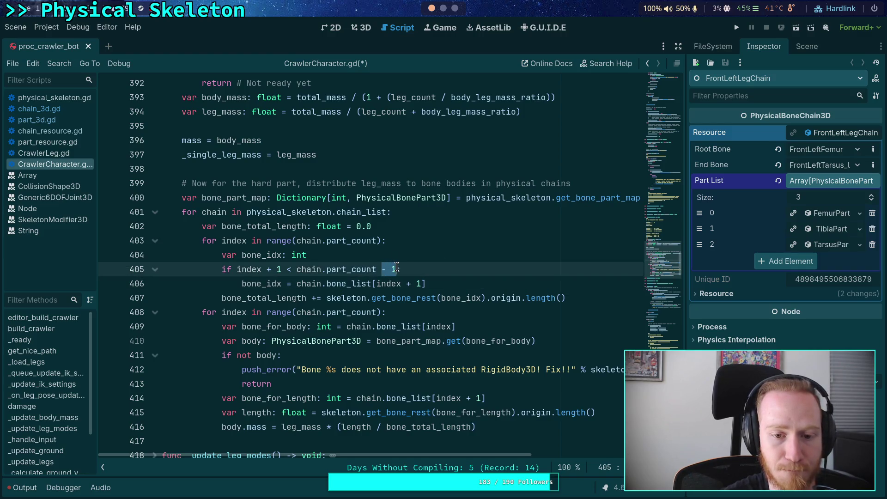
key(BackSpace)
key(BackSpace)
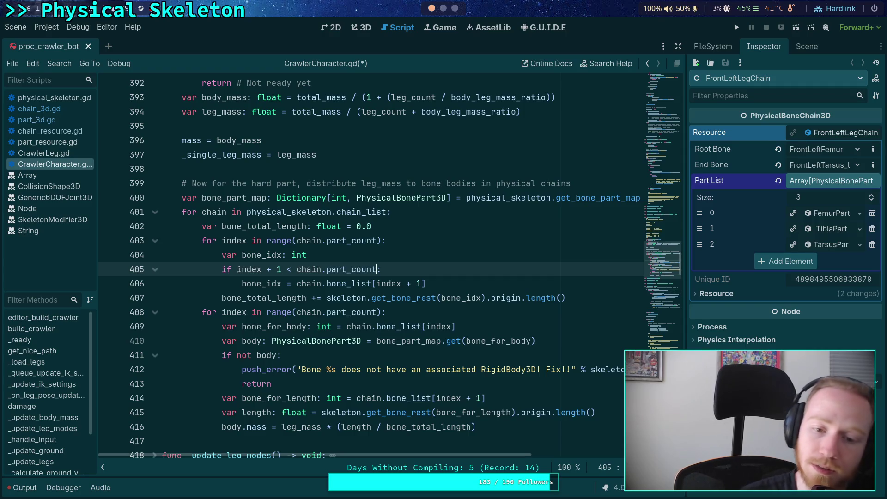
click(459, 281)
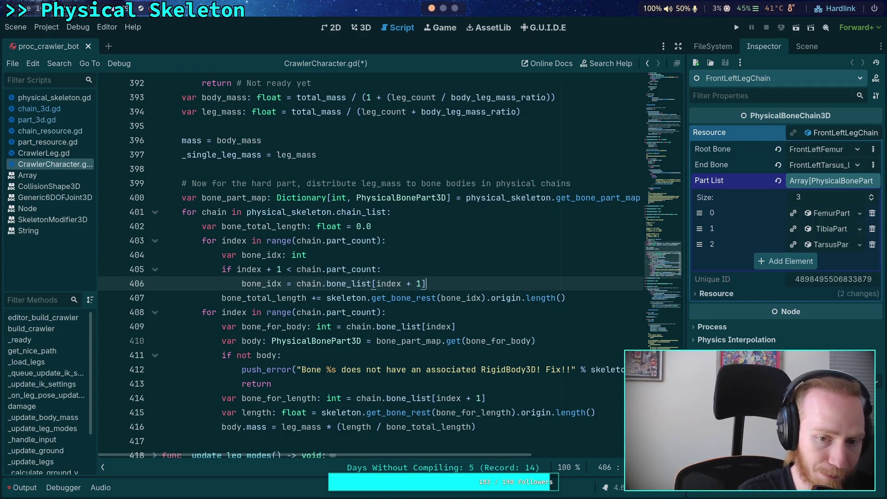
Add an else branch setting bone_idx = skeleton.find_bone(chain.resource.end_bone) and save CrawlerCharacter.gd
key(Return)
text(else:)
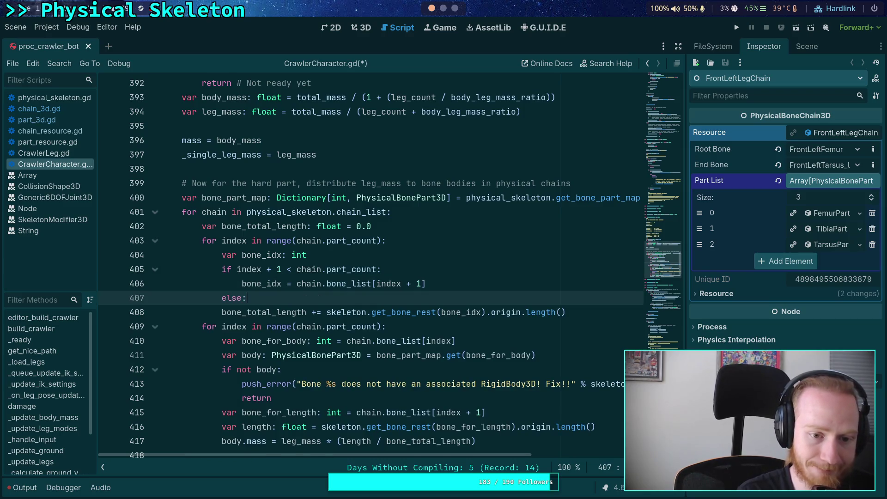
key(Return)
text(bone_idx = )
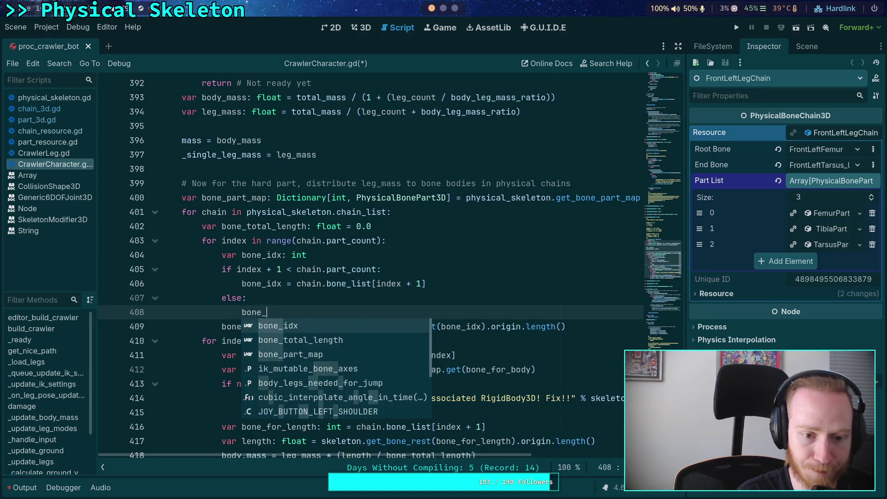
text(ske)
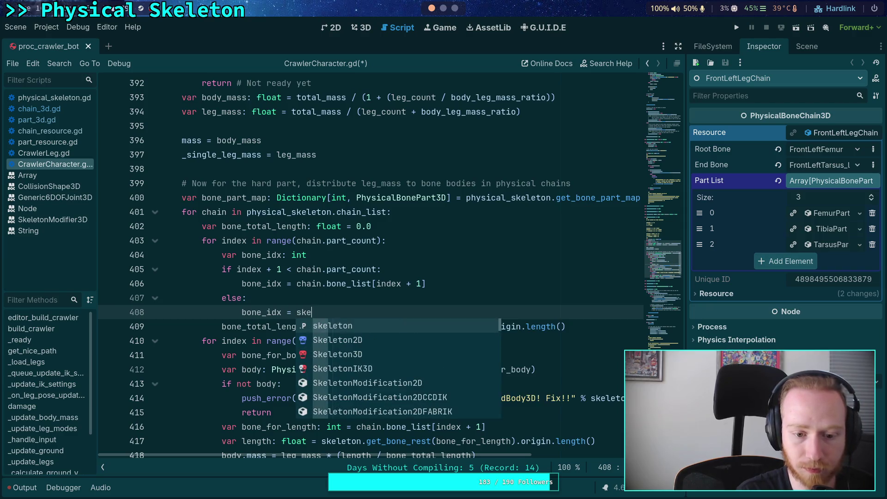
text(leton.get)
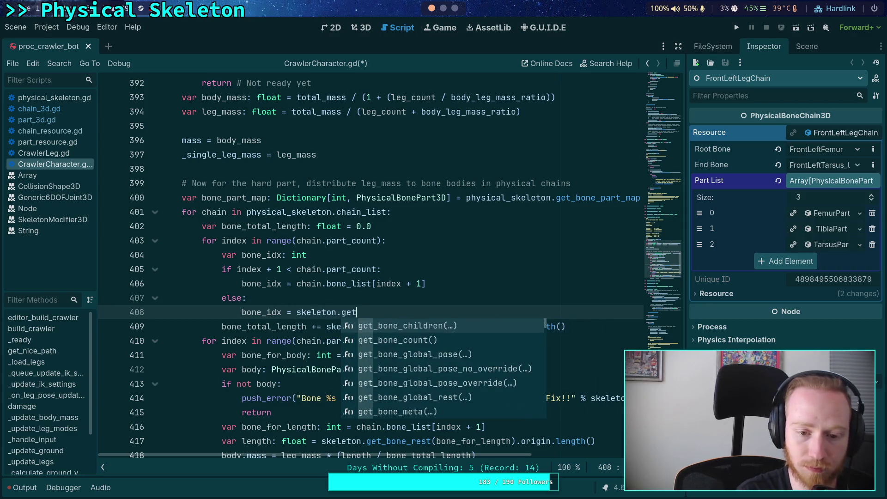
key(BackSpace)
key(BackSpace)
text(find_)
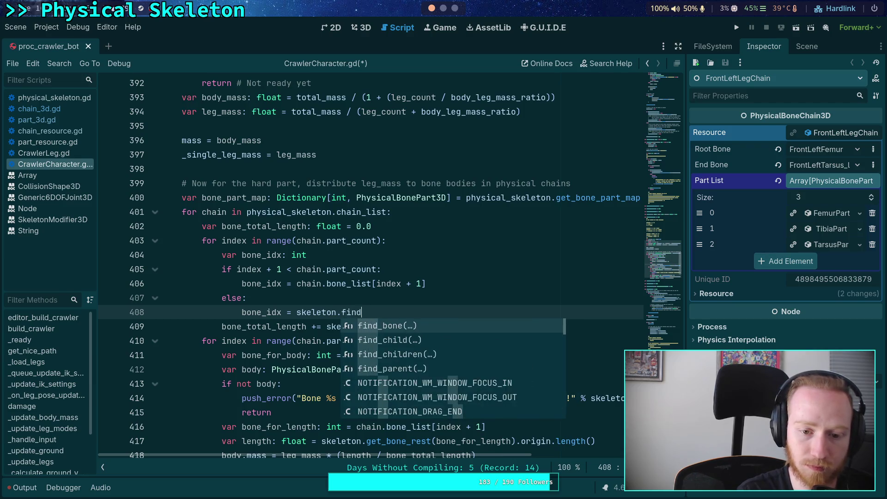
key(Return)
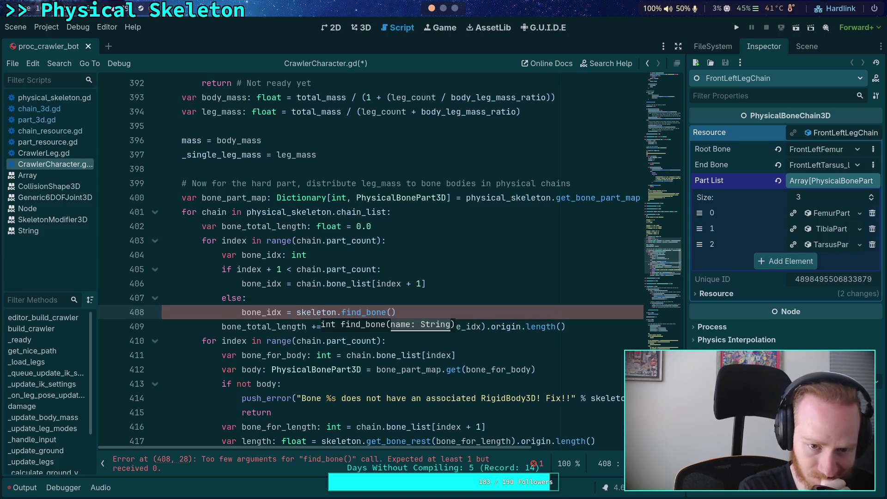
text(chain.re)
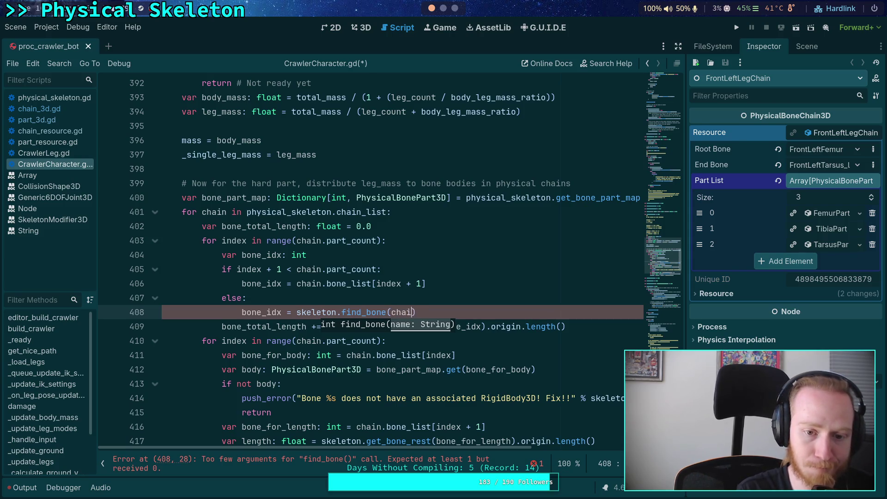
text(source.end)
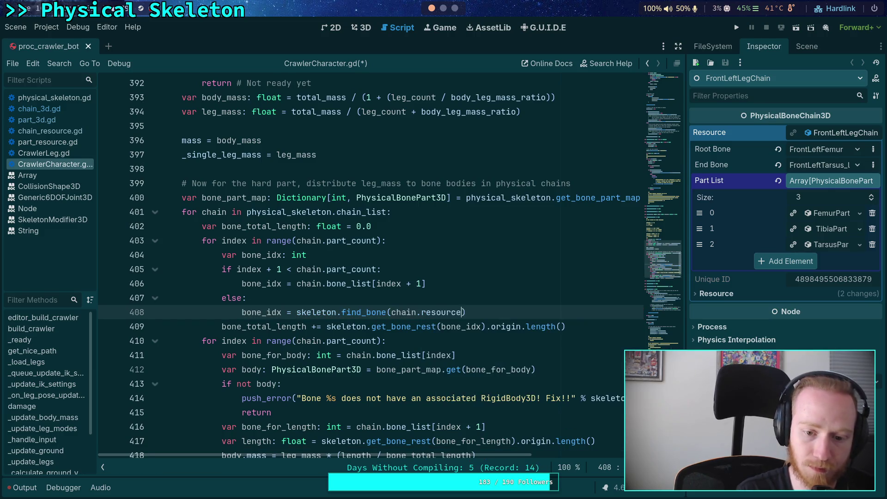
key(Return)
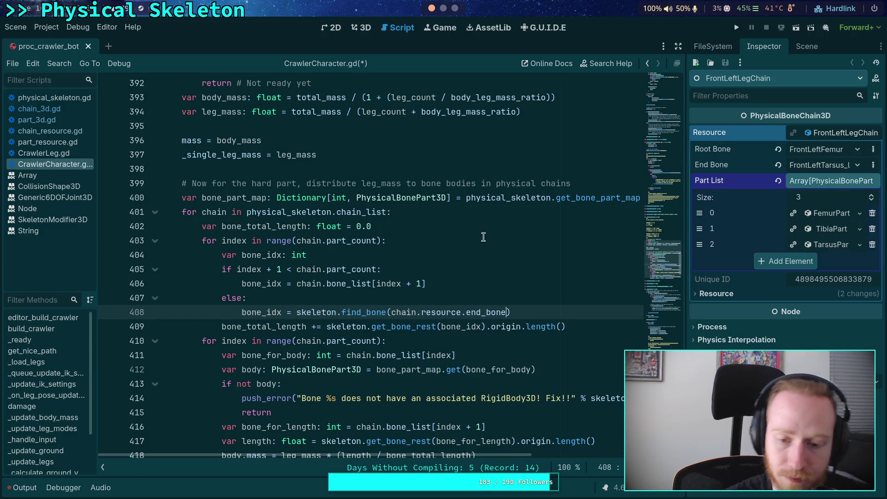
mouse_move(502, 313)
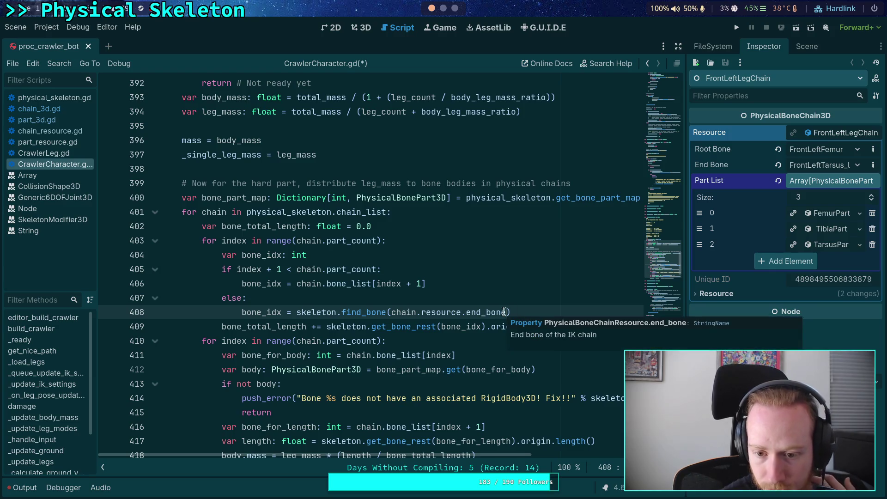
scroll(540, 306, down, 1)
key(ctrl+s)
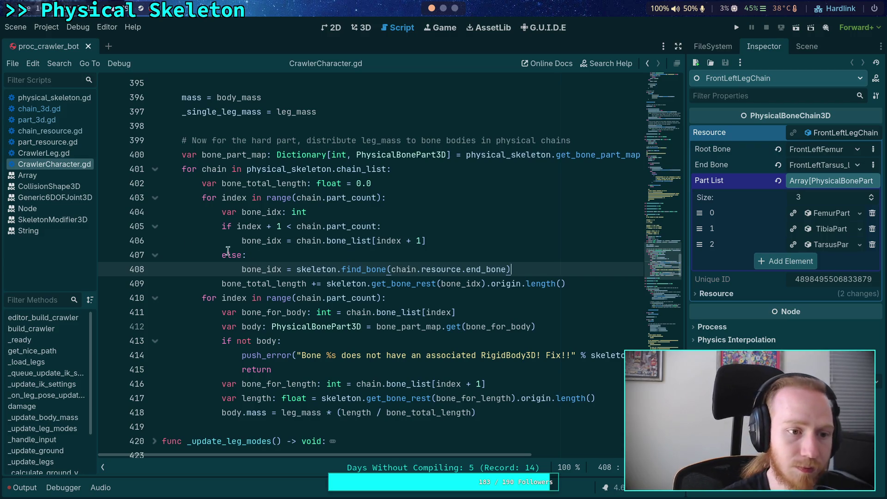
Look through chain_resource.gd and physical_skeleton.gd, then return to CrawlerCharacter.gd and save the scene
click(48, 130)
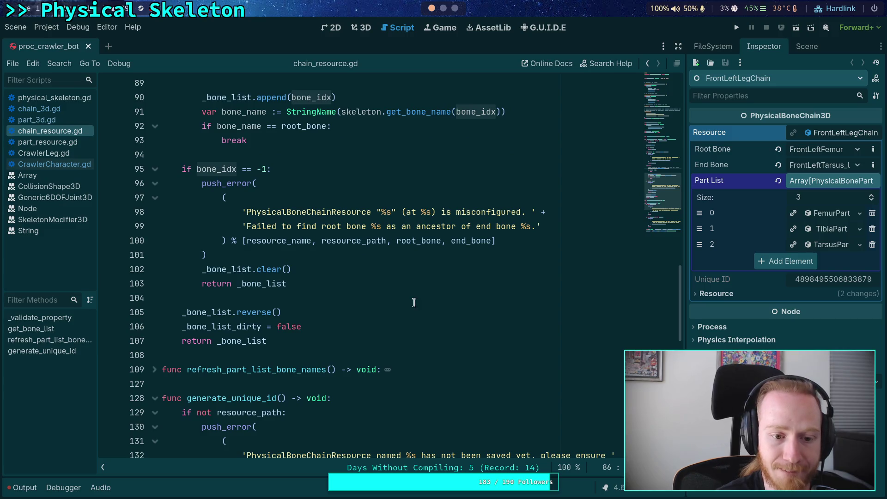
scroll(414, 302, up, 8)
scroll(415, 300, up, 2)
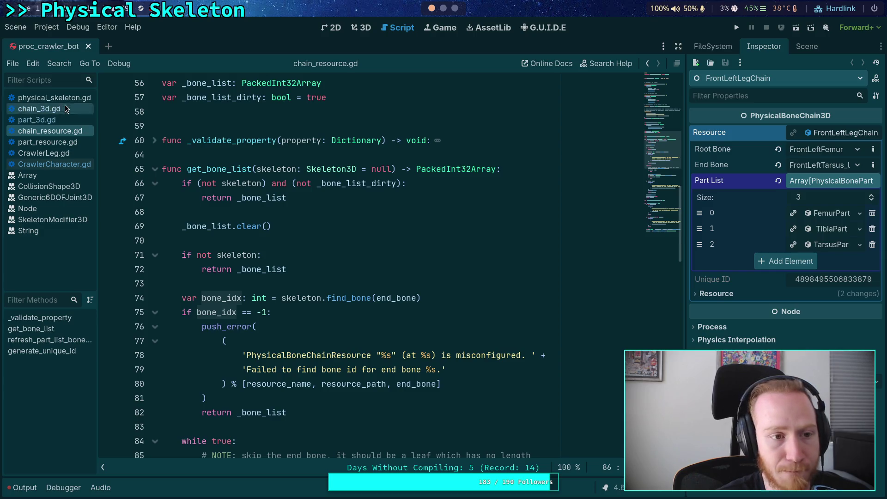
click(62, 99)
click(54, 164)
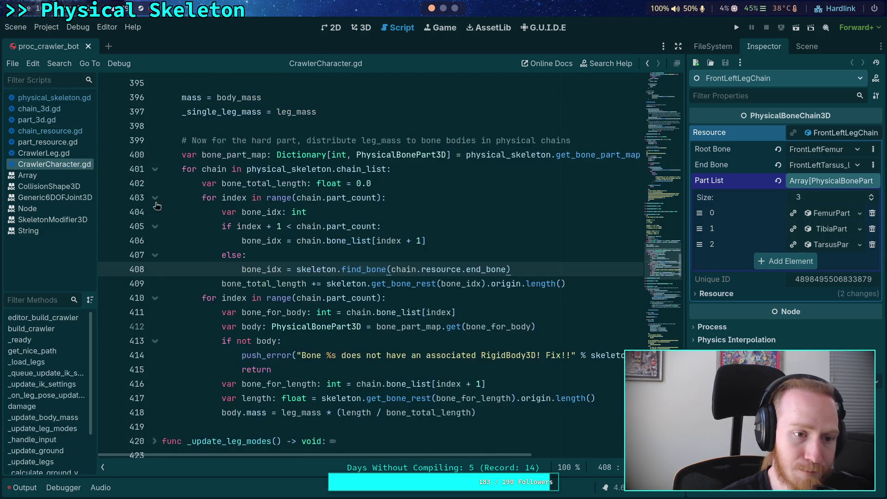
key(ctrl+s)
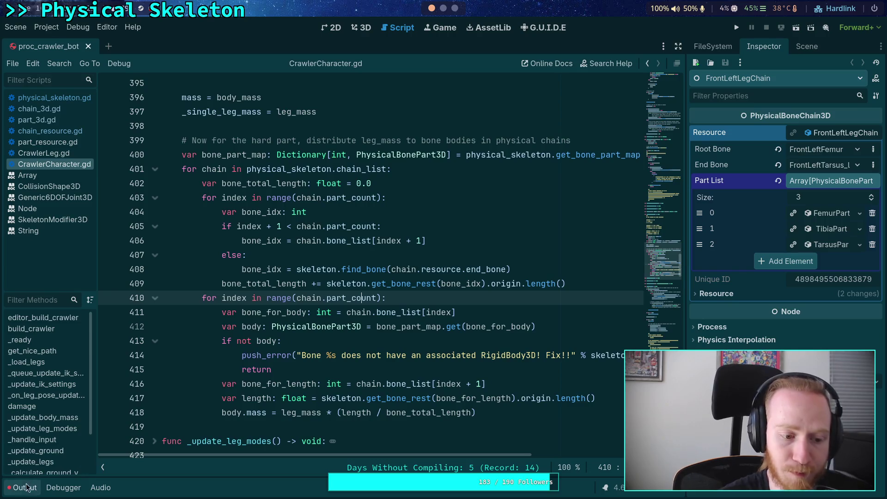
Show the Output log and reload the saved scene to rerun the scripts
click(18, 487)
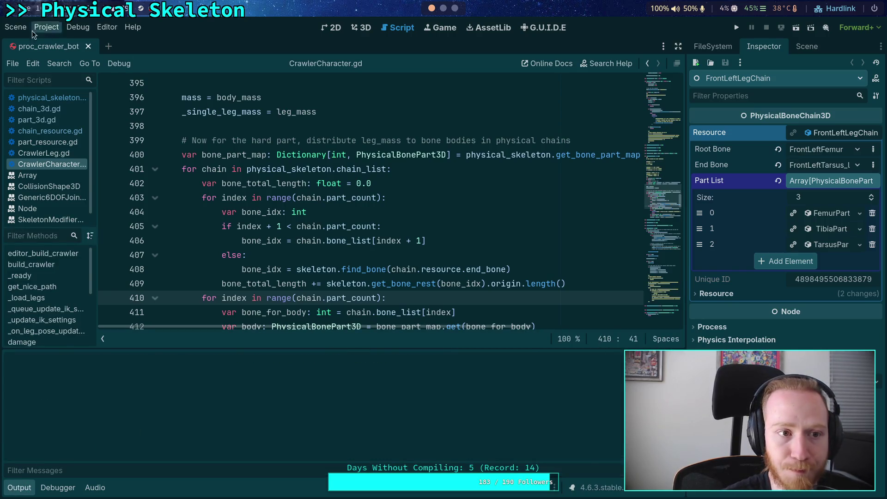
click(16, 26)
click(75, 225)
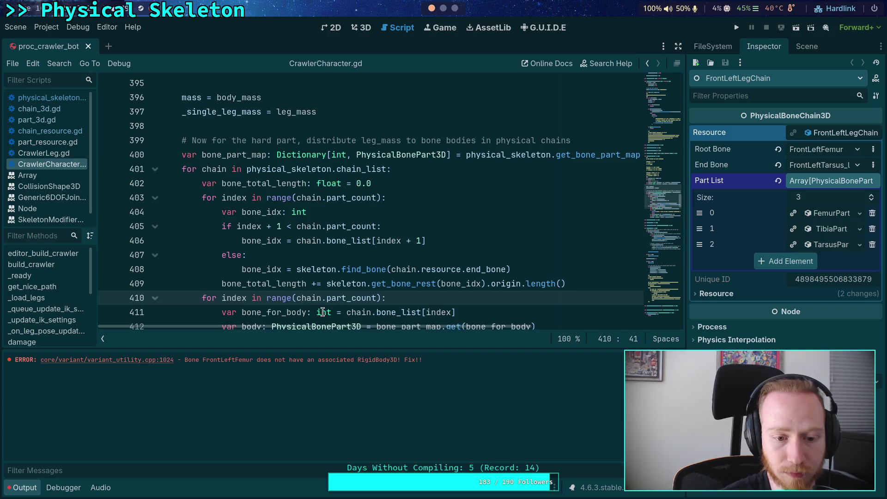
scroll(356, 293, down, 1)
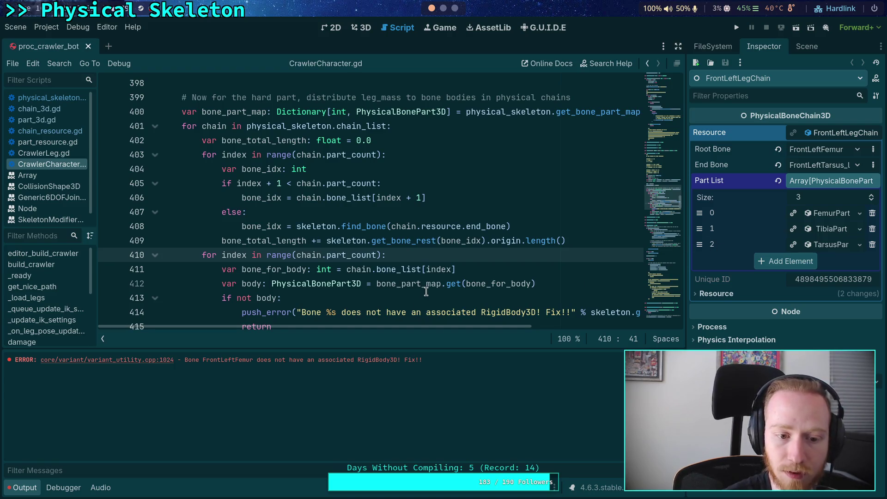
scroll(393, 282, down, 1)
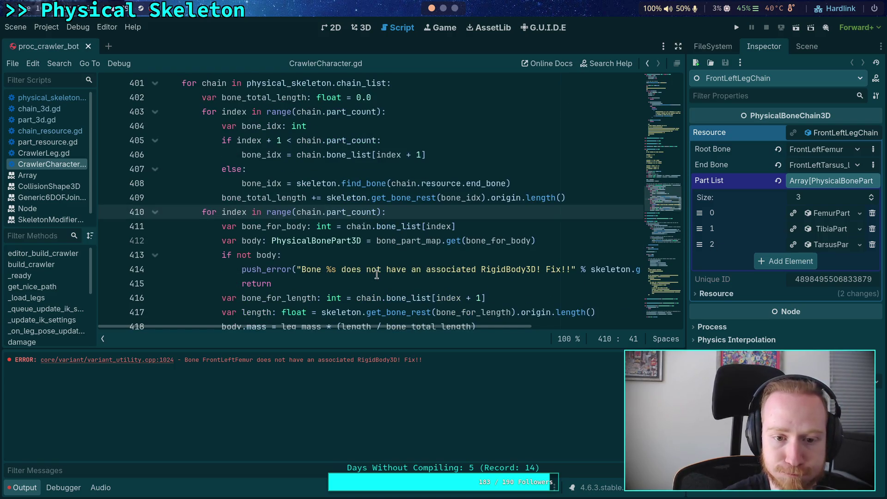
scroll(377, 274, down, 1)
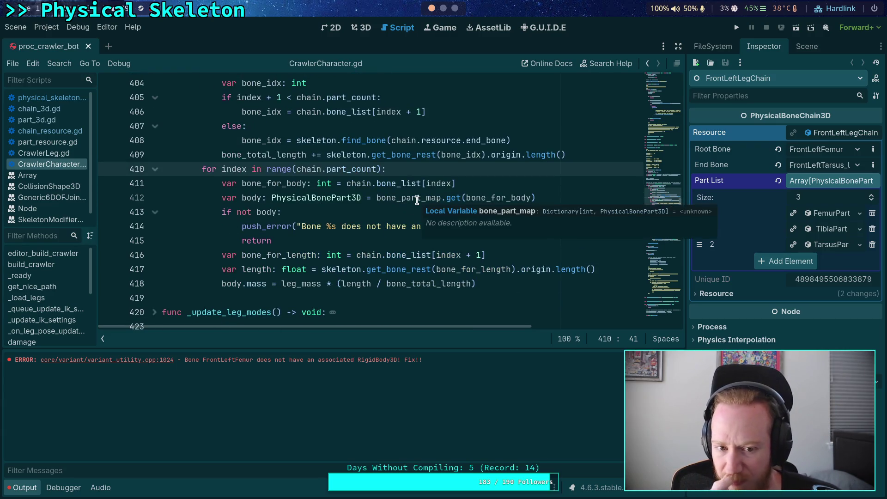
scroll(417, 200, up, 3)
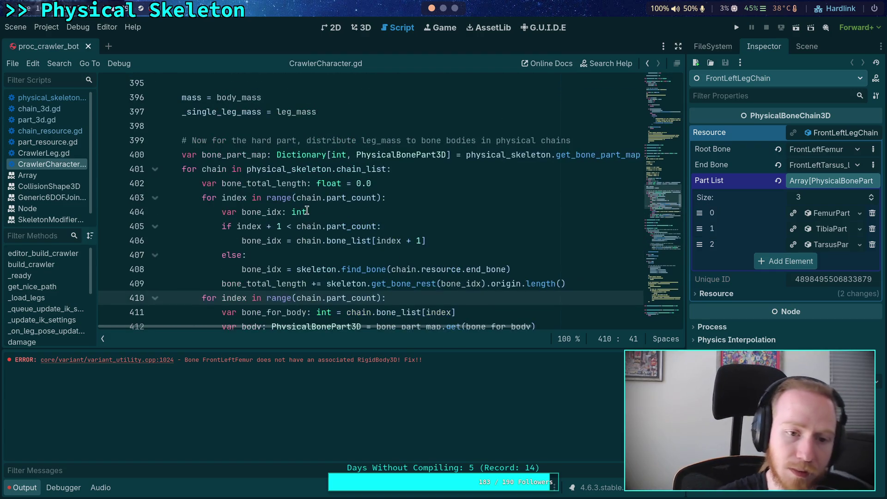
scroll(307, 211, up, 1)
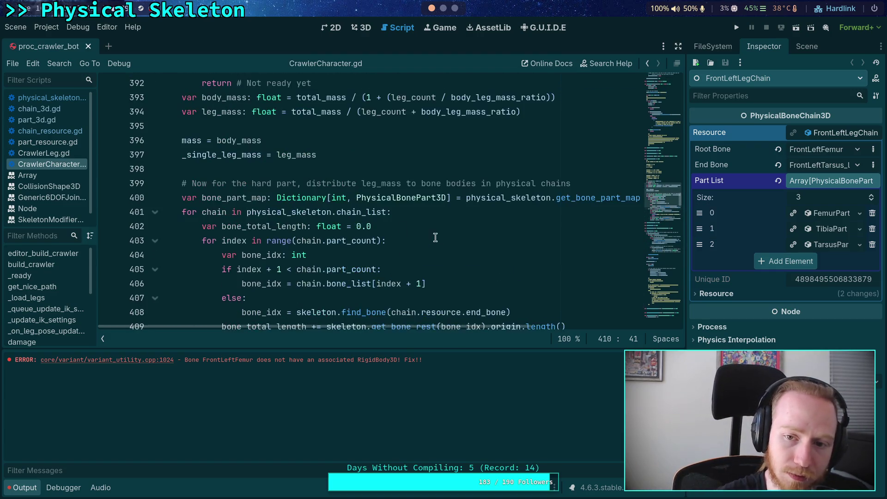
Add print(bone_part_map) on line 401, save, and reload the scene to see the output
click(181, 212)
key(Return)
key(Up)
text(print(bone)
text(_part_may)
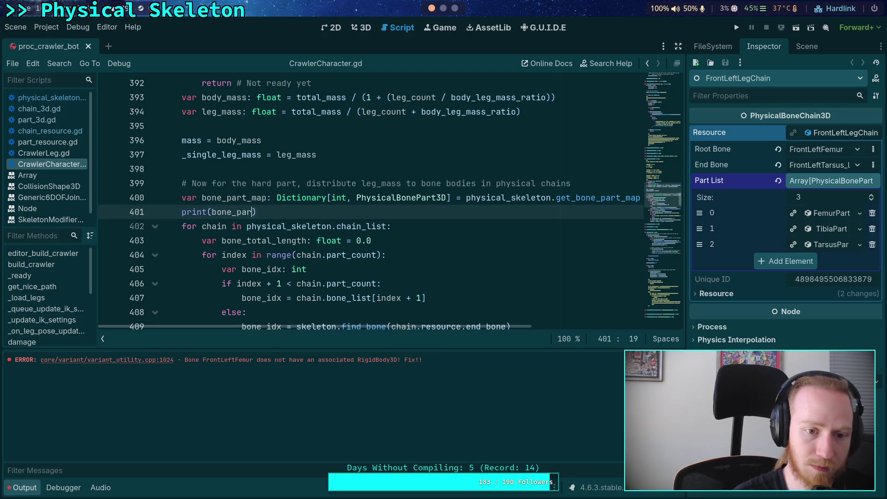
key(ctrl+s)
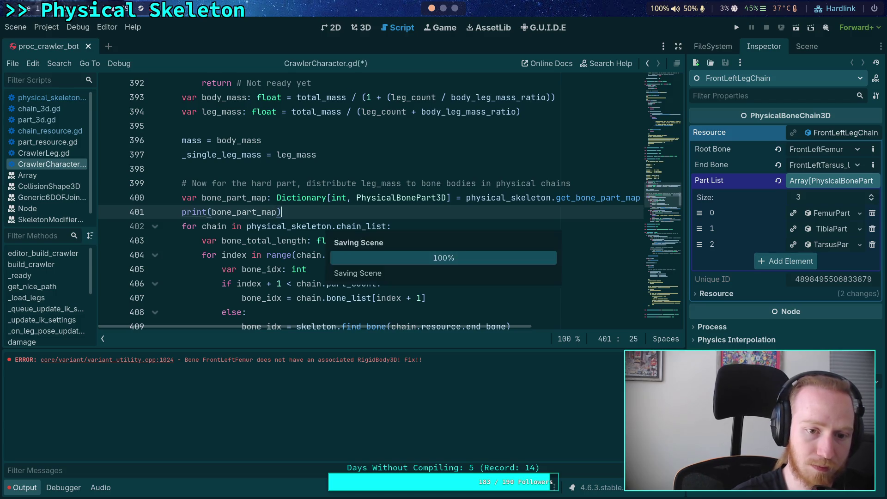
click(16, 26)
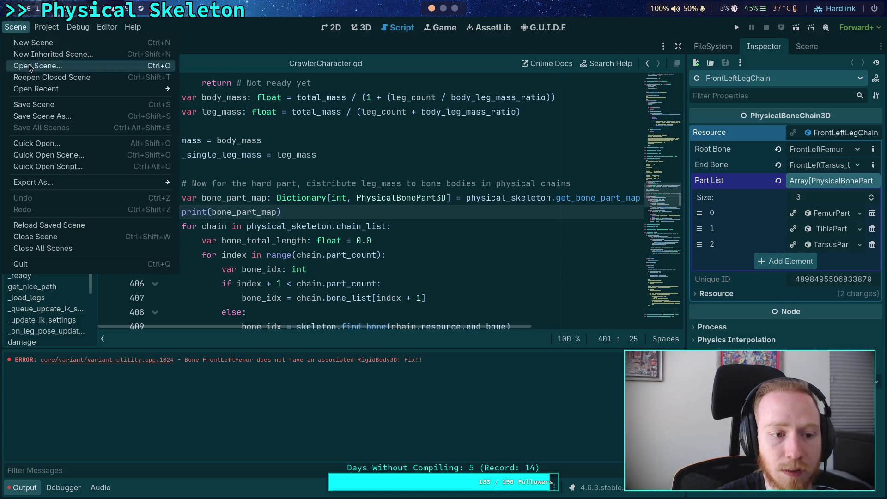
click(66, 225)
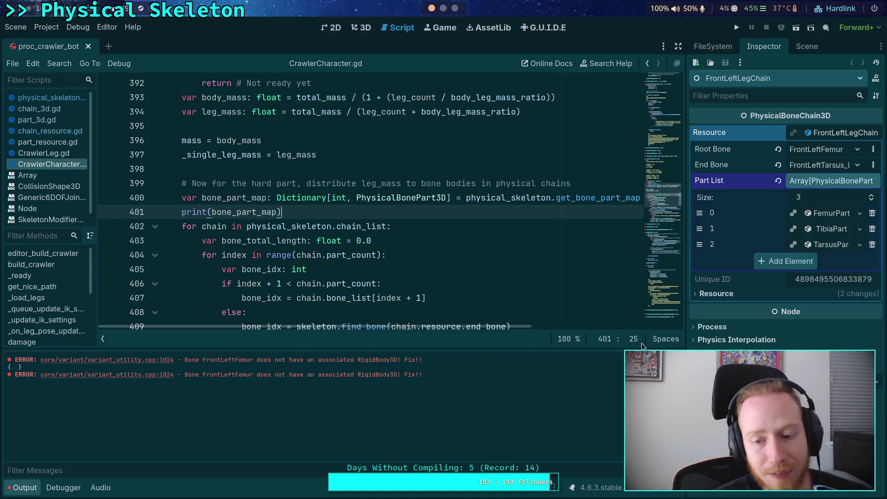
Look up the get_bone_part_map definition in physical_skeleton.gd
right_click(598, 198)
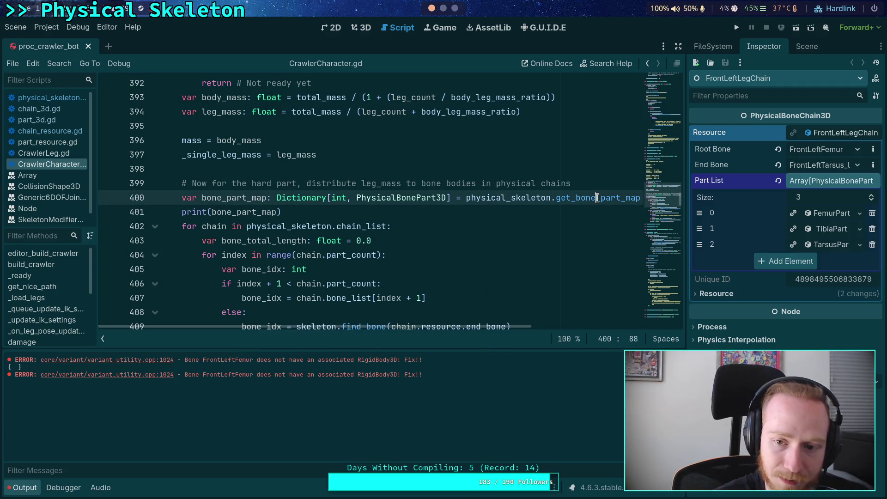
click(358, 229)
scroll(454, 228, up, 10)
scroll(454, 228, down, 10)
right_click(566, 198)
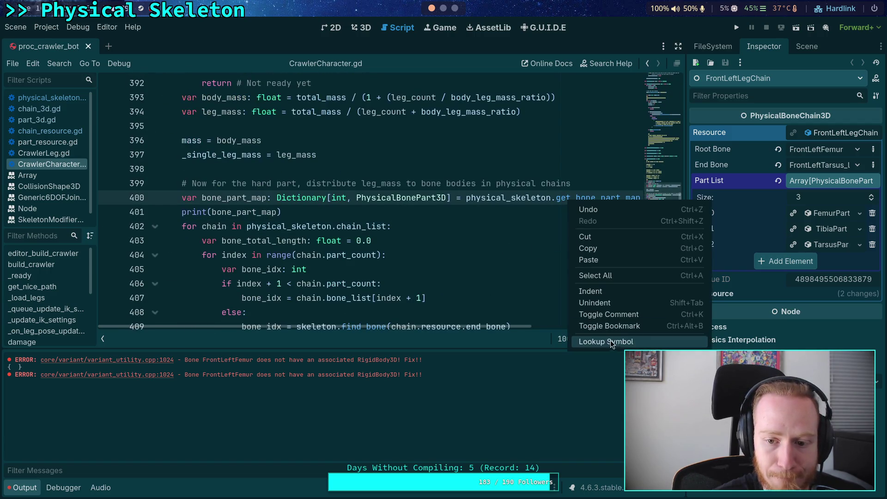
click(611, 341)
scroll(411, 267, down, 1)
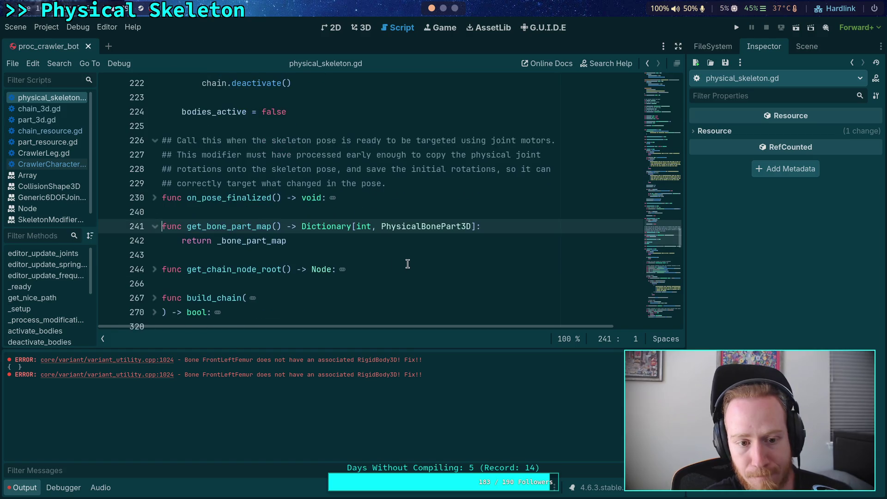
Hide the Output log and insert a blank line at the start of get_bone_part_map in physical_skeleton.gd
click(267, 241)
scroll(255, 235, up, 2)
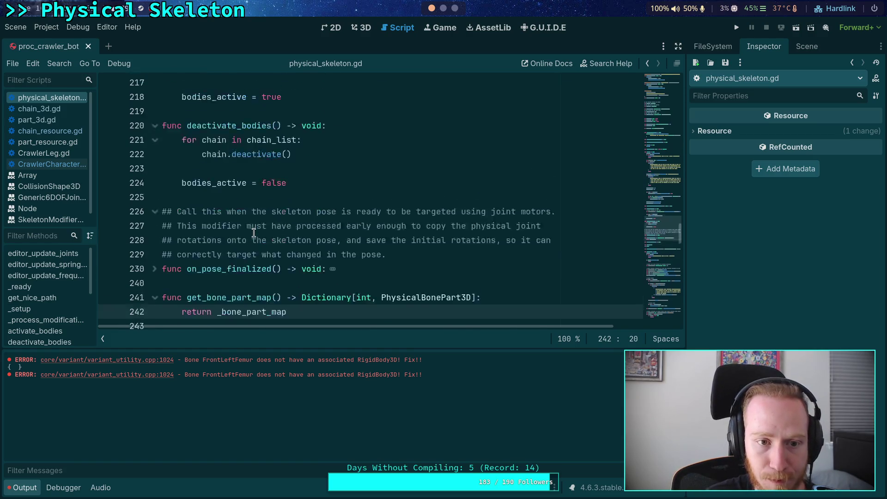
scroll(253, 233, up, 2)
key(ctrl+j)
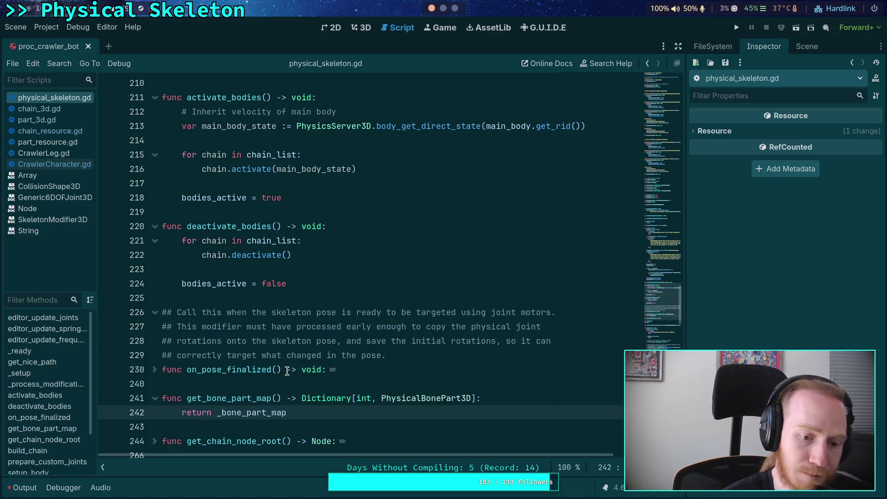
scroll(287, 371, down, 8)
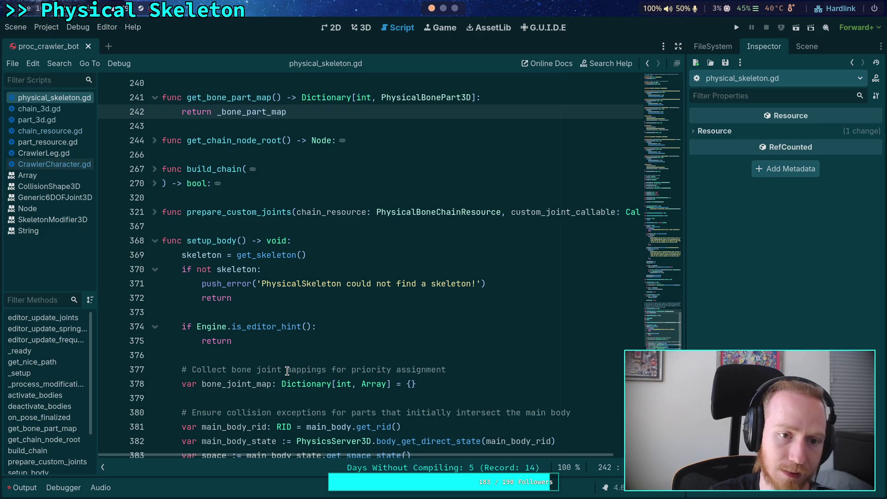
scroll(287, 371, up, 3)
scroll(492, 353, up, 2)
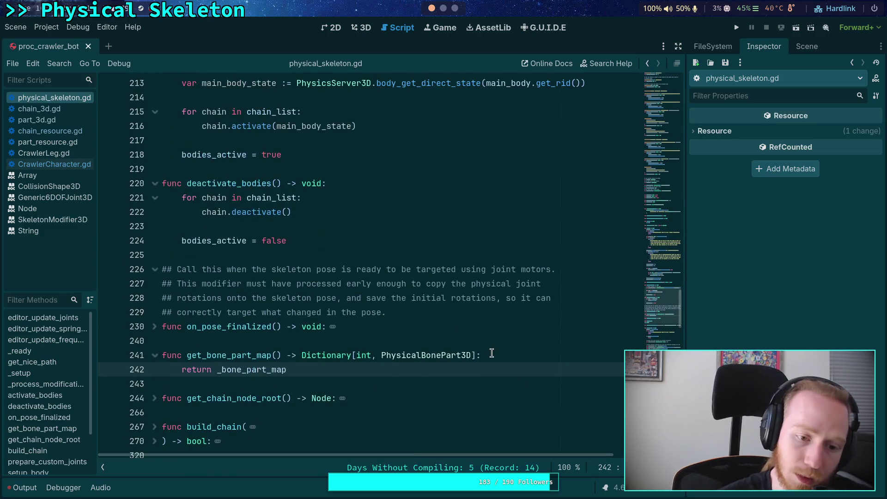
scroll(358, 346, down, 2)
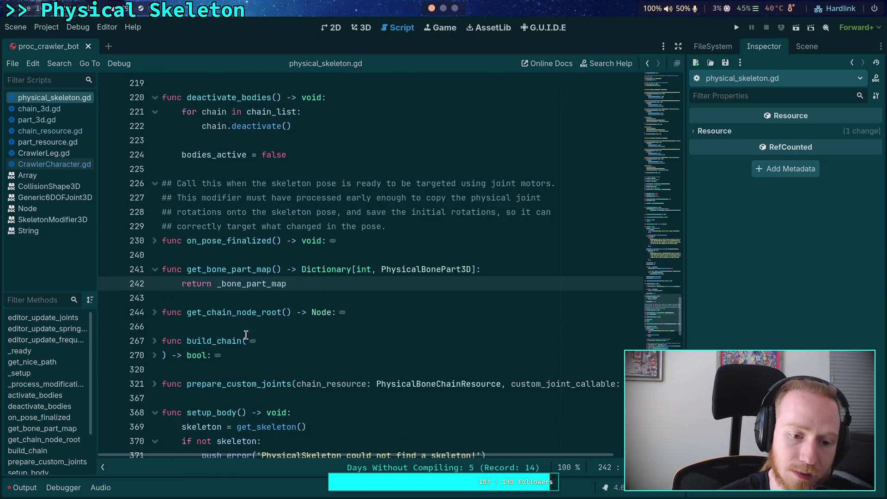
click(523, 272)
key(Return)
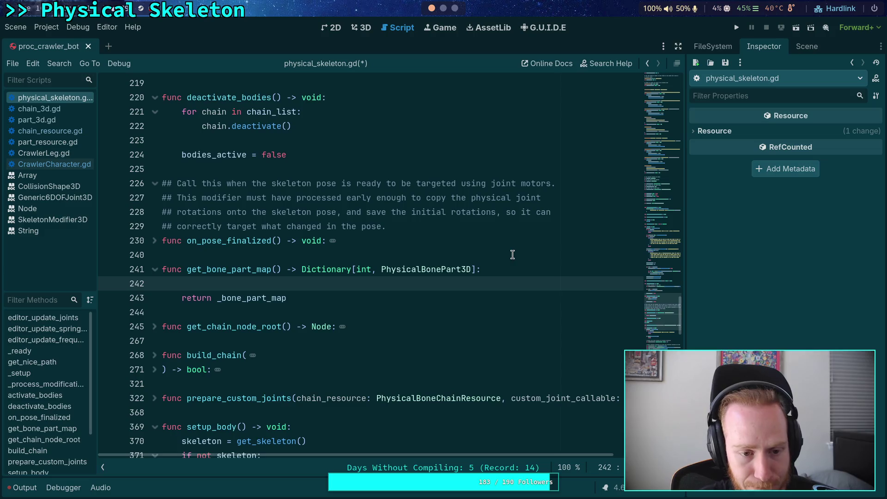
Return to CrawlerCharacter.gd and select bone_part_map in the print line
scroll(413, 294, down, 7)
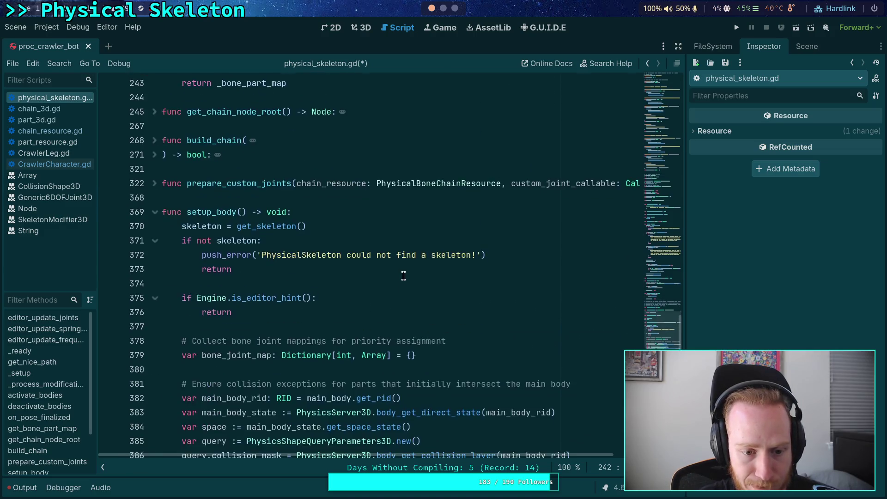
scroll(403, 276, down, 7)
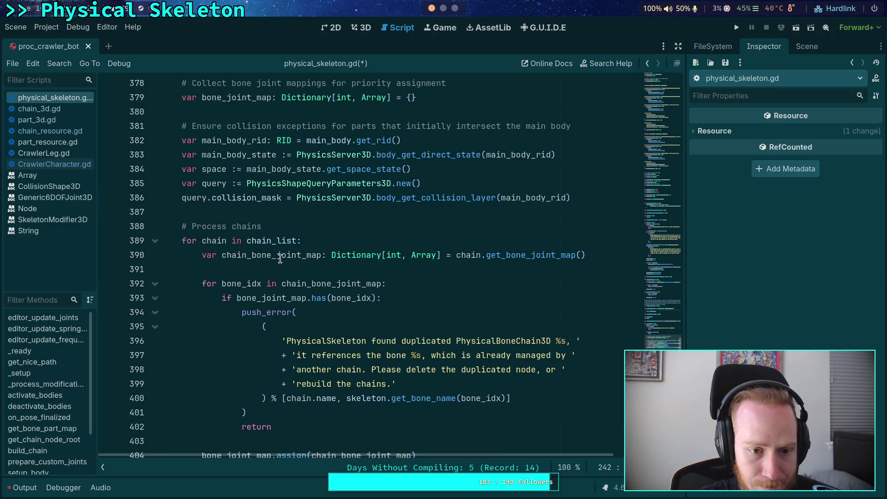
scroll(287, 250, down, 2)
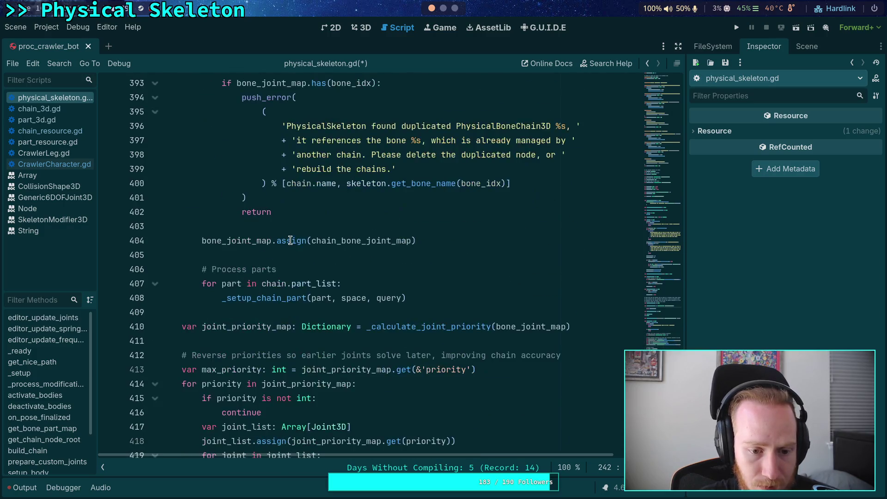
scroll(291, 249, up, 6)
click(55, 164)
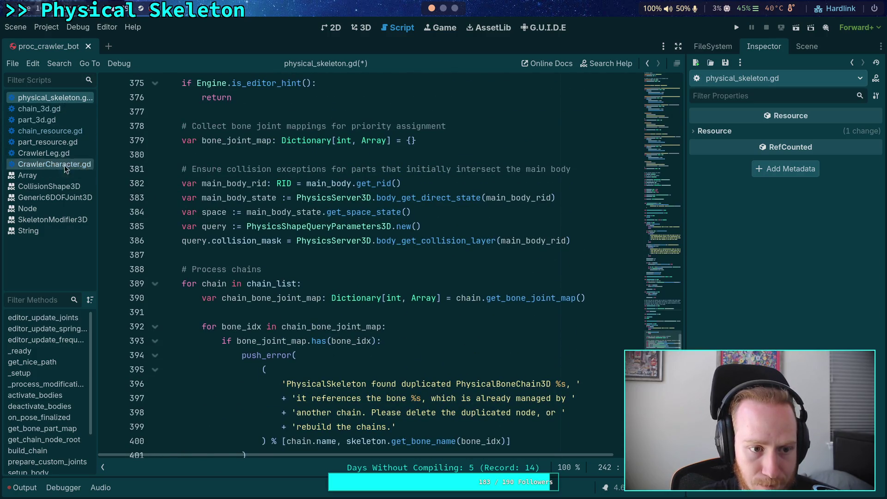
double_click(245, 212)
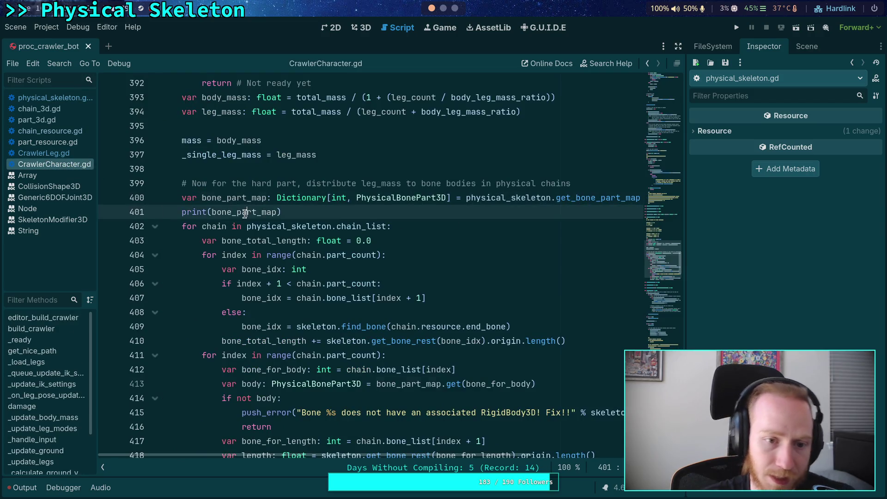
Change line 401 to print(physical_skeleton.chain_list) and save the scripts
text(chain.)
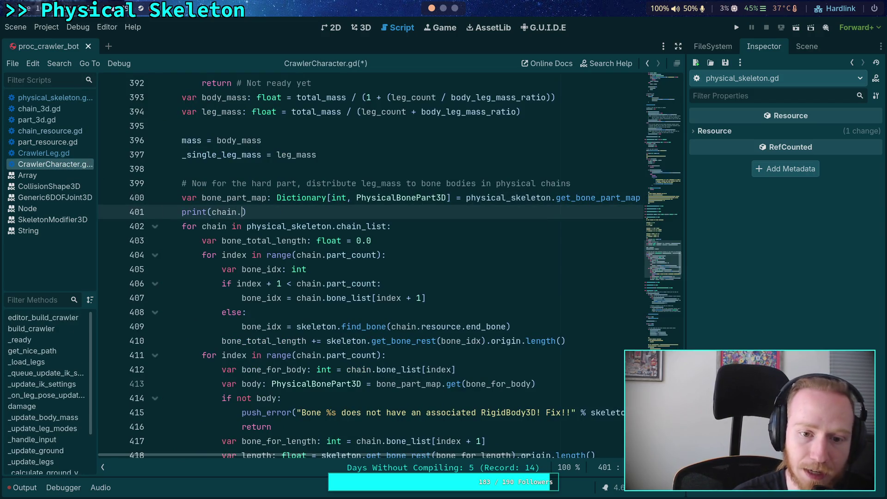
key(BackSpace)
key(BackSpace)
key(BackSpace)
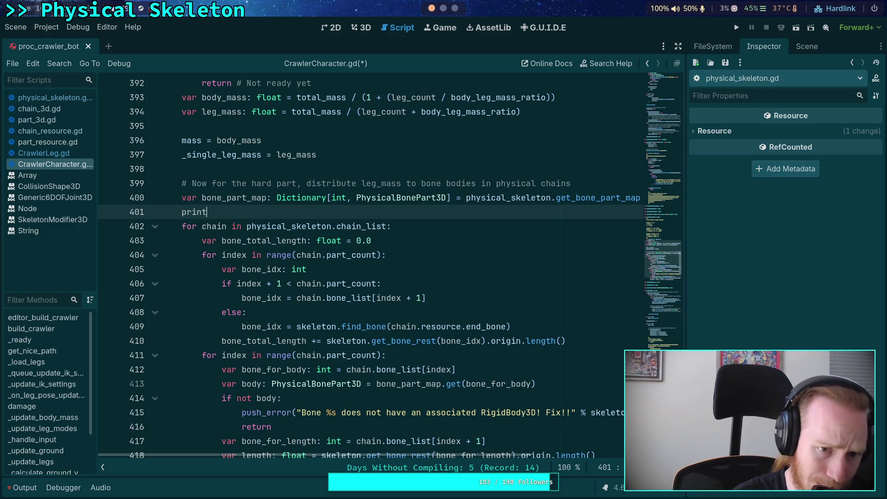
text((ph)
key(Return)
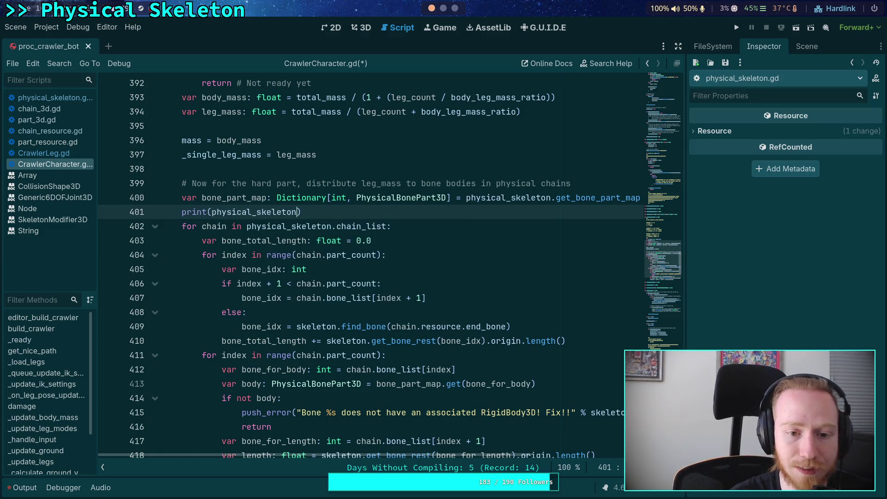
key(BackSpace)
text(.)
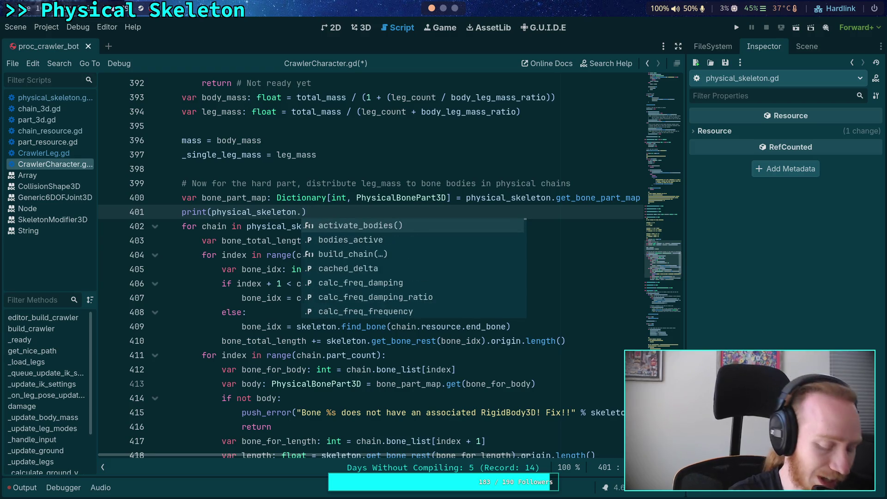
text(cha)
key(Return)
key(ctrl+s)
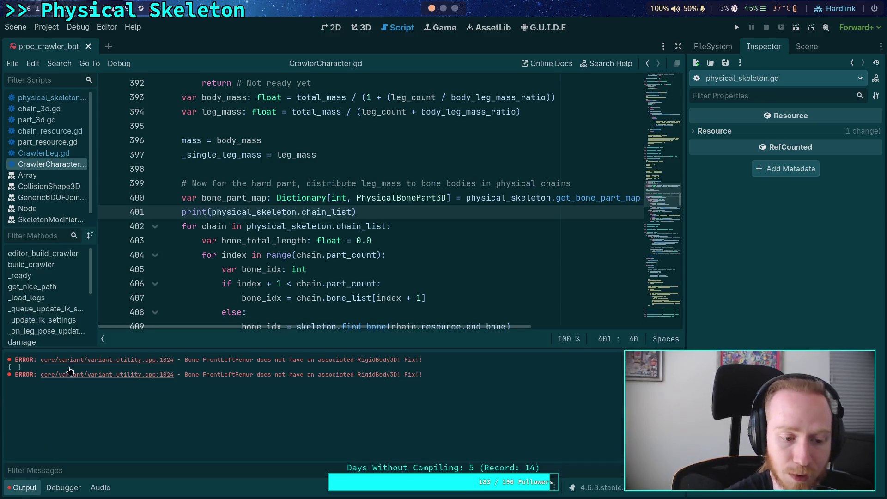
Reload the saved scene, hide the Output log, and open physical_skeleton.gd
click(46, 27)
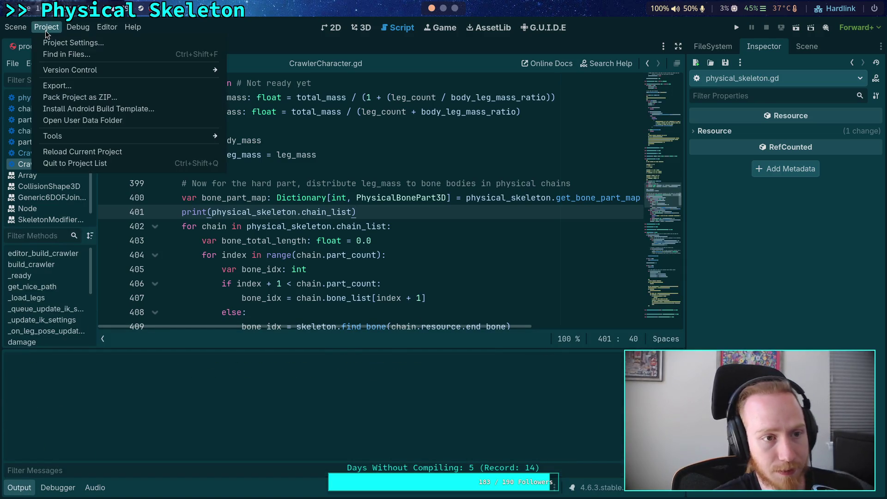
mouse_move(16, 27)
click(51, 228)
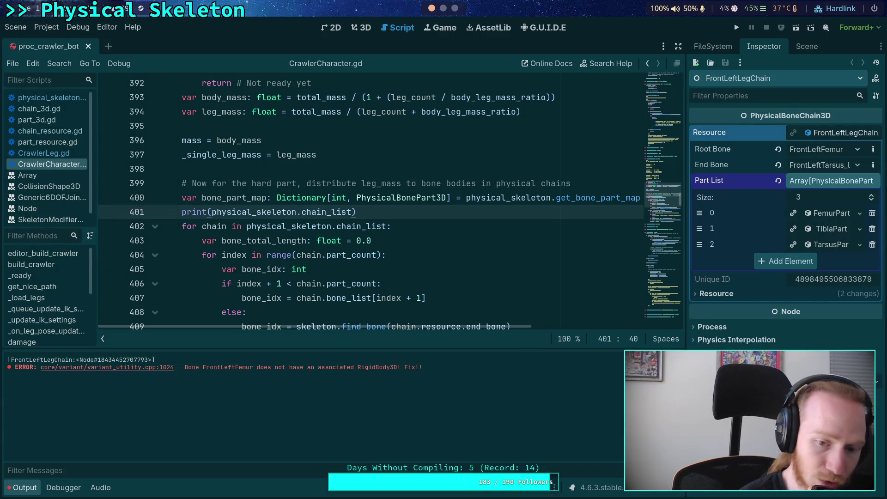
click(22, 487)
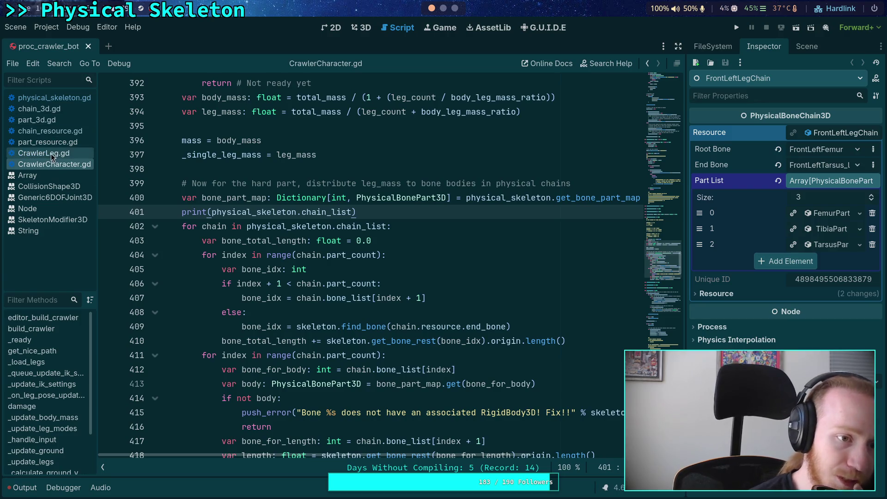
click(51, 96)
click(284, 256)
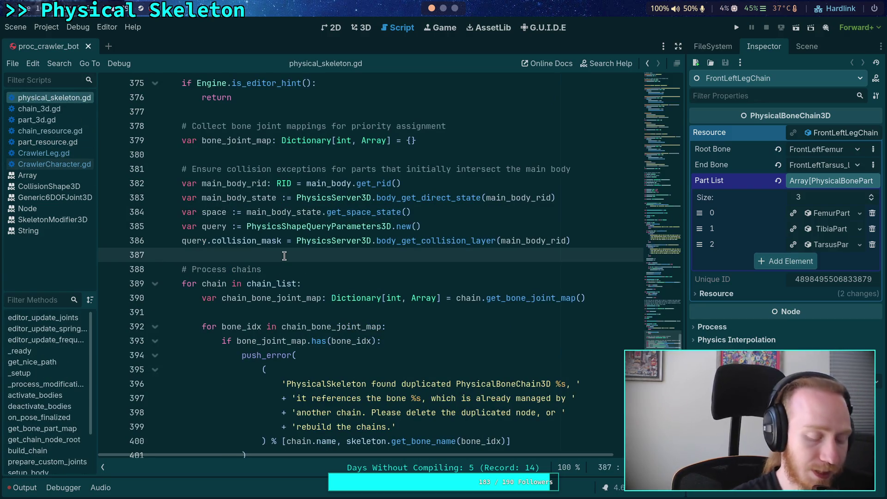
Search physical_skeleton.gd for chain_list to find where the chain list is filled and looped
key(ctrl+f)
text(rtai)
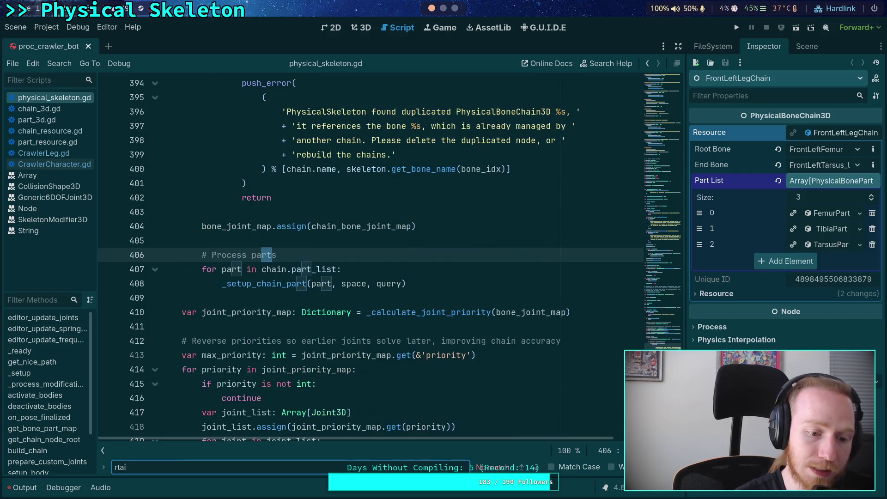
key(BackSpace)
key(BackSpace)
key(BackSpace)
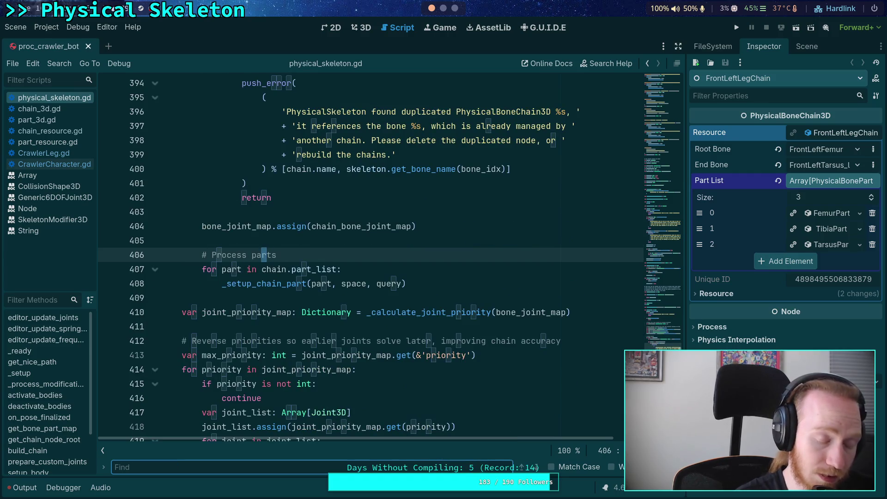
text(chain_list)
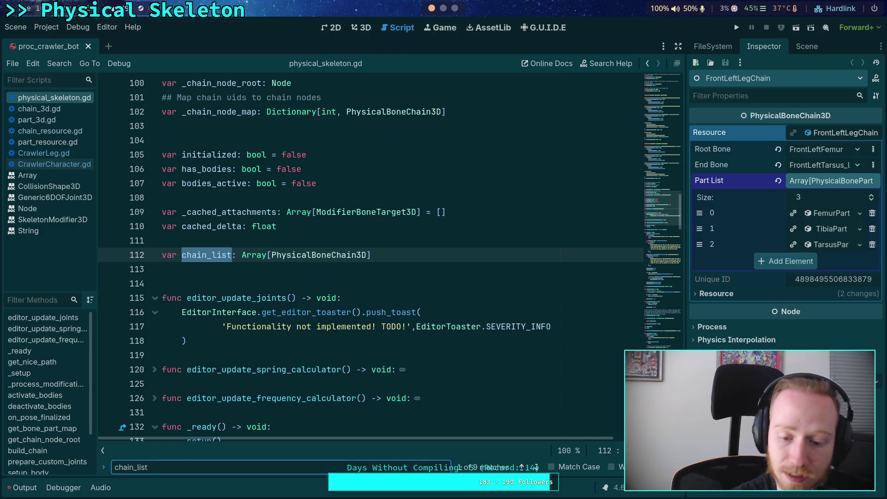
click(538, 467)
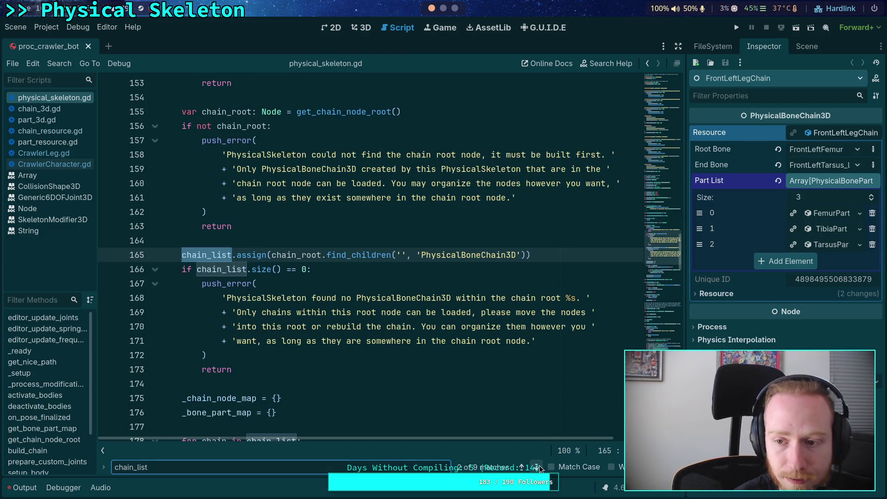
mouse_move(663, 254)
mouse_down()
mouse_move(669, 82)
mouse_move(677, 154)
mouse_move(667, 234)
mouse_up()
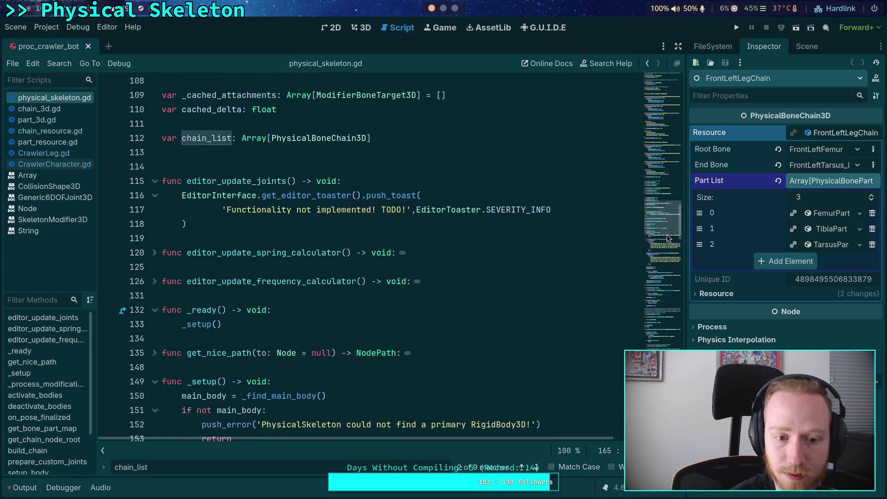
click(534, 468)
click(536, 467)
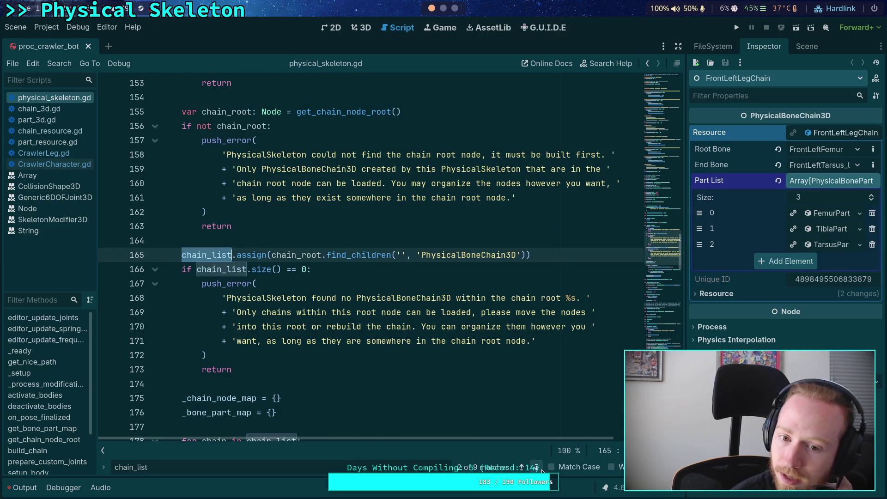
scroll(342, 333, down, 5)
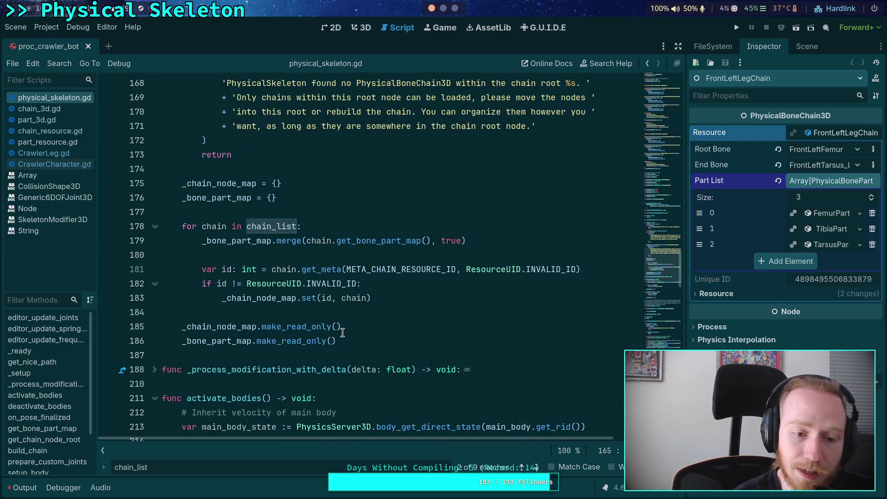
scroll(342, 331, up, 1)
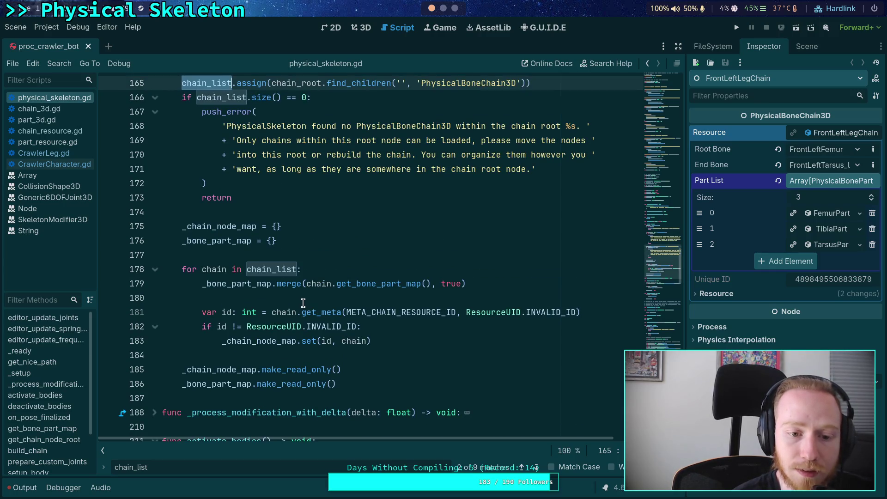
scroll(296, 314, up, 1)
scroll(290, 314, up, 1)
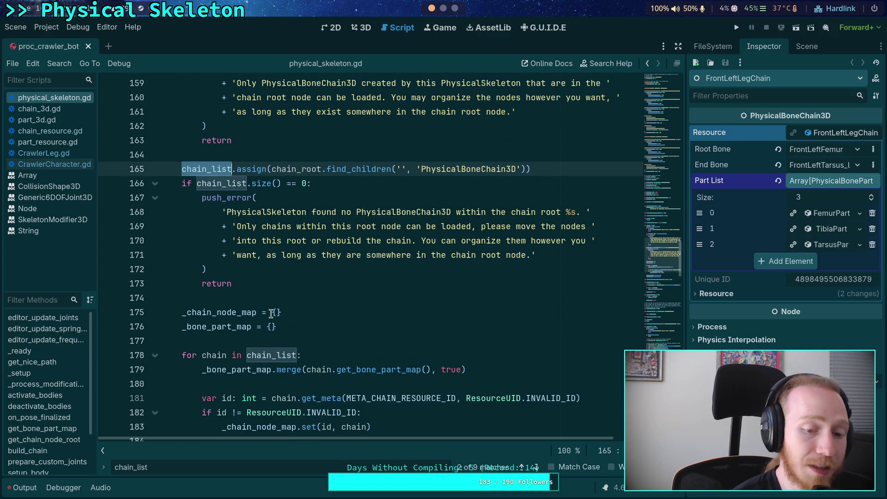
click(217, 314)
double_click(217, 316)
scroll(217, 316, down, 3)
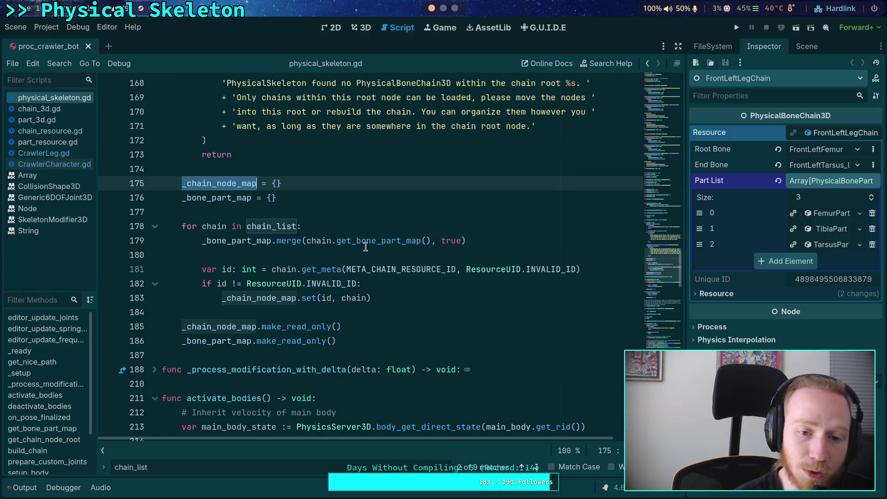
Add print(chain.get_bone_part_map()) inside the chain_list loop and save
click(345, 226)
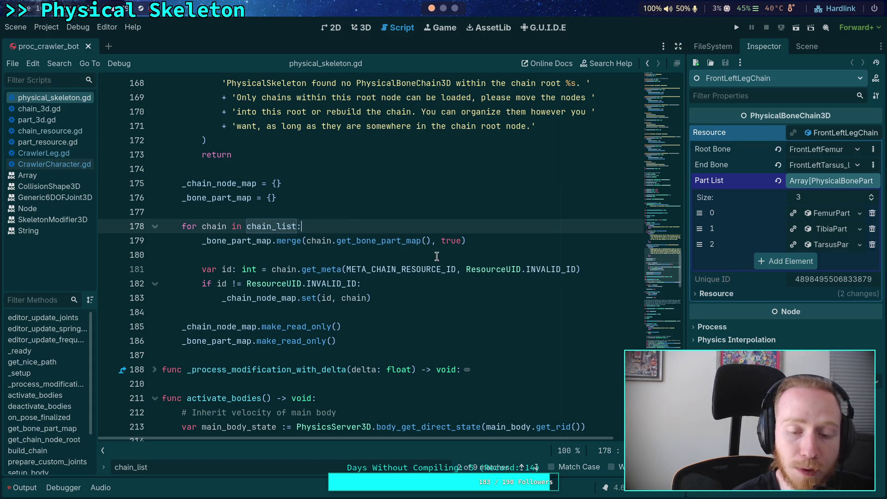
key(Return)
text(print(chain.)
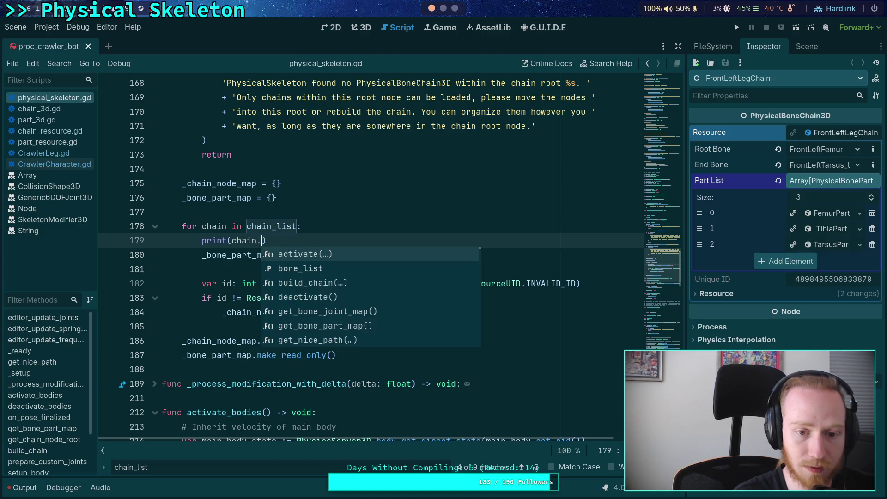
text(get)
key(Down)
key(Return)
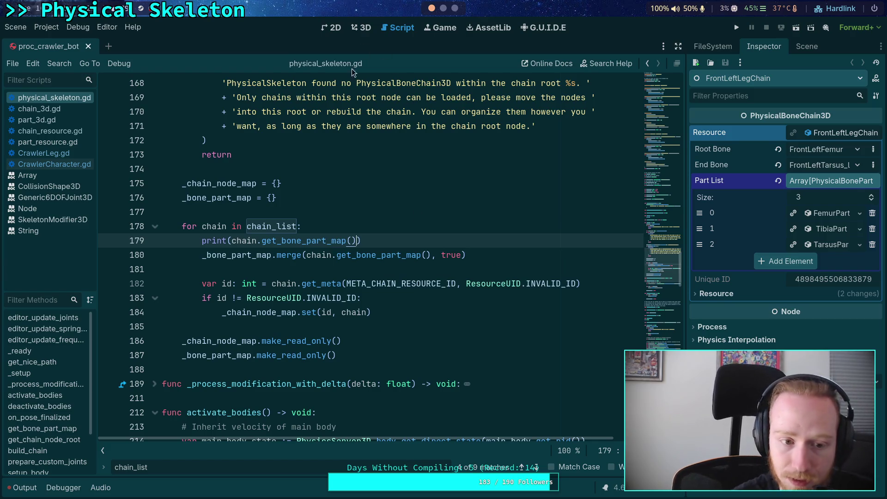
key(ctrl+s)
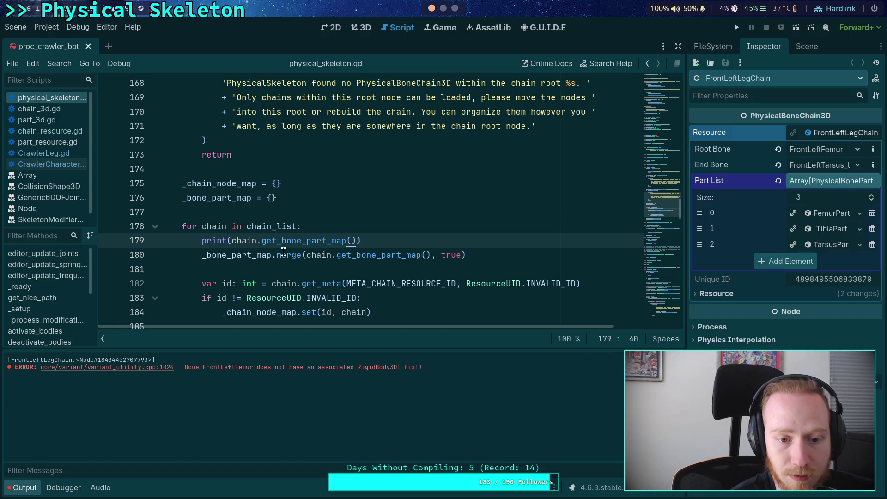
Inspect _bone_part_map near line 180, then reload the saved scene to rerun the prints
mouse_move(283, 252)
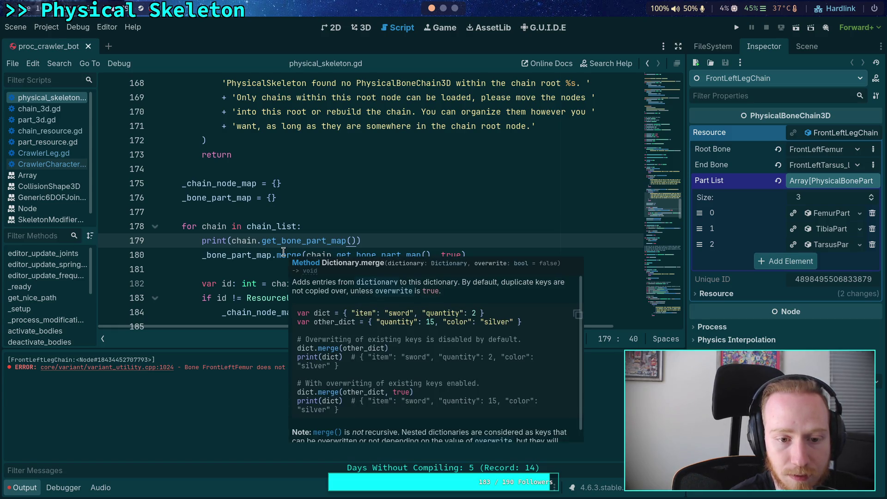
double_click(228, 254)
scroll(228, 253, down, 3)
scroll(225, 251, up, 1)
scroll(222, 249, up, 1)
scroll(205, 242, down, 1)
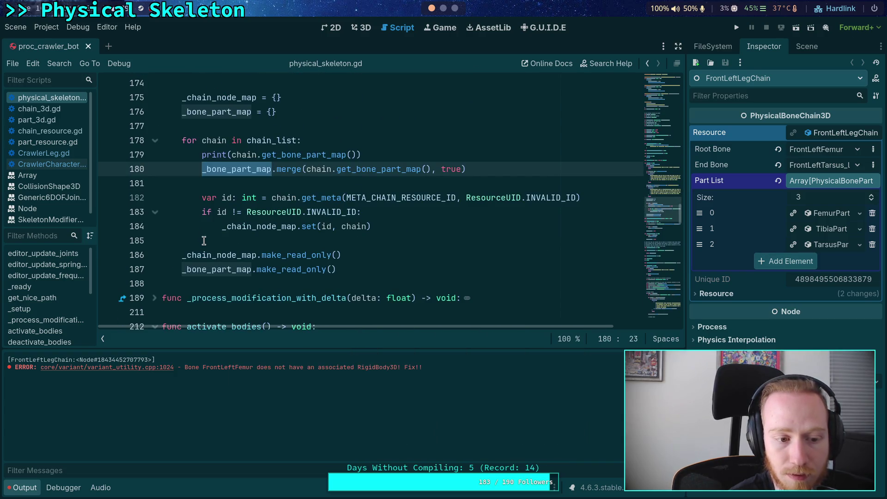
click(234, 187)
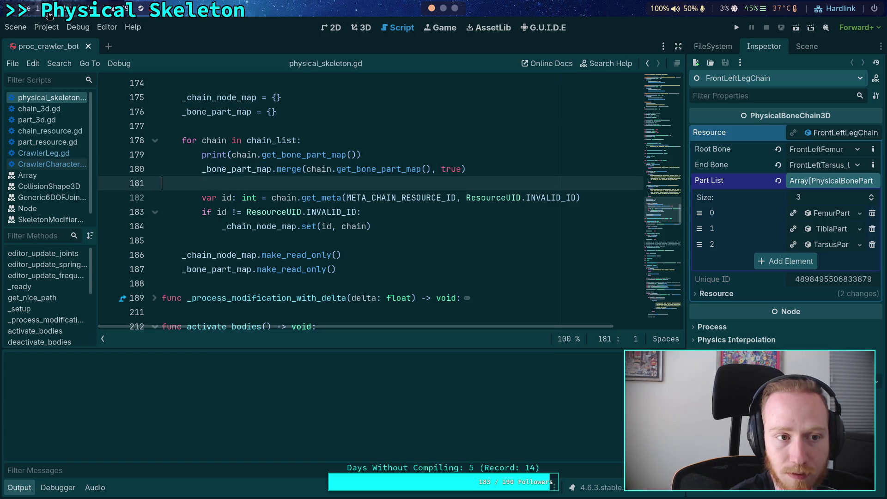
click(15, 27)
click(43, 221)
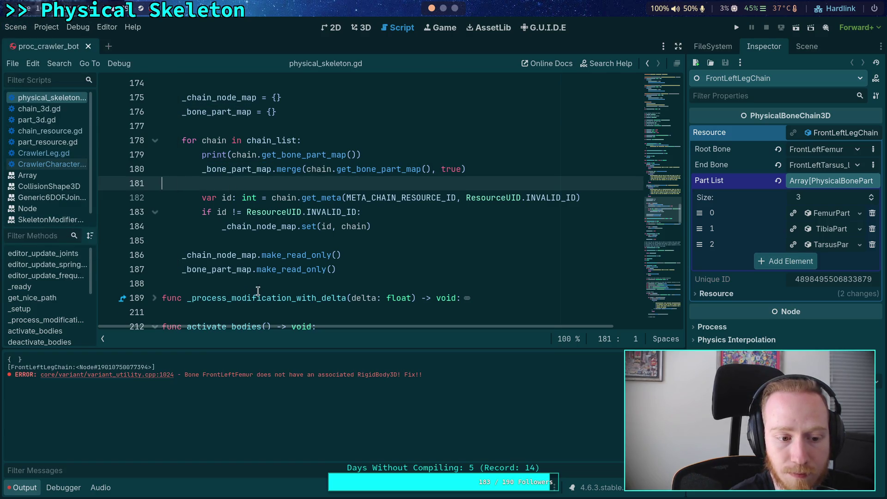
Look up the get_bone_part_map definition in chain_3d.gd
scroll(258, 291, up, 1)
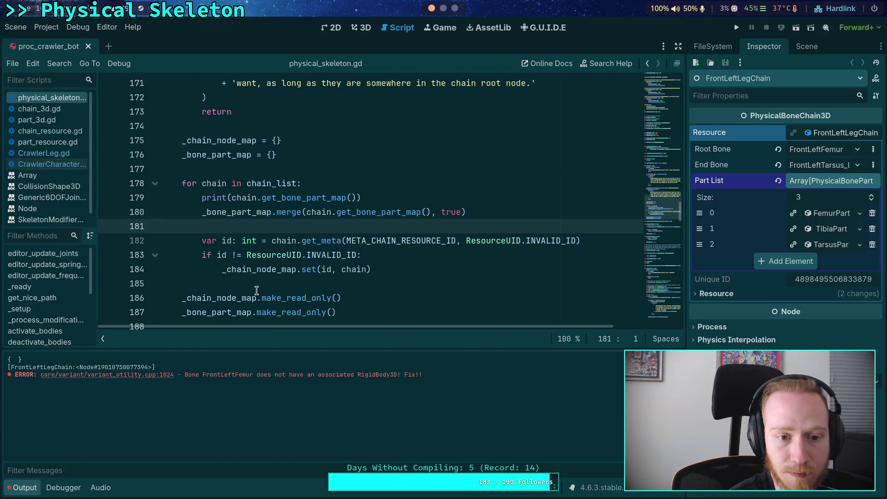
click(309, 202)
right_click(294, 198)
click(334, 337)
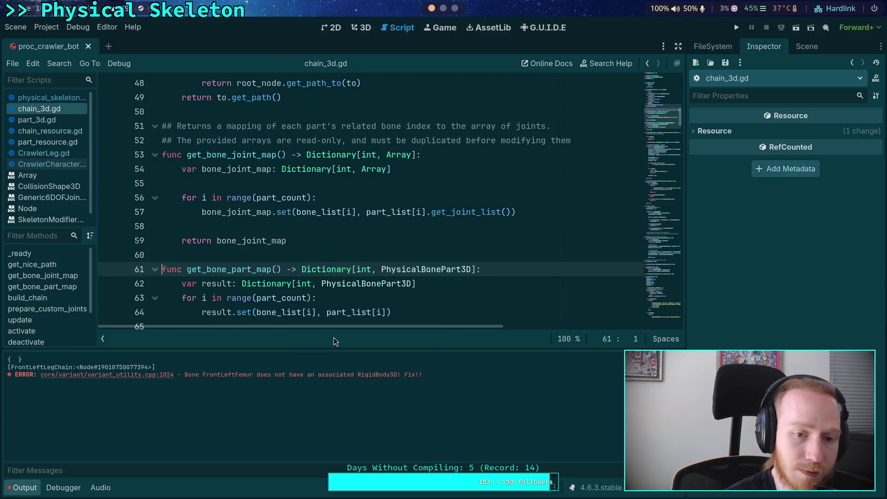
Add print(bone_list) and print(part_list) lines inside chain_3d.gd's get_bone_part_map
scroll(322, 258, down, 3)
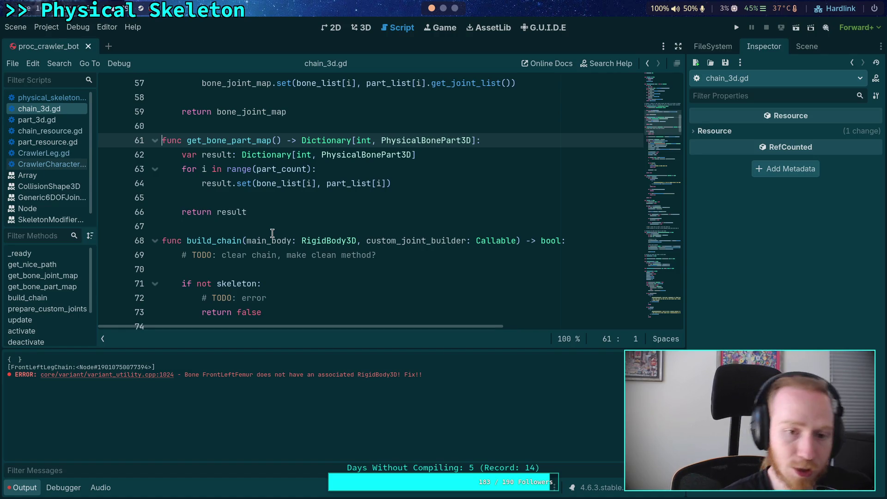
click(477, 152)
key(Return)
text(print()
text(bone_li)
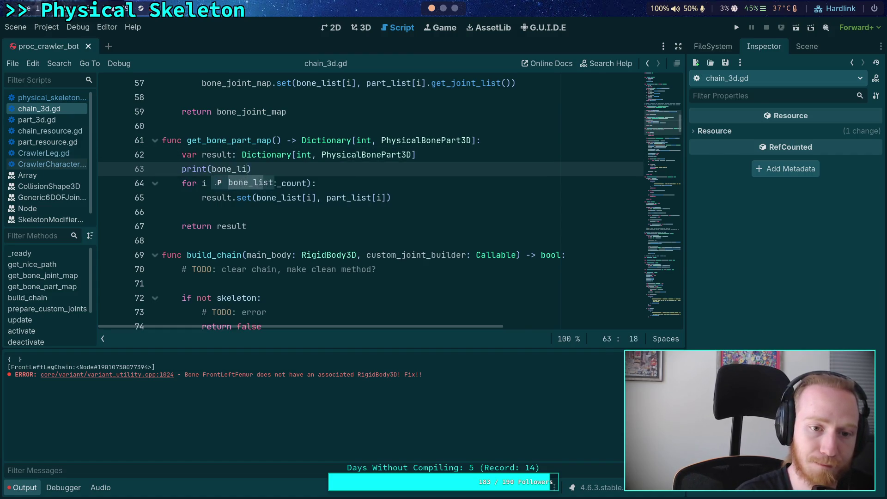
key(Return)
key(End)
key(Return)
text(print(part_list))
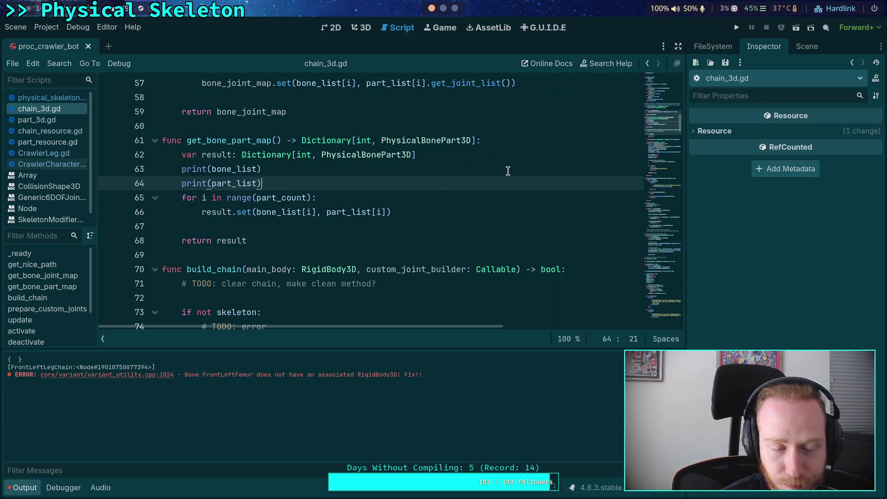
Reload the saved scene twice, then select the get_bone_part_map function name
click(15, 27)
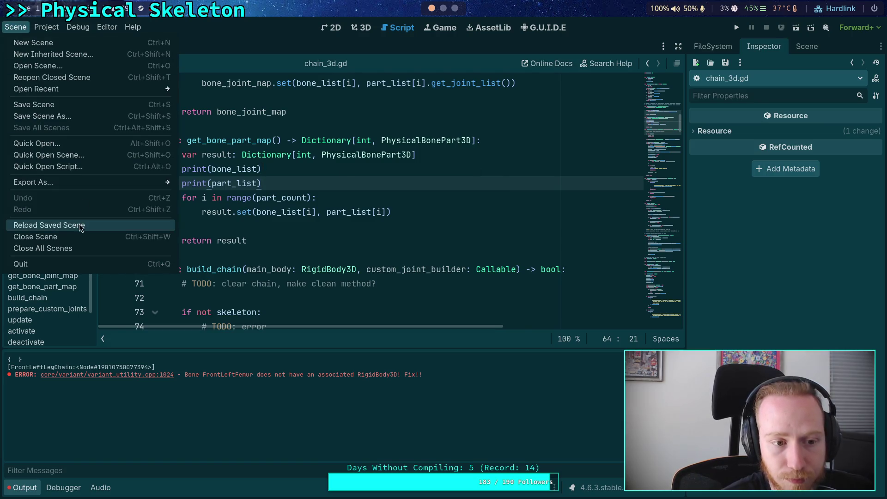
click(33, 225)
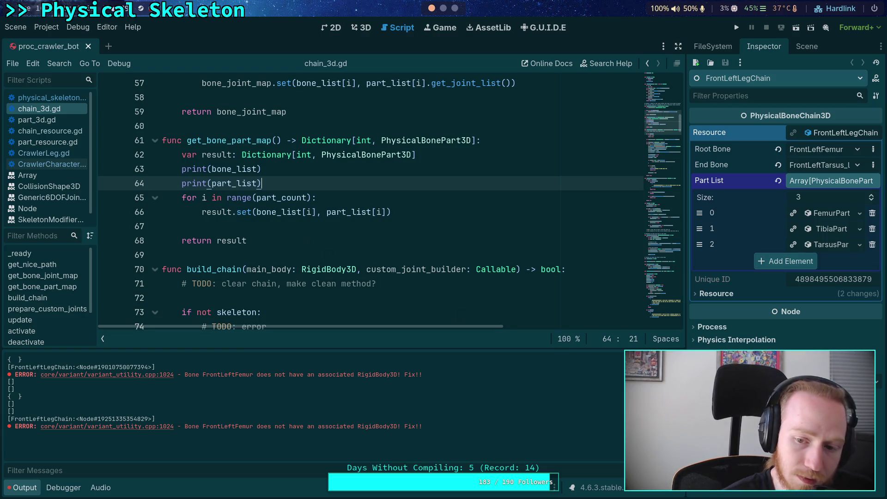
click(16, 27)
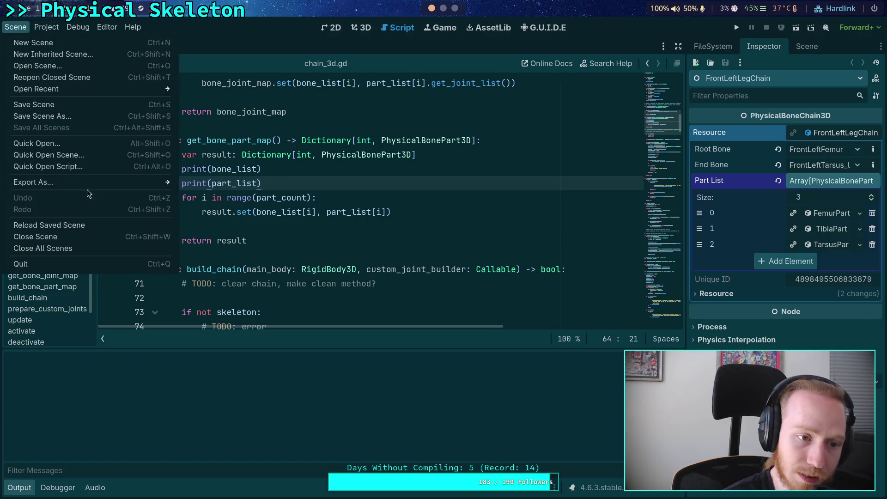
click(76, 225)
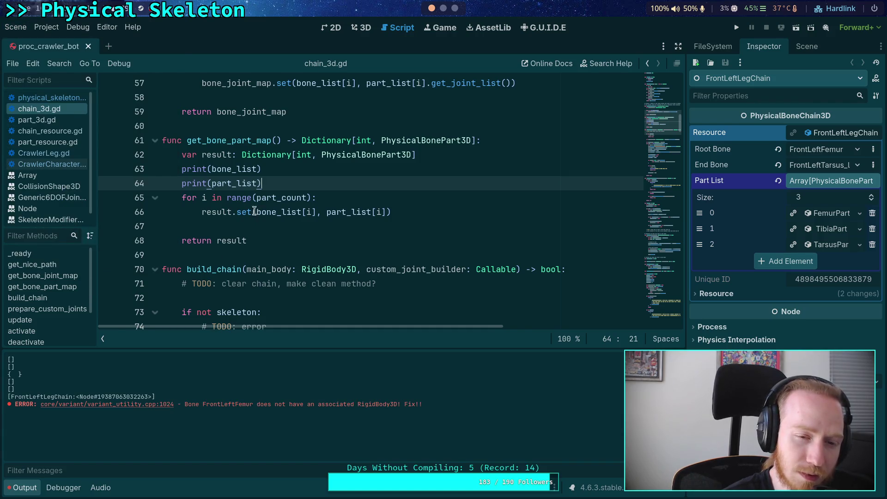
click(220, 154)
double_click(231, 142)
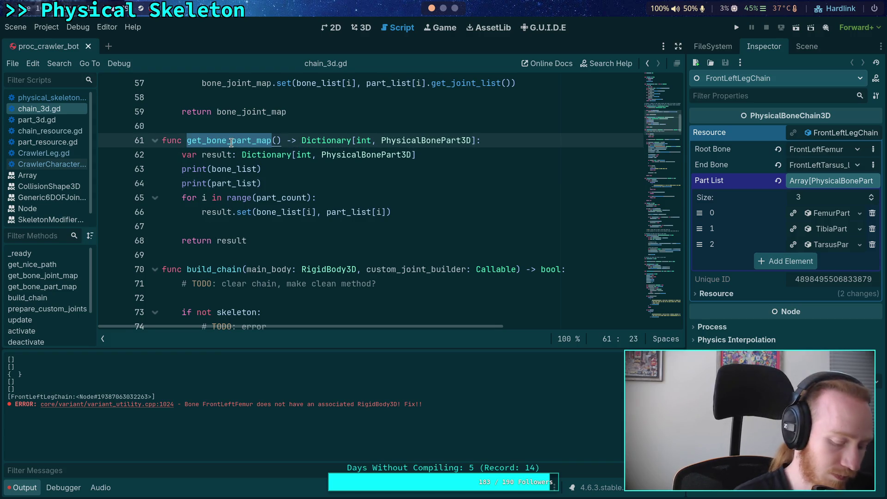
Look through the get_bone_part_map matches in physical_skeleton.gd, ending at the line 179 print
key(ctrl+f)
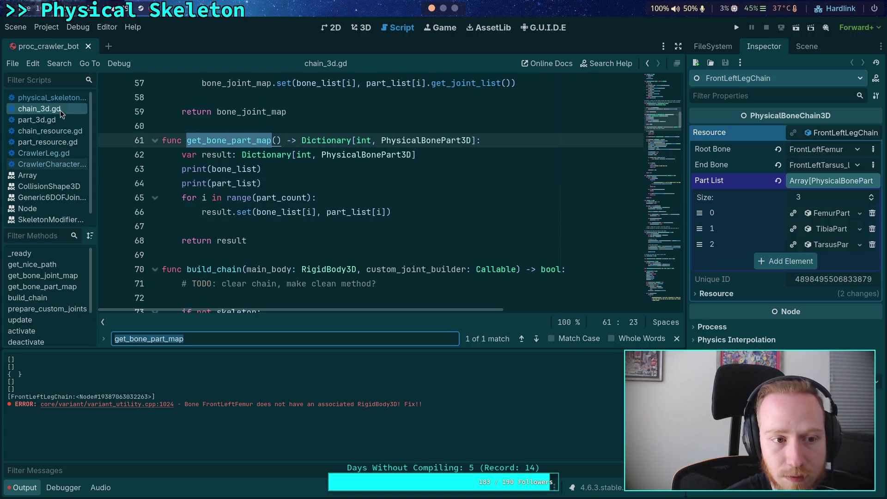
click(66, 97)
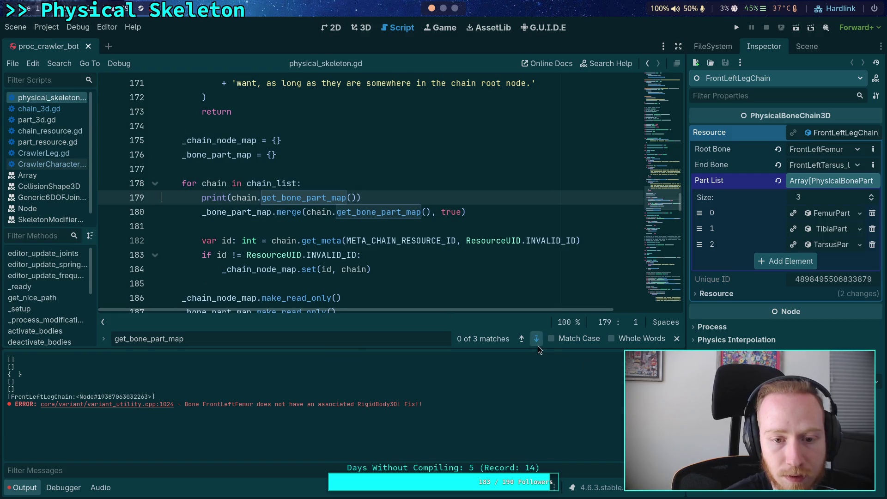
click(537, 339)
click(536, 339)
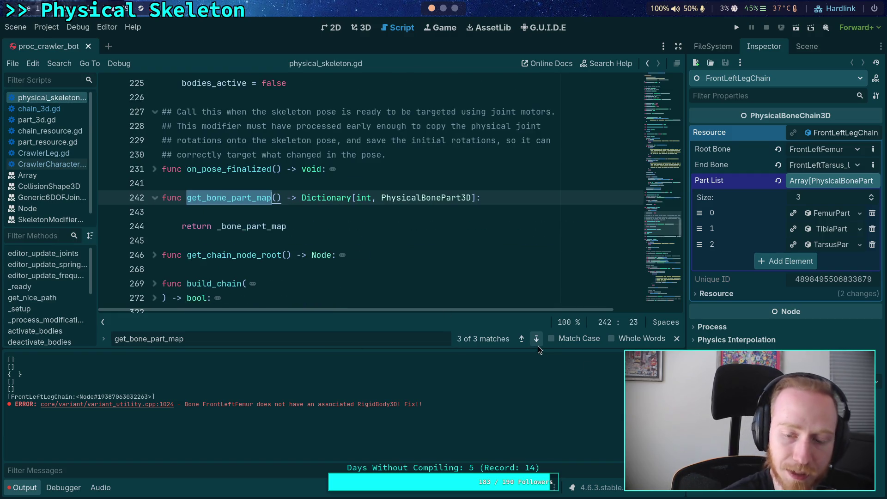
click(537, 339)
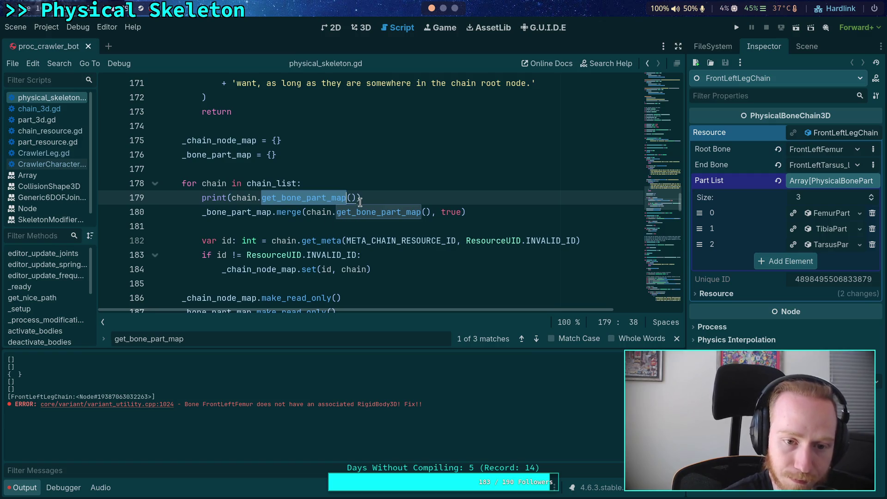
click(368, 221)
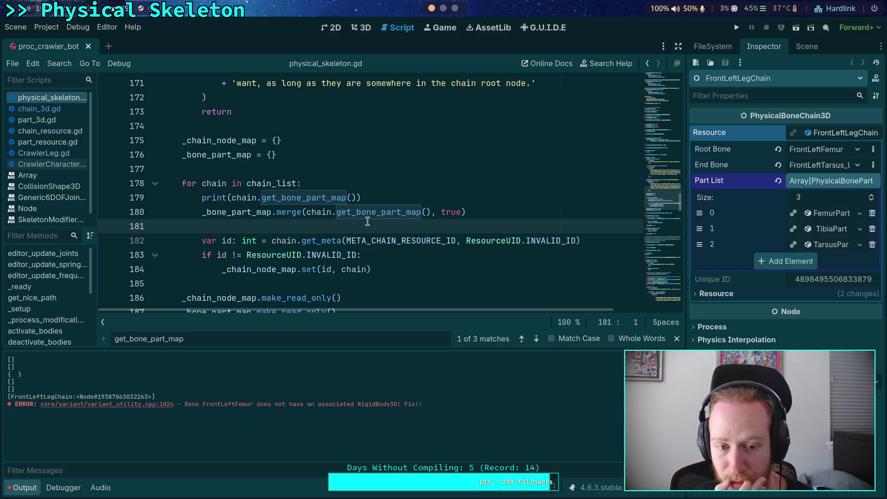
In chain_3d.gd's get_bone_part_map, select part_list in the print line and search for it
ctrl+click(342, 198)
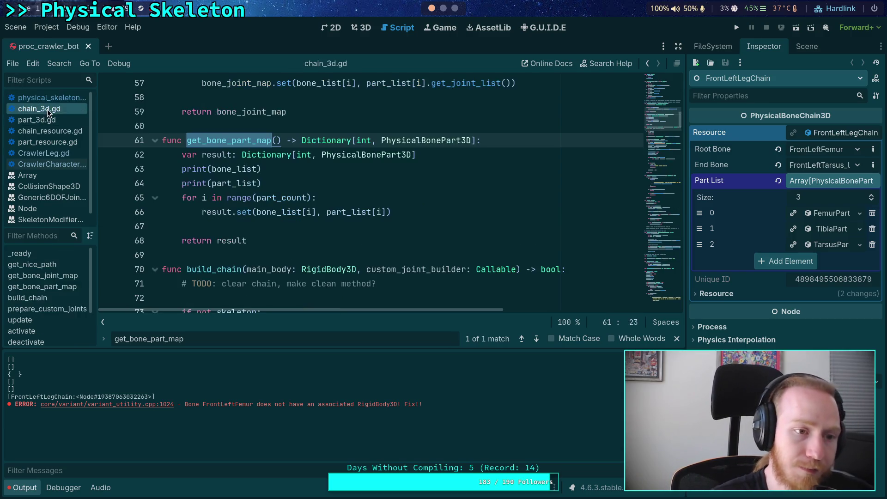
click(283, 197)
double_click(245, 170)
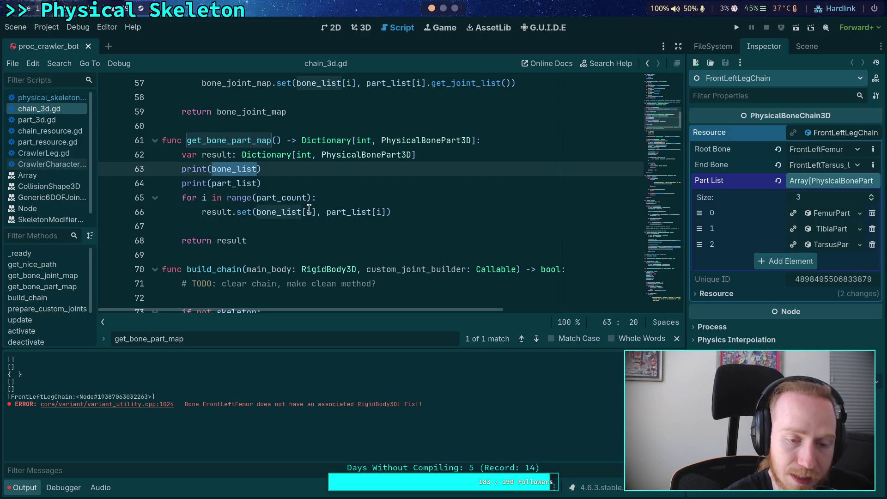
double_click(238, 184)
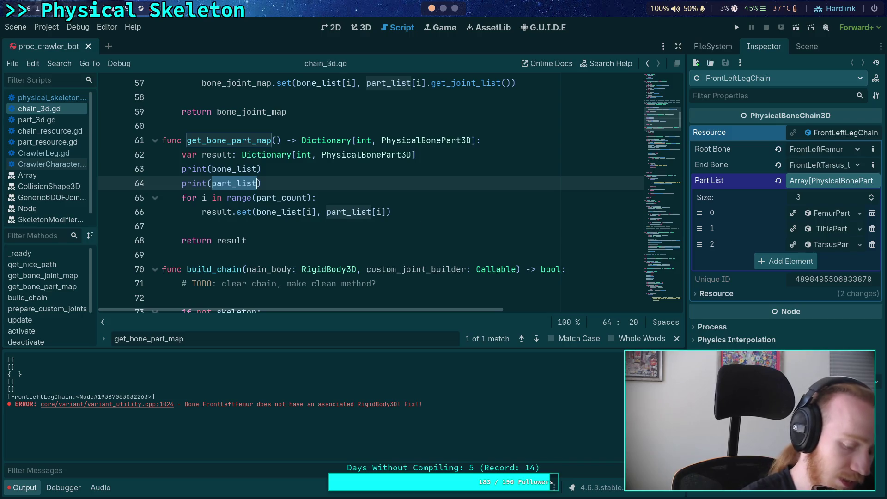
key(ctrl+f)
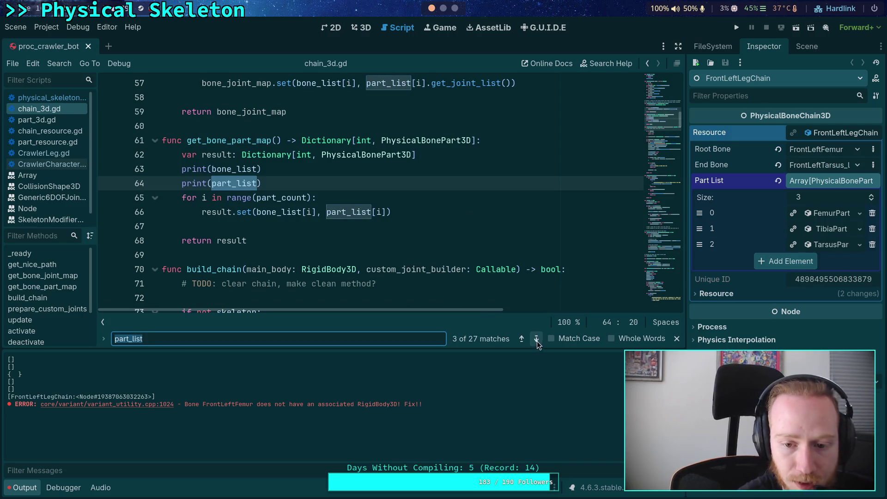
Step through the part_list matches up to the assignment on line 374
click(537, 340)
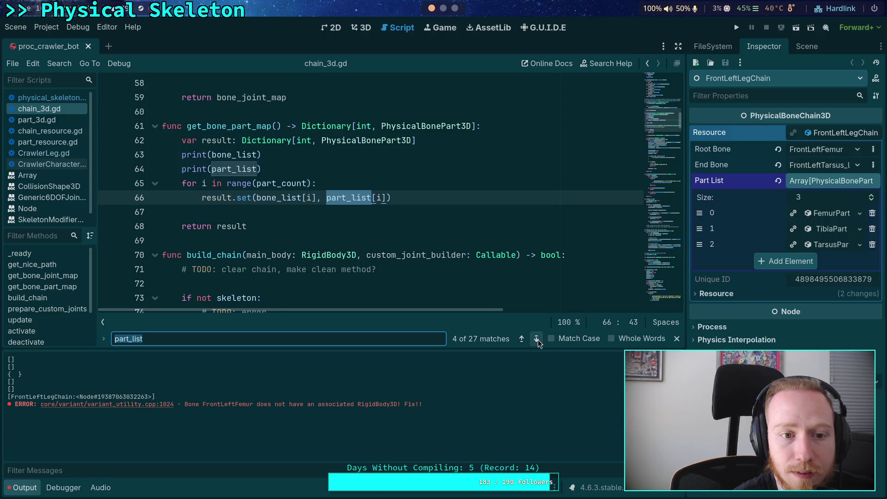
click(537, 340)
click(535, 341)
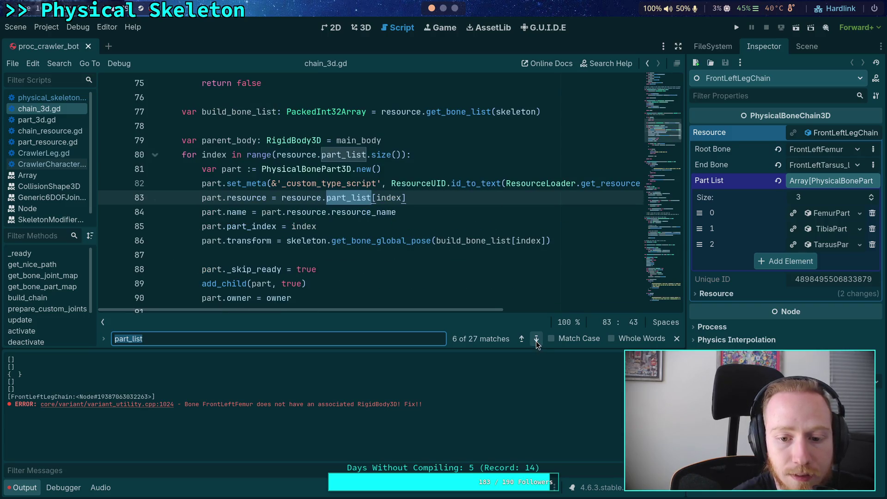
click(536, 341)
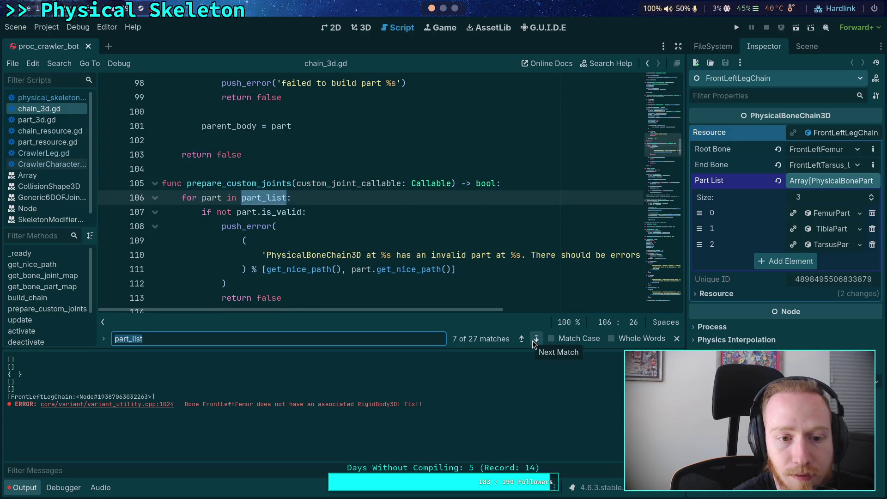
click(533, 340)
click(532, 341)
click(532, 341)
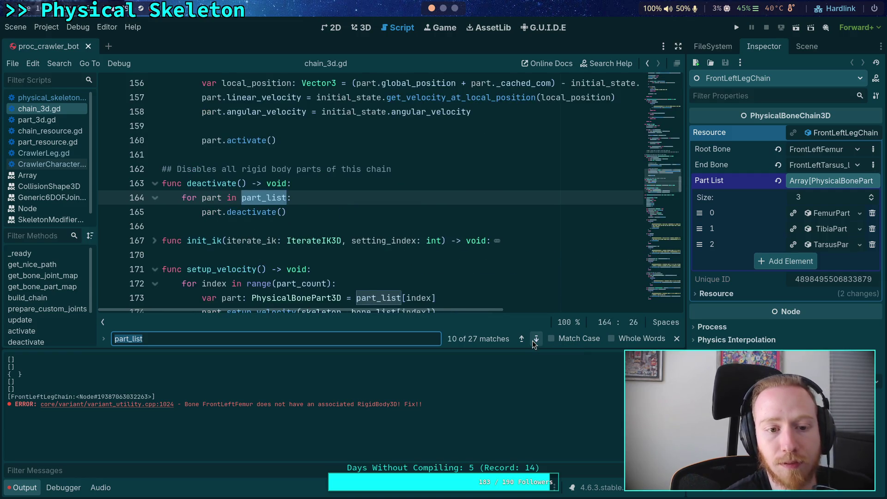
click(532, 341)
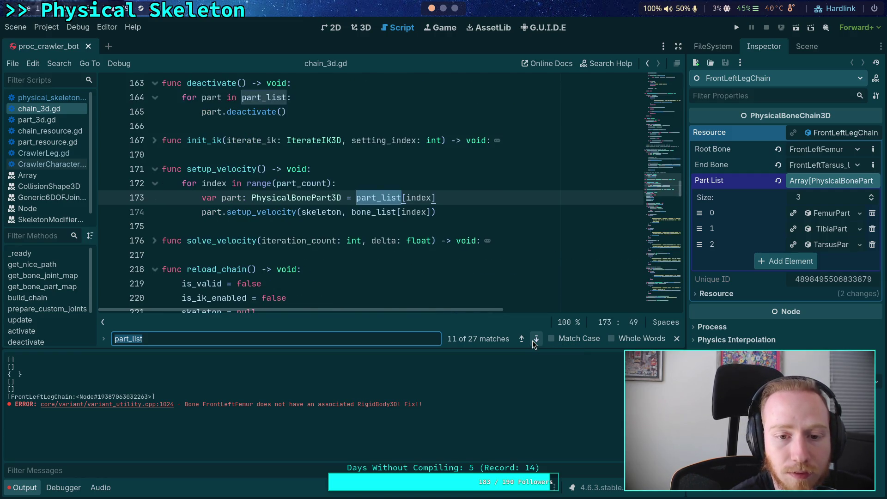
click(532, 340)
click(533, 340)
click(533, 340)
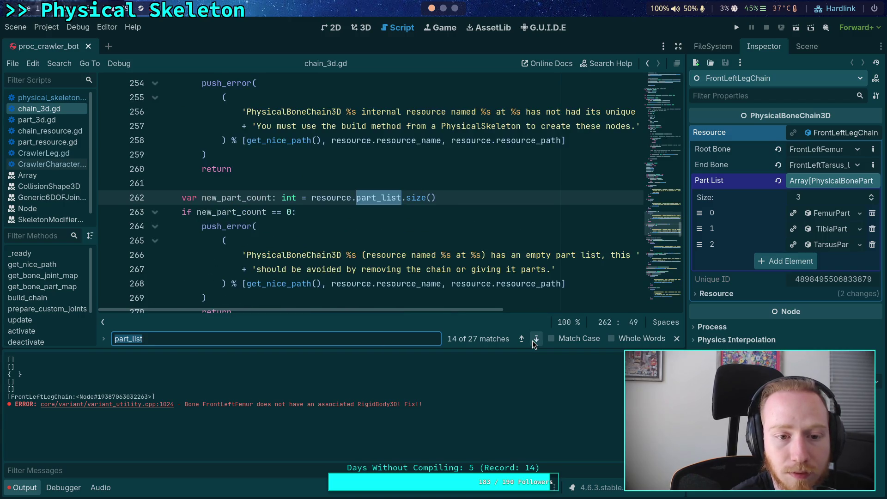
click(522, 342)
click(532, 339)
click(532, 339)
click(532, 339)
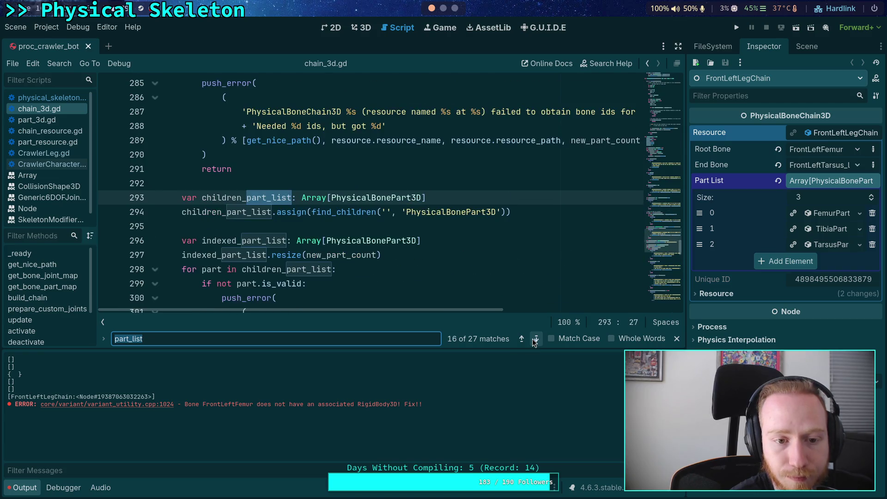
click(532, 340)
click(532, 339)
click(532, 339)
click(533, 339)
click(532, 339)
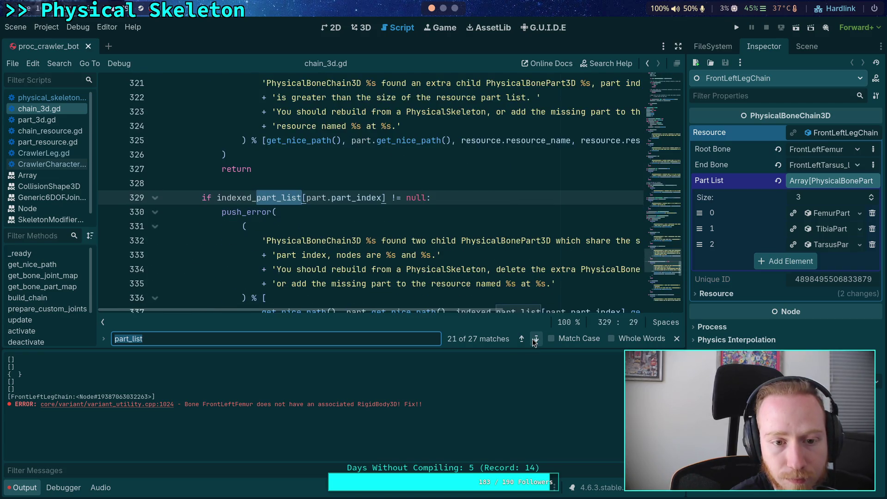
click(533, 339)
click(532, 339)
click(532, 339)
click(532, 339)
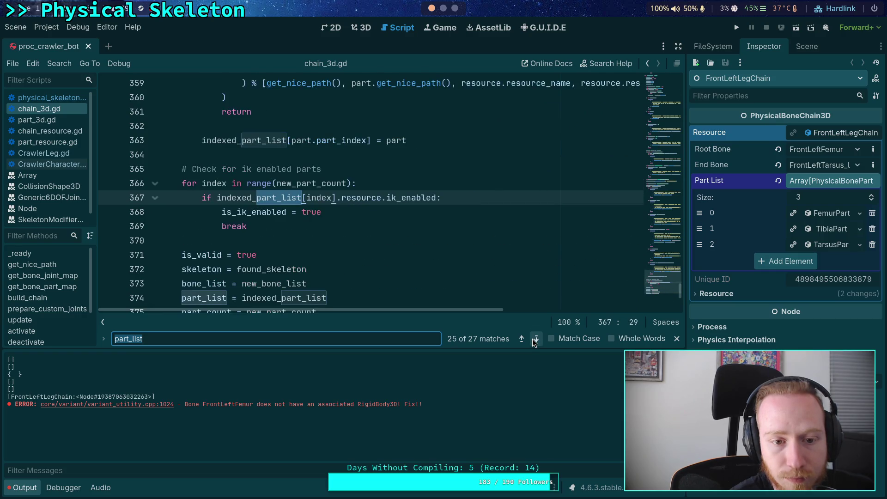
click(532, 339)
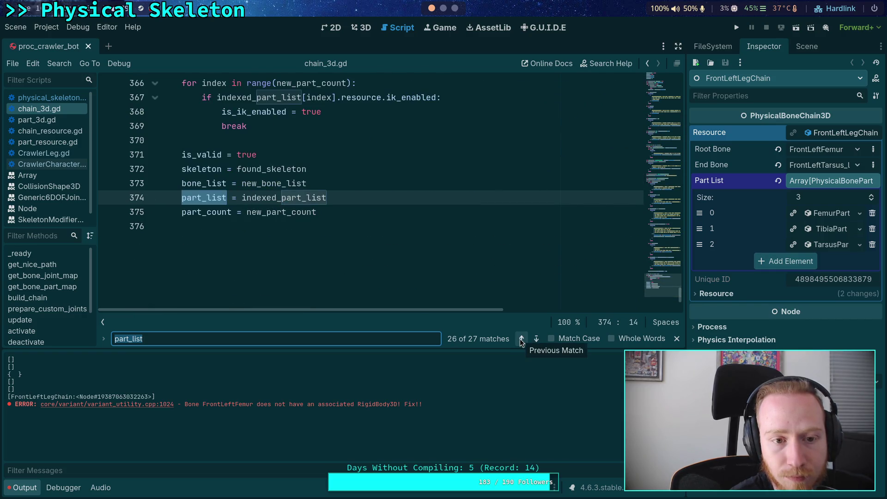
Highlight indexed_part_list's uses and scroll up to the reload_chain function
scroll(341, 240, up, 1)
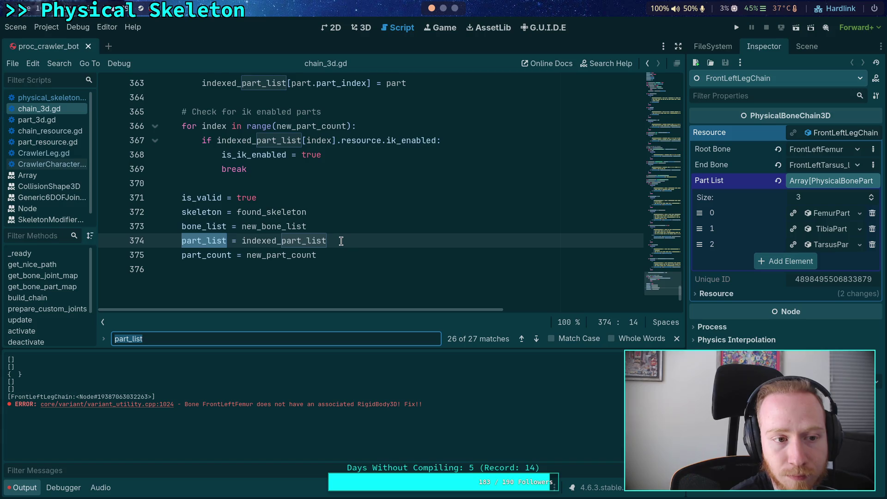
click(390, 243)
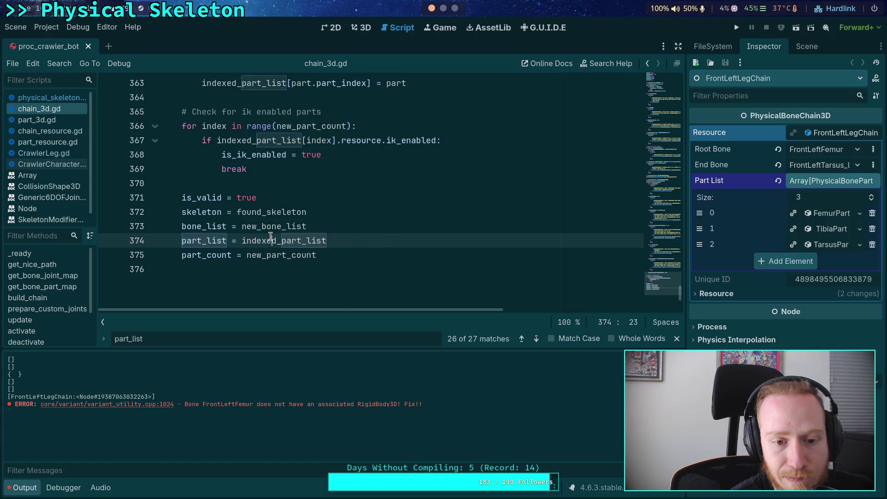
double_click(298, 243)
scroll(250, 239, up, 2)
scroll(250, 240, down, 1)
scroll(328, 276, up, 4)
scroll(328, 277, up, 20)
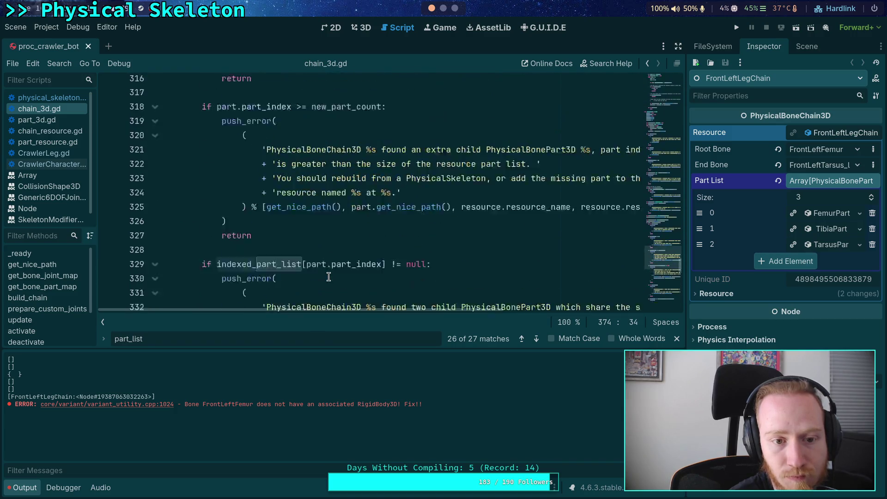
scroll(329, 277, up, 20)
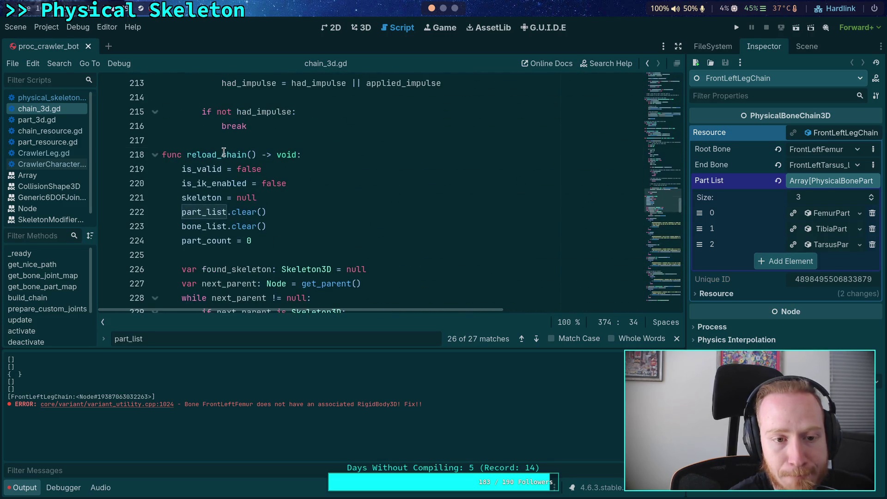
double_click(223, 154)
key(ctrl+f)
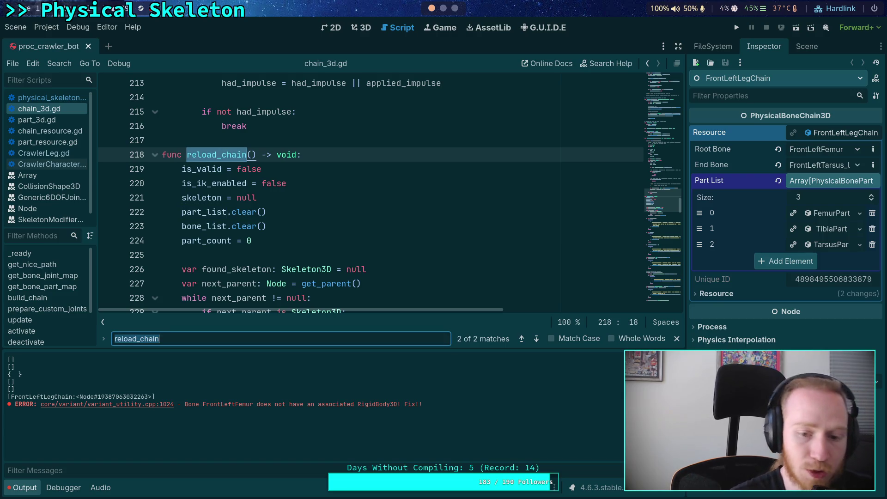
click(538, 339)
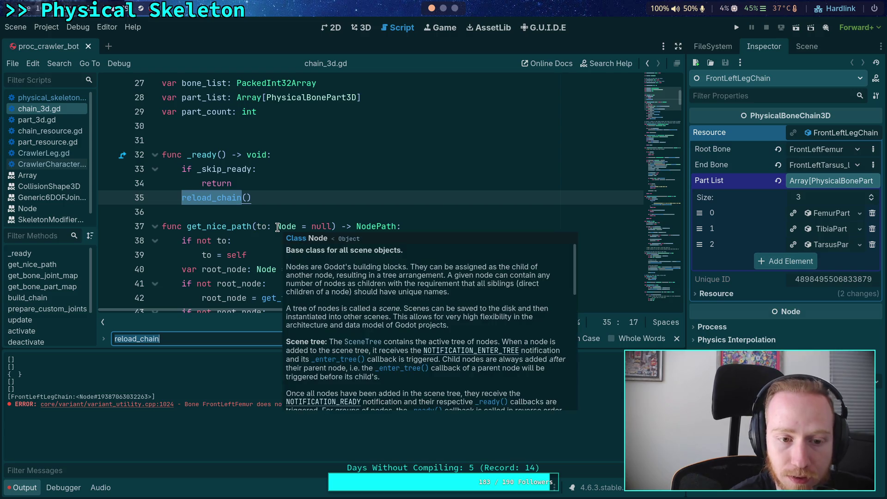
click(522, 338)
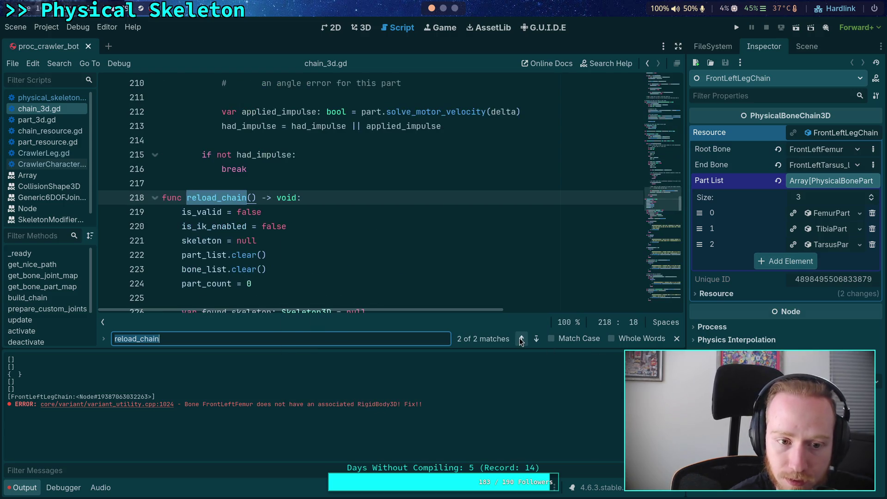
scroll(402, 263, down, 5)
scroll(408, 270, down, 20)
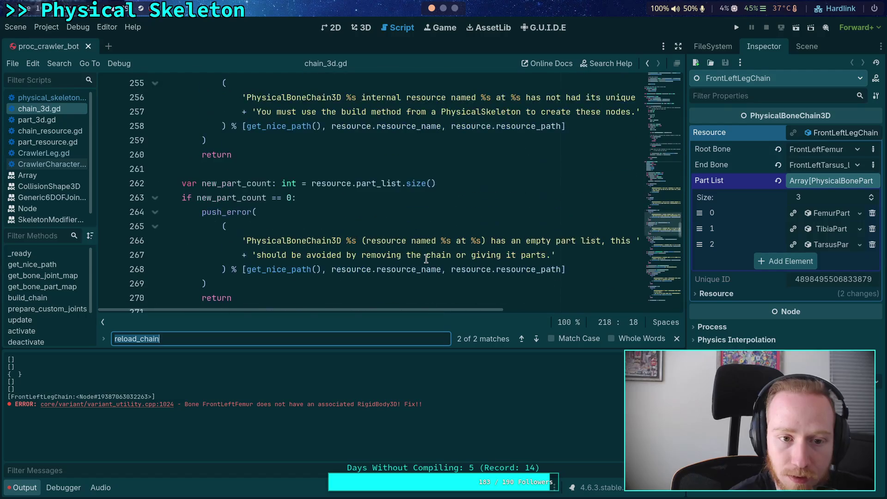
scroll(426, 259, down, 14)
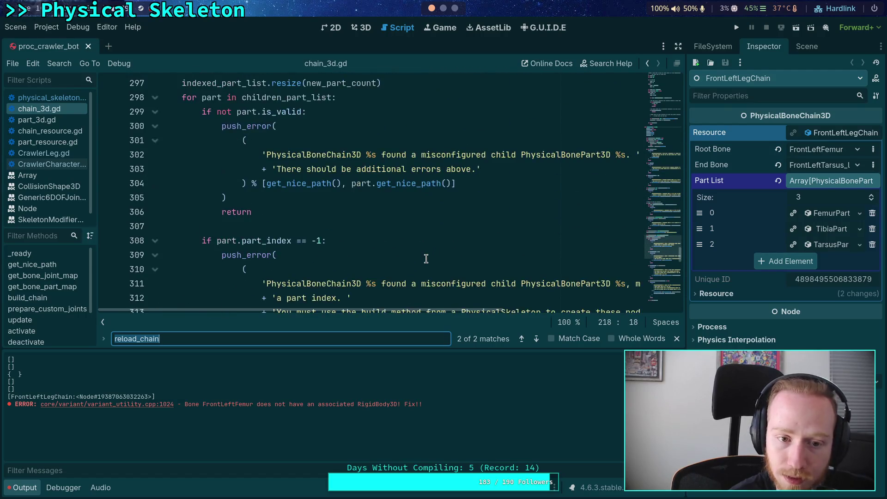
scroll(426, 259, down, 10)
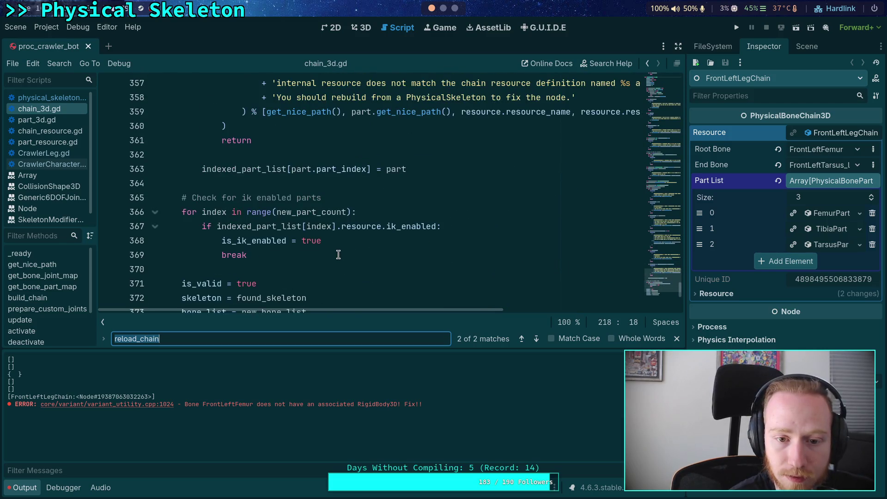
double_click(322, 213)
double_click(245, 169)
scroll(380, 226, up, 1)
scroll(323, 235, up, 20)
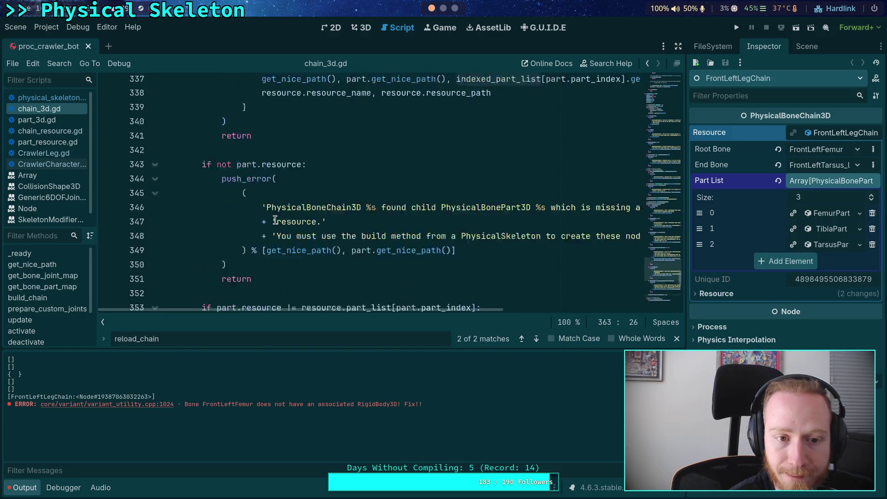
scroll(399, 251, up, 1)
scroll(370, 238, down, 2)
double_click(237, 169)
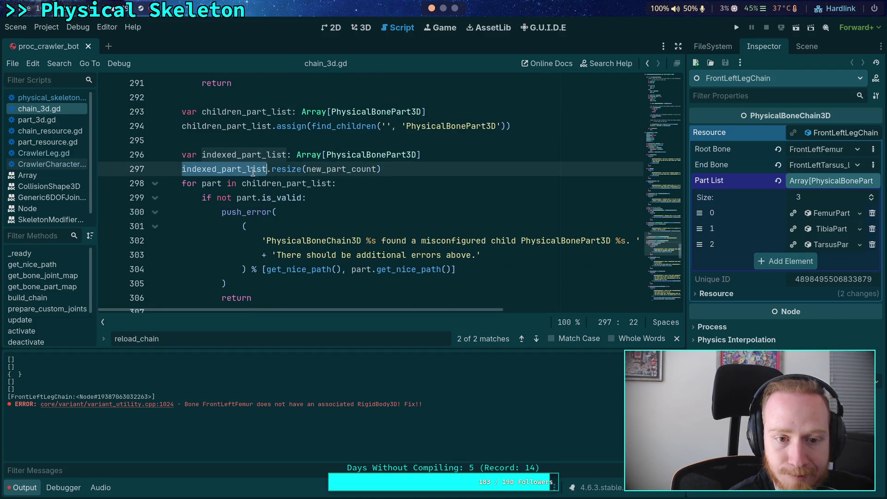
scroll(381, 211, down, 2)
scroll(381, 211, up, 2)
scroll(382, 210, up, 1)
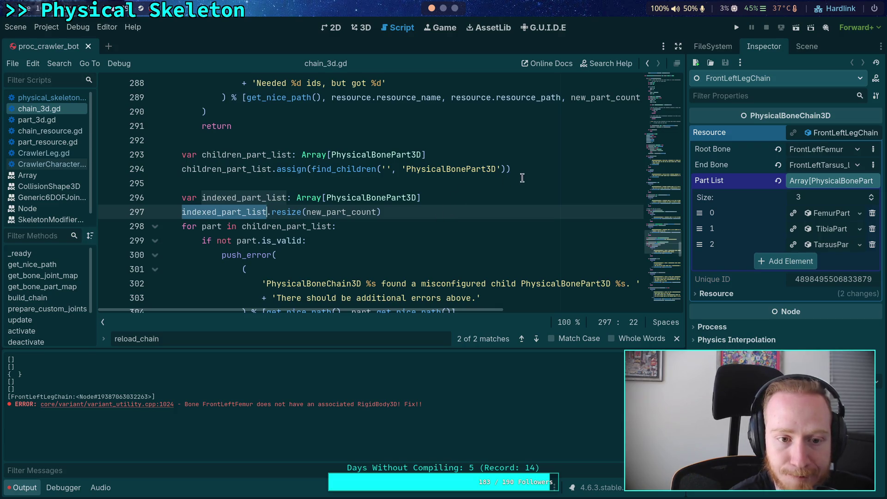
click(542, 168)
Add print(children_part_list) on a new line after line 294
key(Return)
text(print(chi)
key(Return)
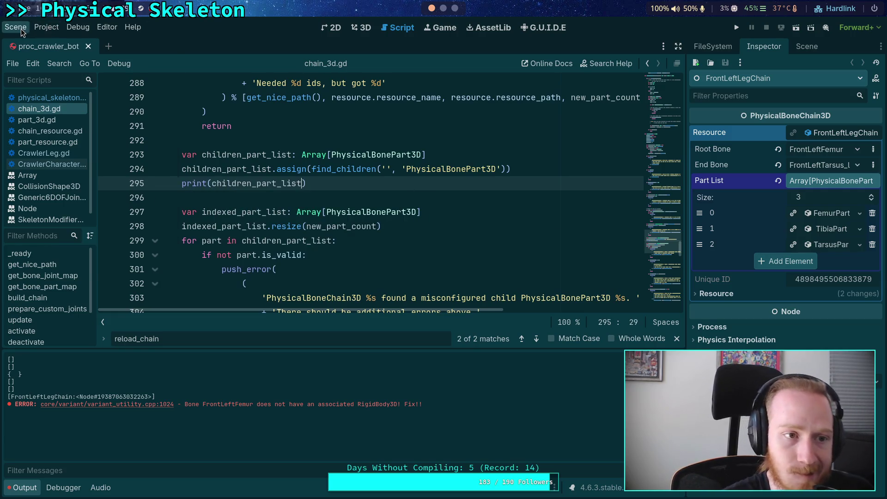
Reload the saved scene and lower the Output divider to enlarge the code editor
click(16, 26)
key(Escape)
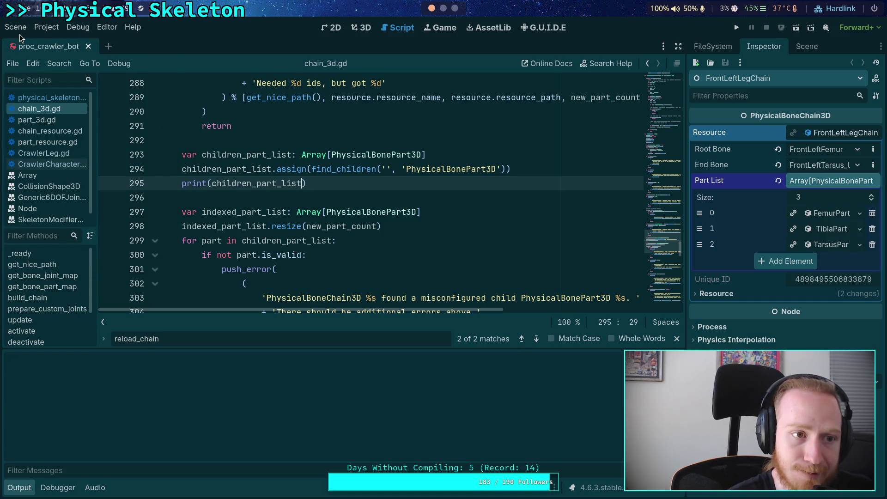
click(15, 26)
click(83, 226)
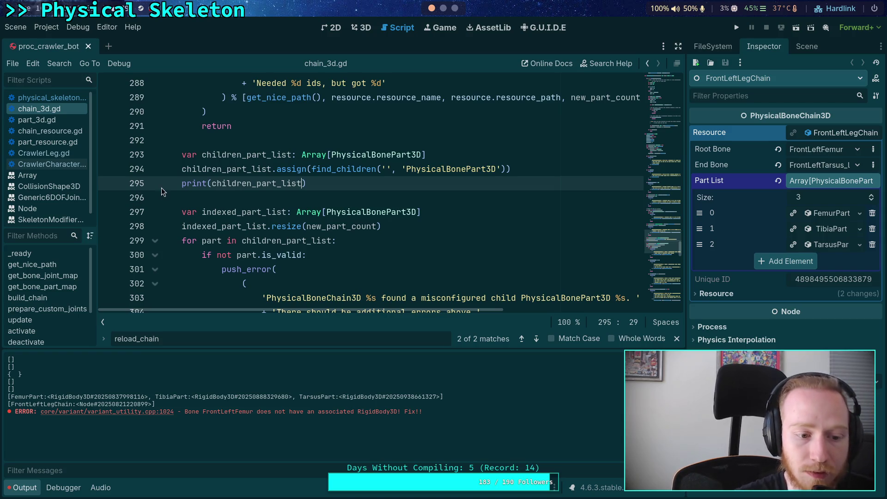
scroll(280, 262, up, 1)
drag(283, 351, 291, 375)
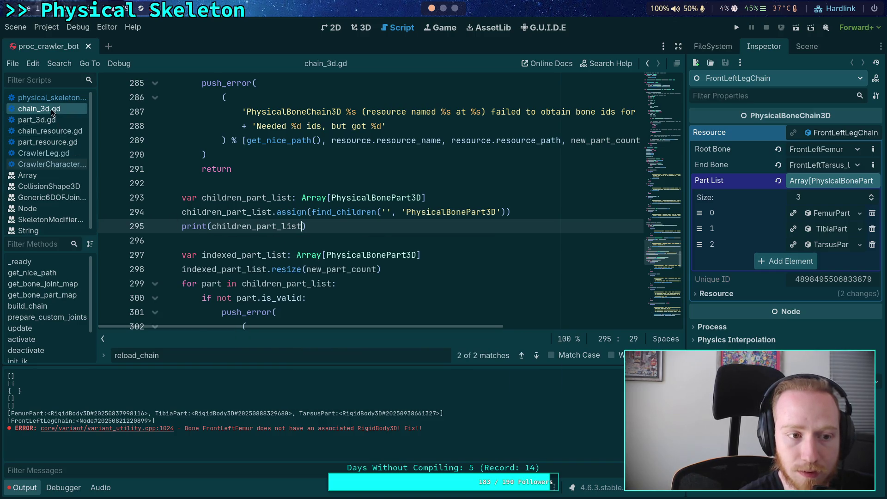
Delete the debug print line in physical_skeleton.gd's chain loop
click(65, 98)
drag(398, 200, 396, 184)
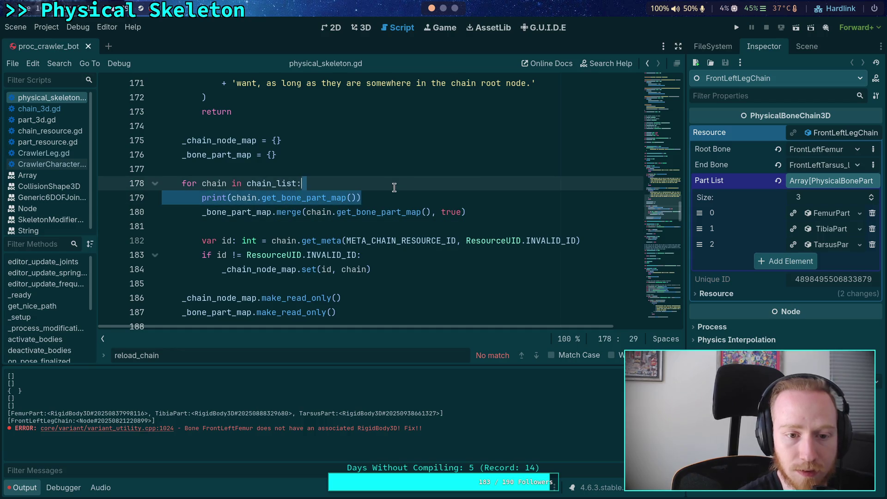
key(BackSpace)
Search chain_3d.gd for print and delete the two print lines in get_bone_part_map
click(50, 120)
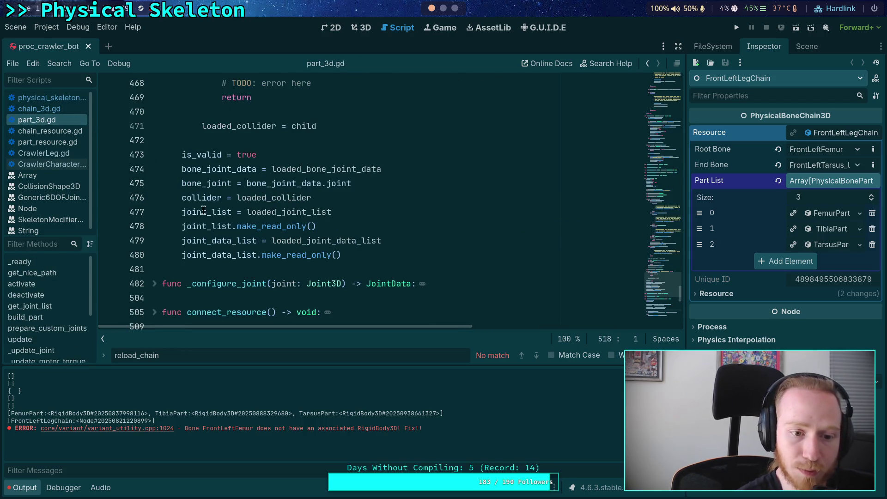
click(52, 110)
double_click(166, 355)
text(print)
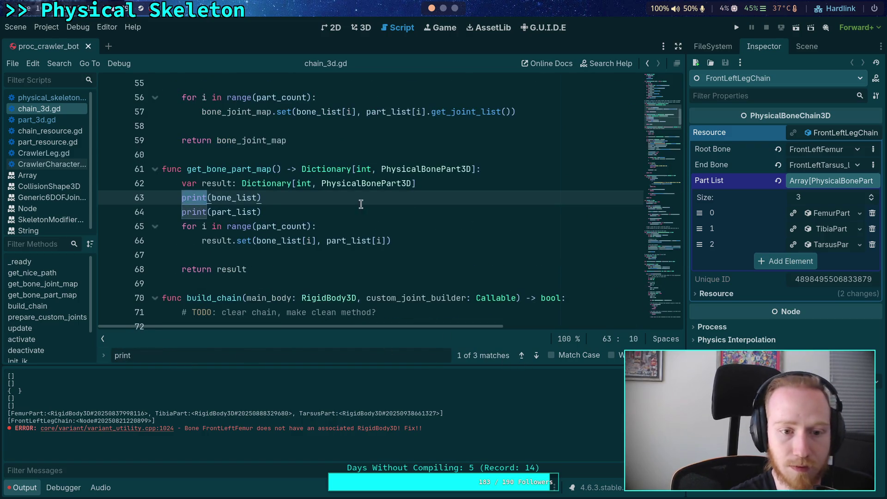
drag(282, 210, 418, 183)
key(BackSpace)
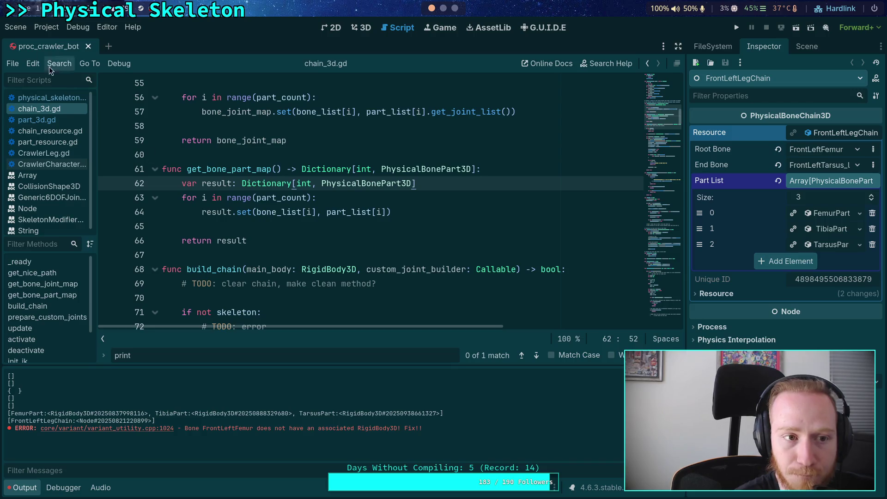
Reload the saved scene to rerun the remaining prints
click(15, 27)
click(15, 32)
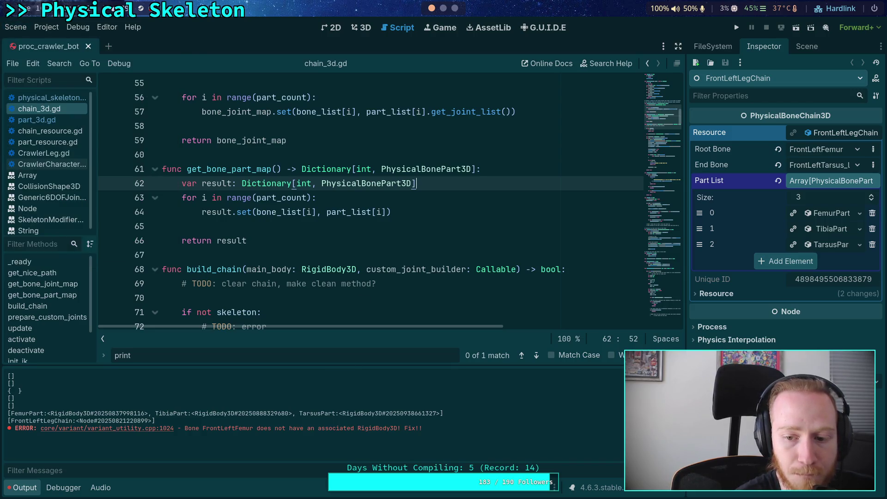
click(19, 27)
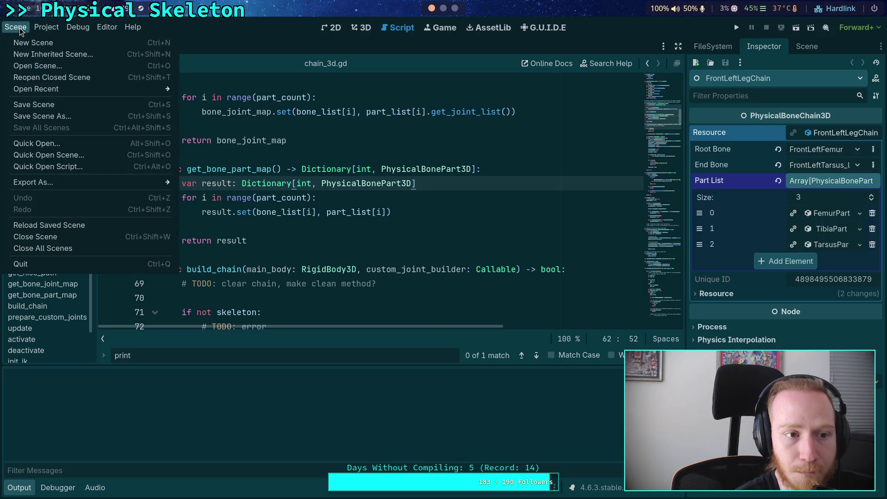
click(70, 226)
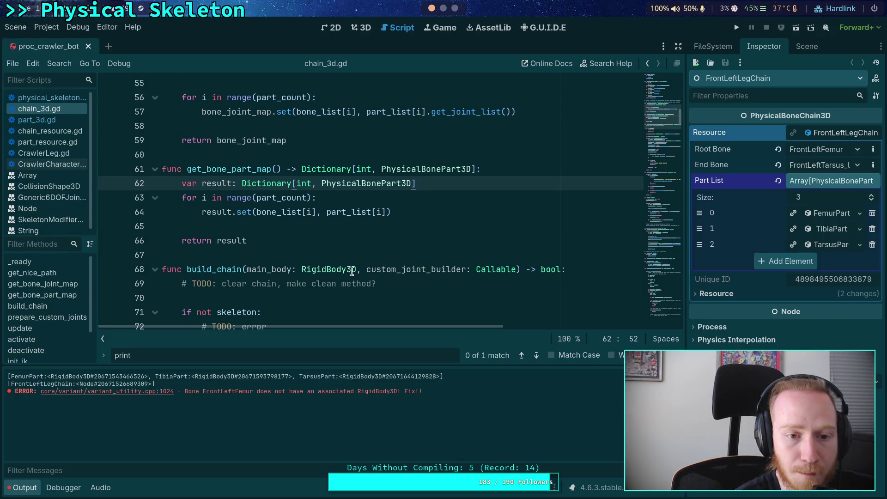
Start a print(part_list) line at the end of reload_chain
click(522, 355)
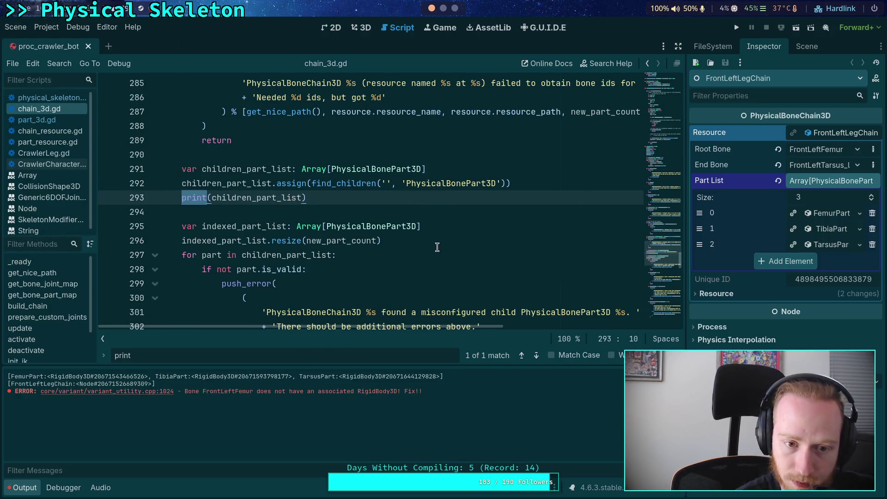
scroll(430, 237, down, 4)
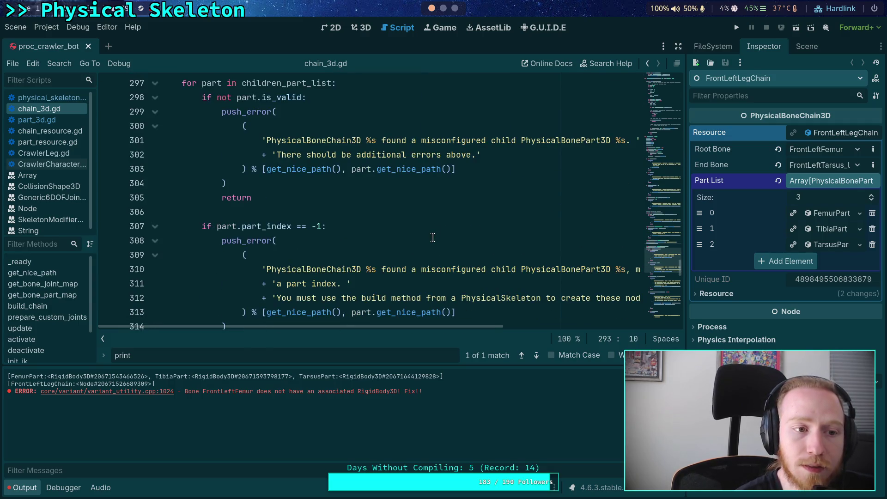
scroll(432, 238, down, 5)
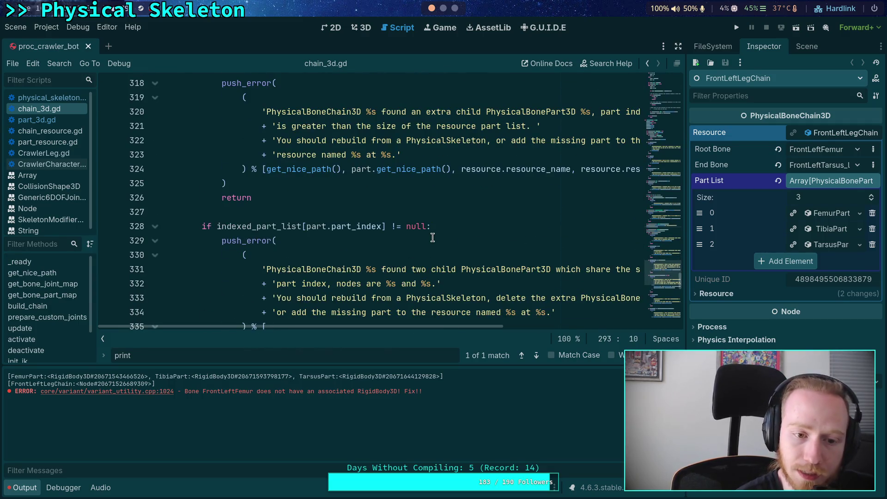
scroll(433, 237, down, 16)
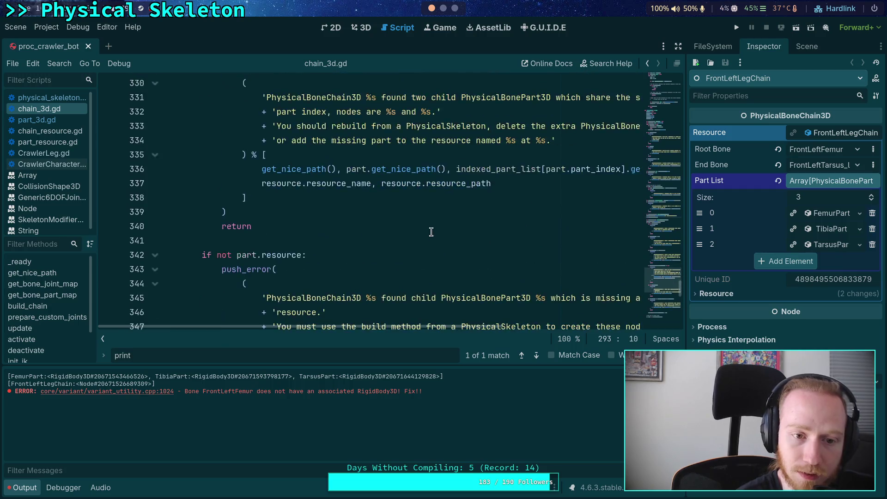
click(385, 208)
key(Return)
text(rint()
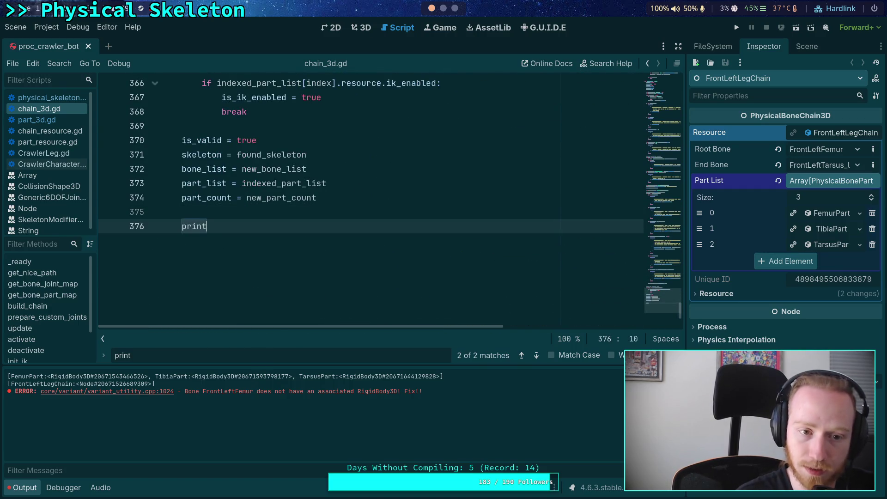
text(part_list))
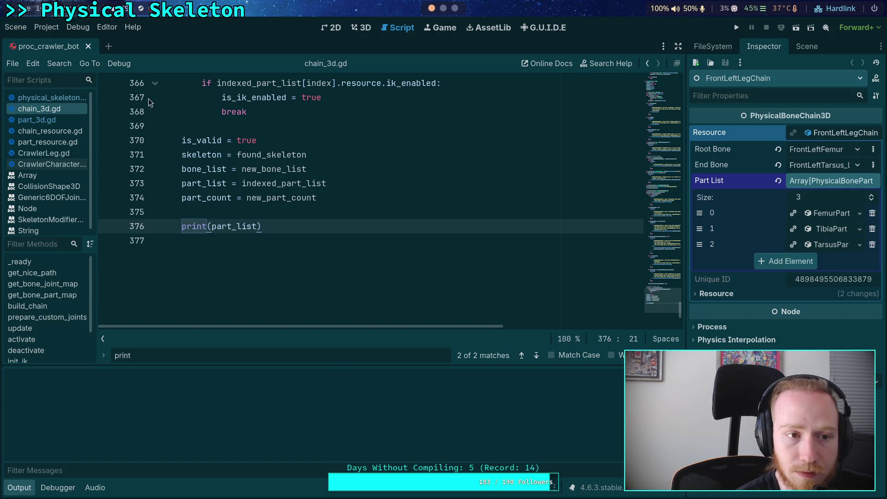
Reload the saved scene and check the remaining print calls in physical_skeleton.gd
click(18, 28)
click(77, 226)
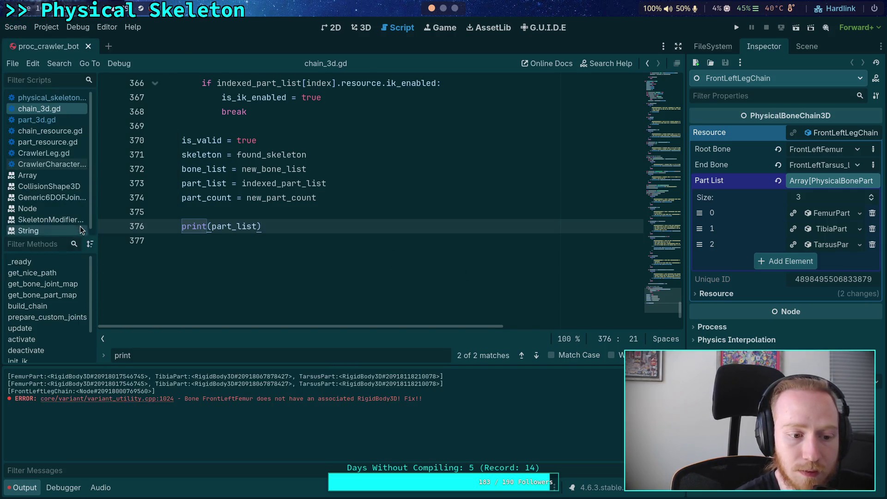
click(279, 242)
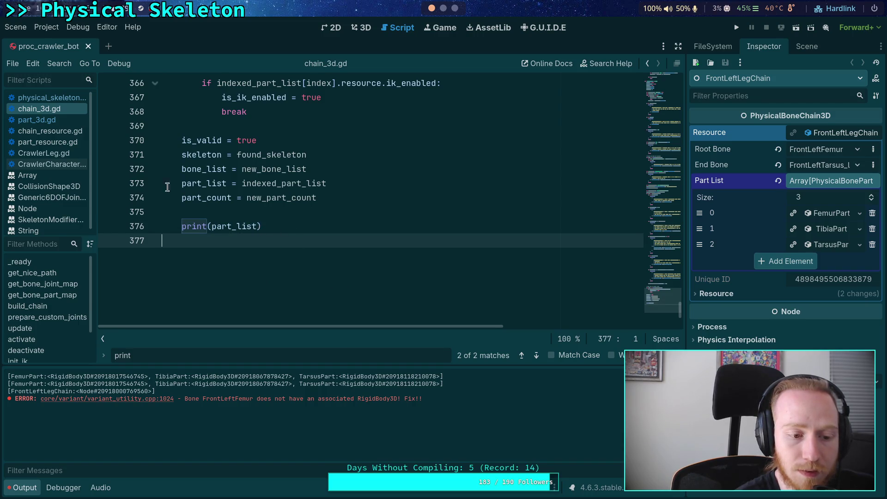
click(59, 98)
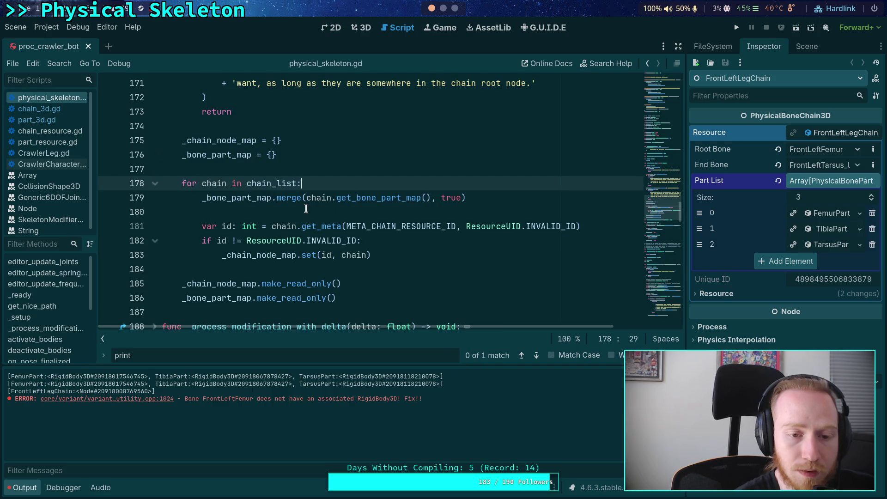
click(522, 355)
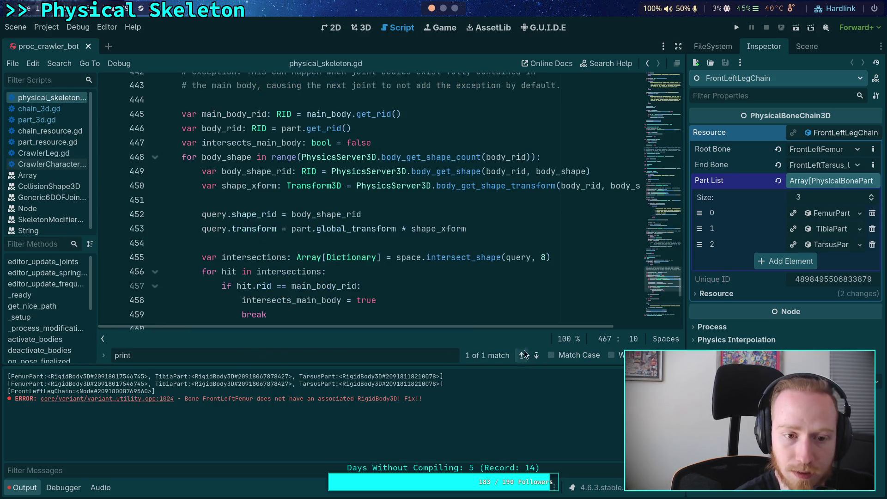
scroll(390, 278, down, 2)
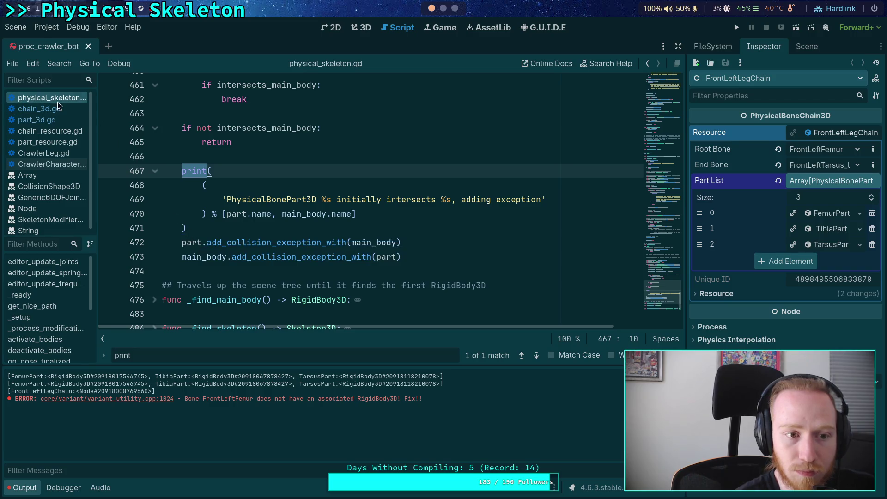
In CrawlerCharacter.gd, delete the print(physical_skeleton.chain_list) line on line 401
click(46, 167)
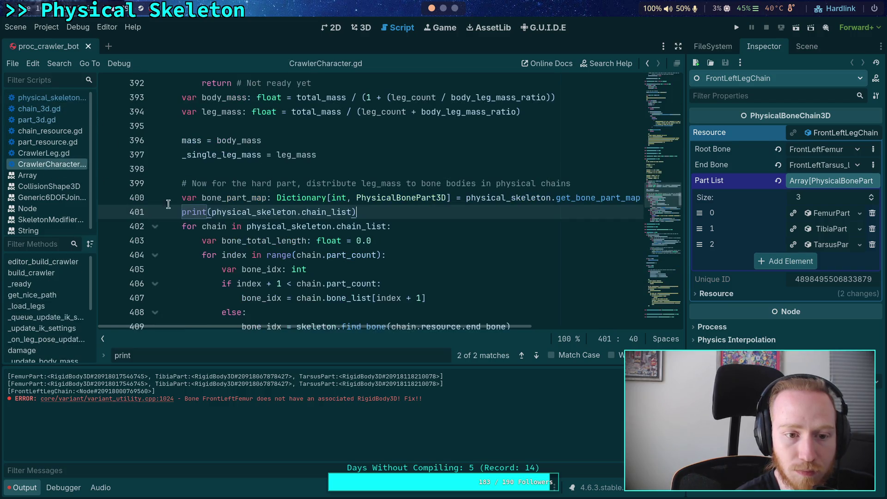
click(198, 224)
scroll(340, 238, down, 1)
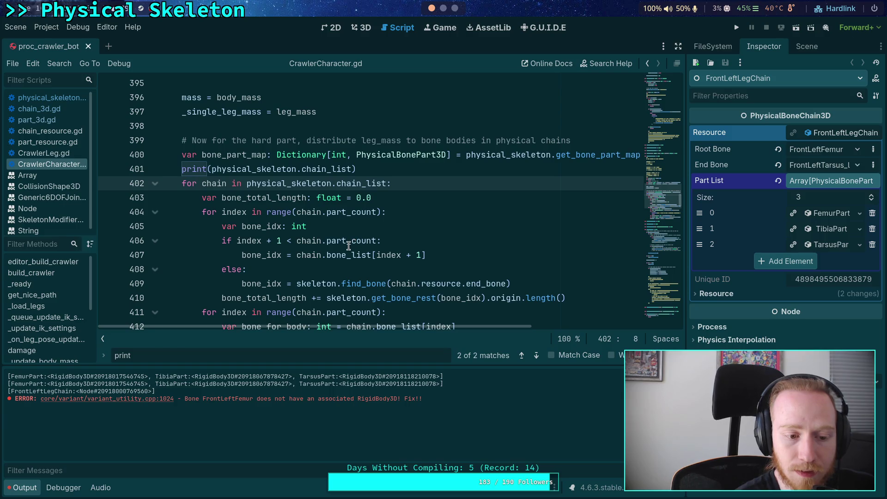
scroll(341, 264, down, 2)
scroll(342, 265, down, 1)
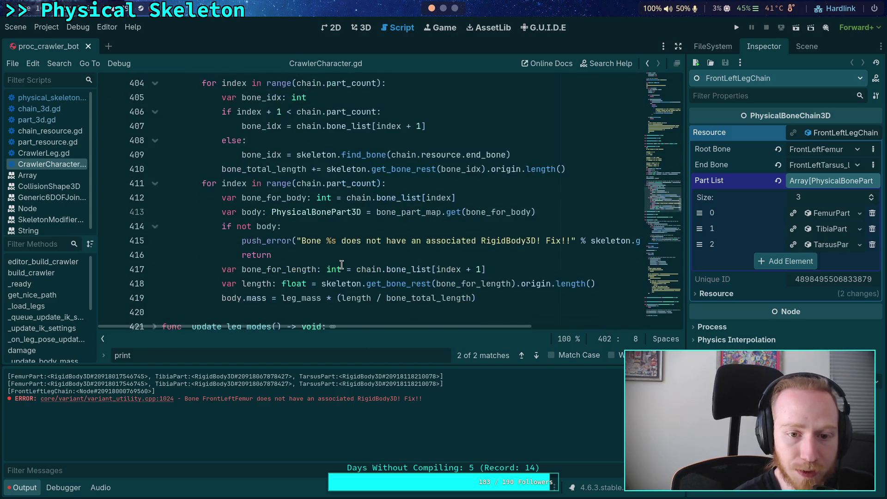
scroll(341, 265, up, 2)
drag(356, 126, 84, 125)
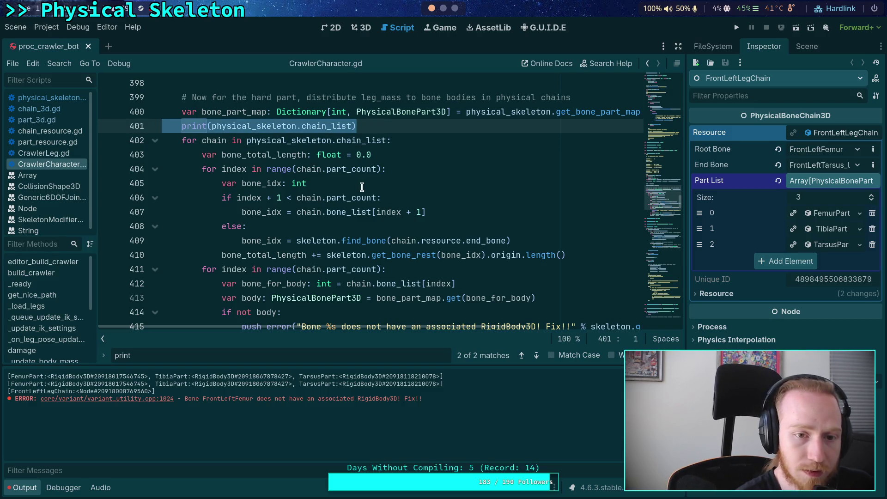
key(Delete)
key(Delete)
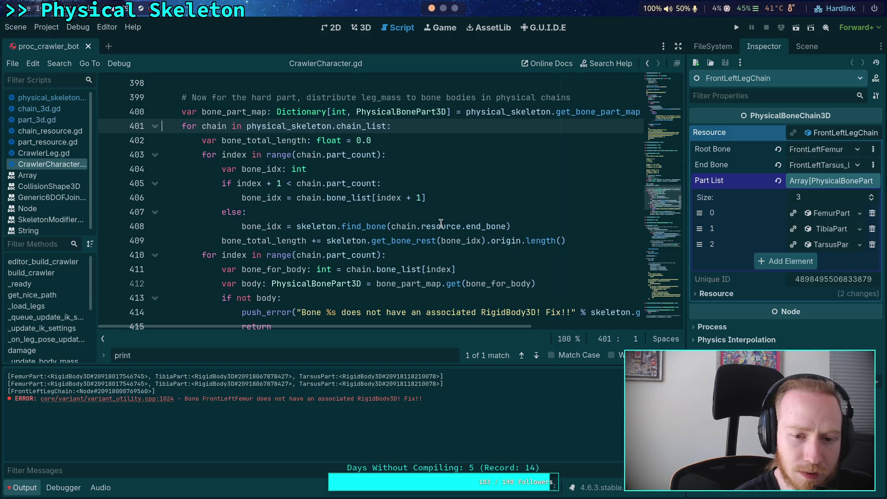
Add print(chain.part_count) inside the chain loop on line 403 and save CrawlerCharacter.gd
click(425, 135)
key(Return)
text(print(chain.pa)
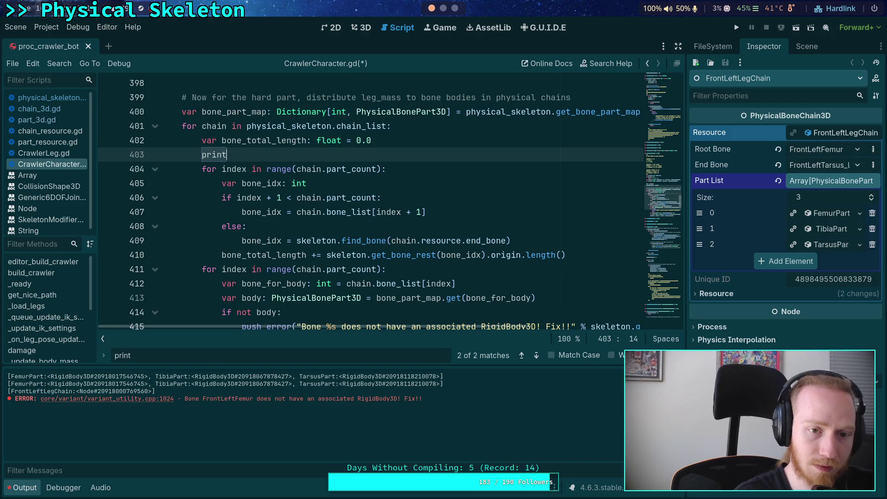
key(Down)
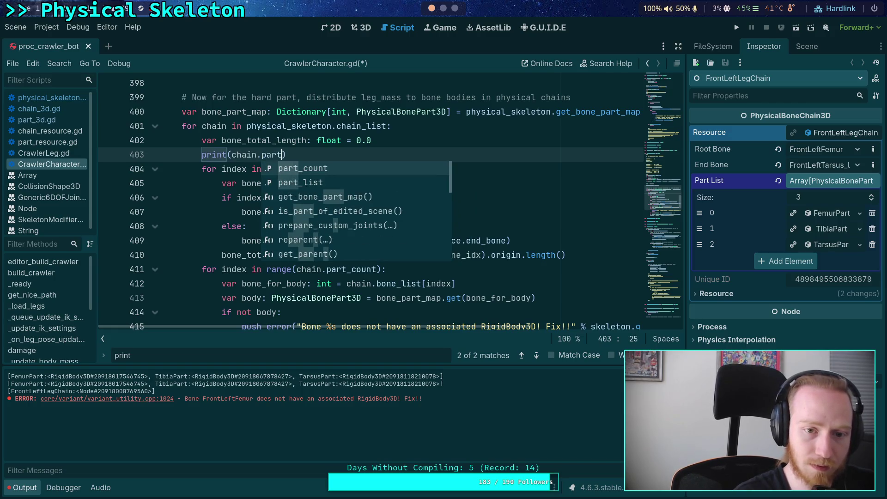
key(Return)
key(BackSpace)
key(BackSpace)
key(BackSpace)
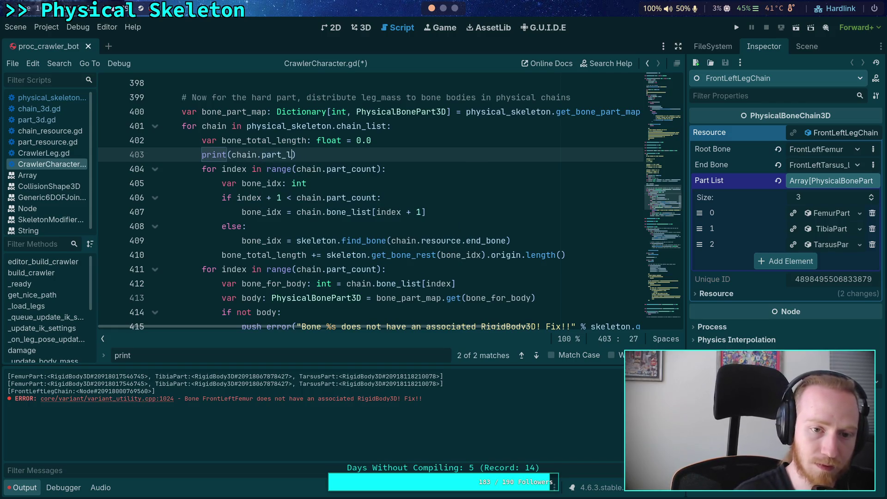
text(count)
key(ctrl+s)
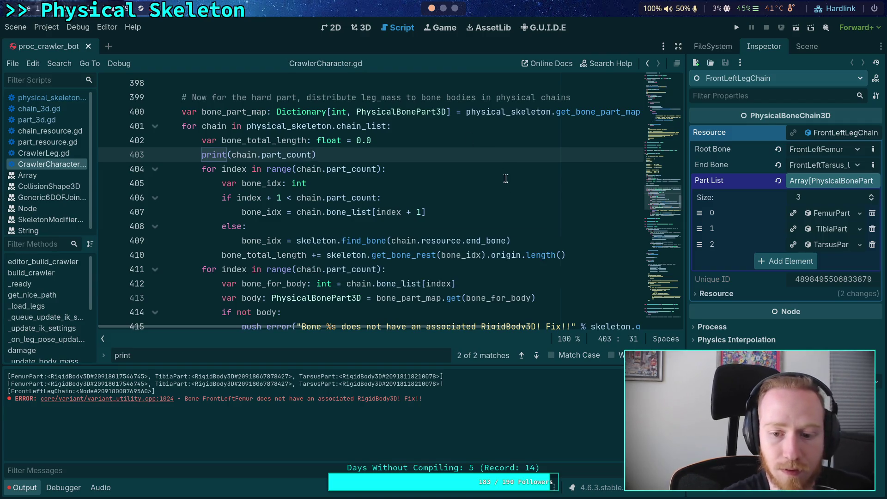
Clear the output, reload the saved scene, and select get_bone_part_map on line 400
key(F5)
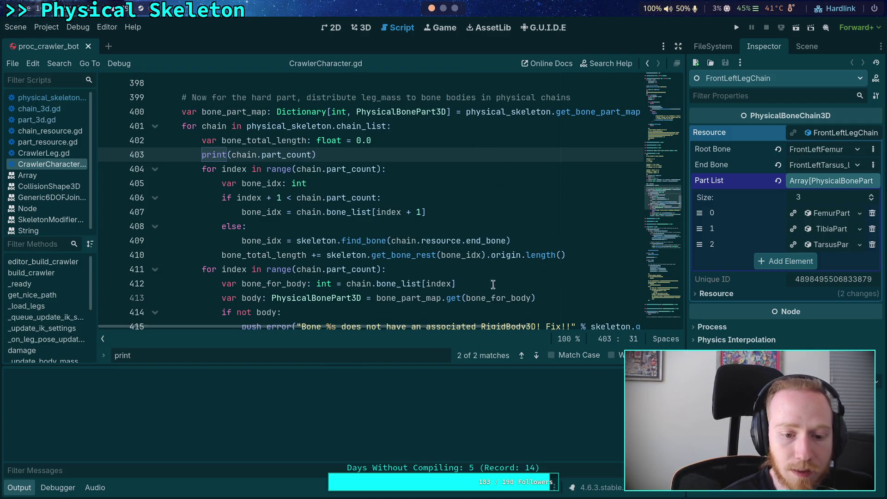
click(18, 27)
click(68, 227)
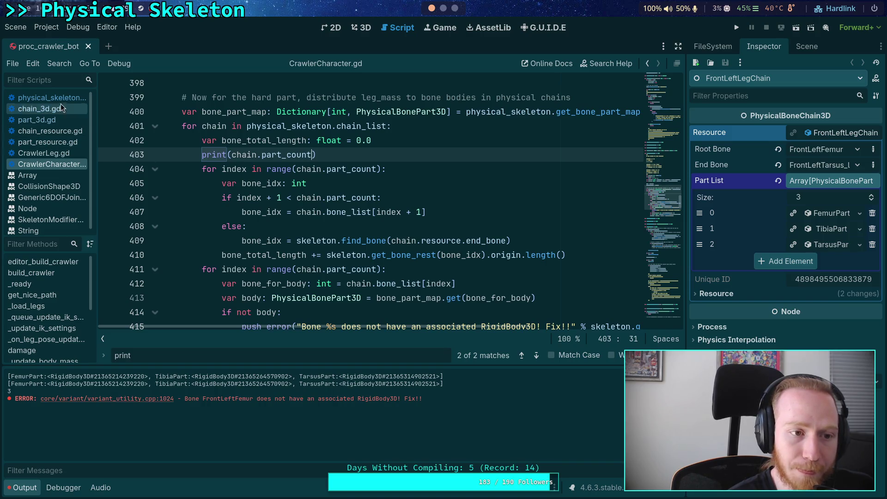
double_click(582, 113)
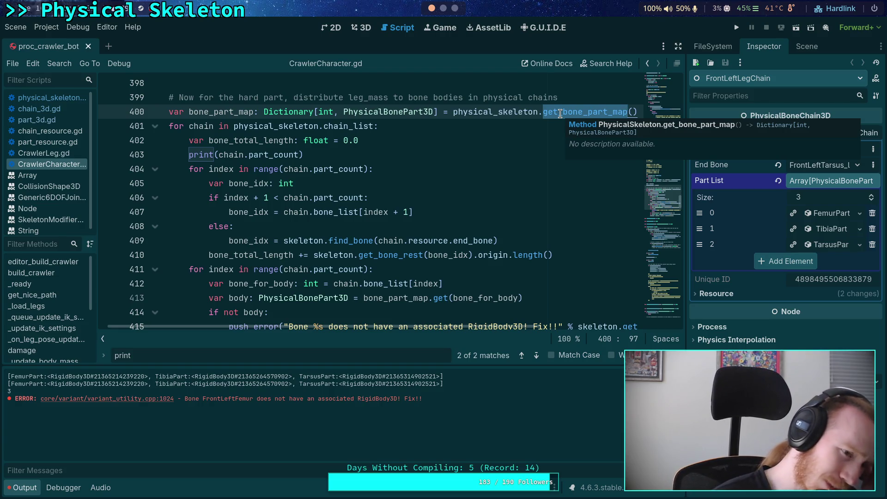
Jump to the get_bone_part_map definition via Lookup Symbol and delete its blank line
right_click(560, 113)
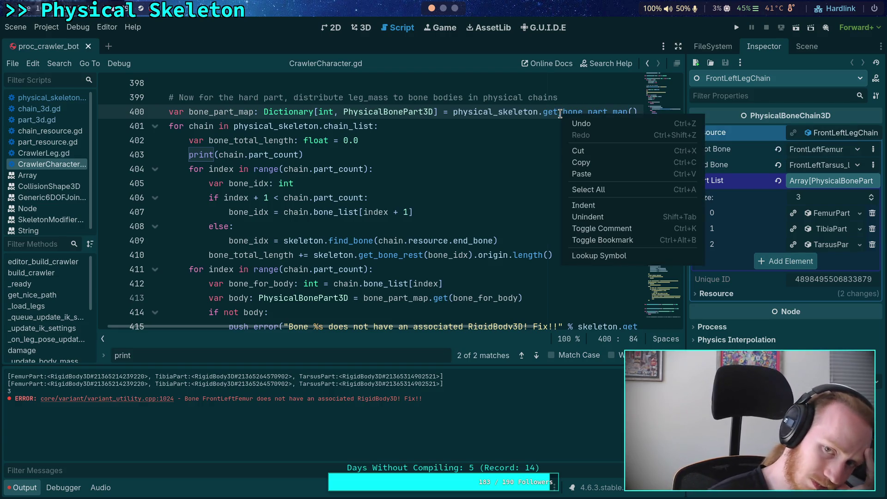
click(603, 259)
click(216, 212)
key(BackSpace)
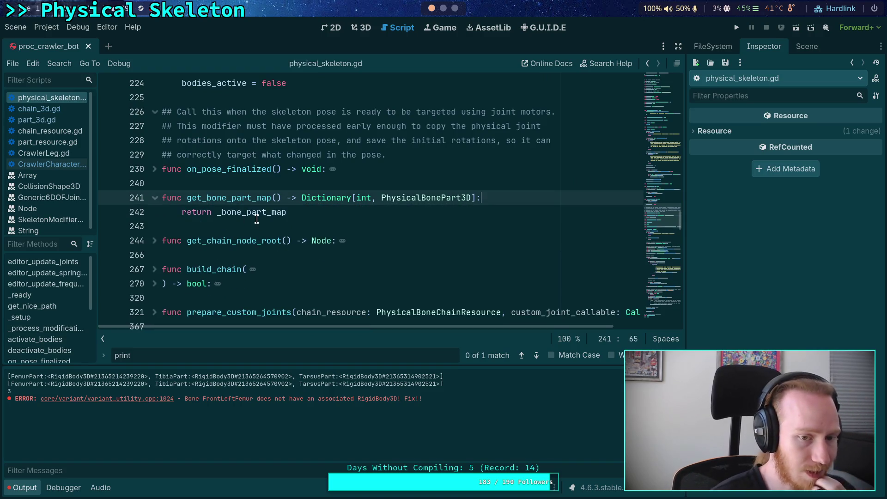
Search physical_skeleton.gd for _bone_part_map, finding its declaration and where it is reset
click(257, 220)
double_click(264, 213)
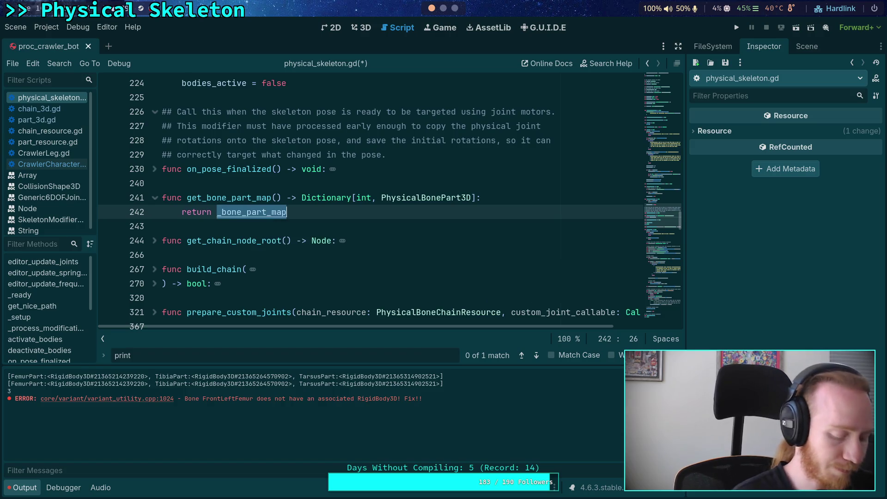
key(ctrl+f)
click(537, 355)
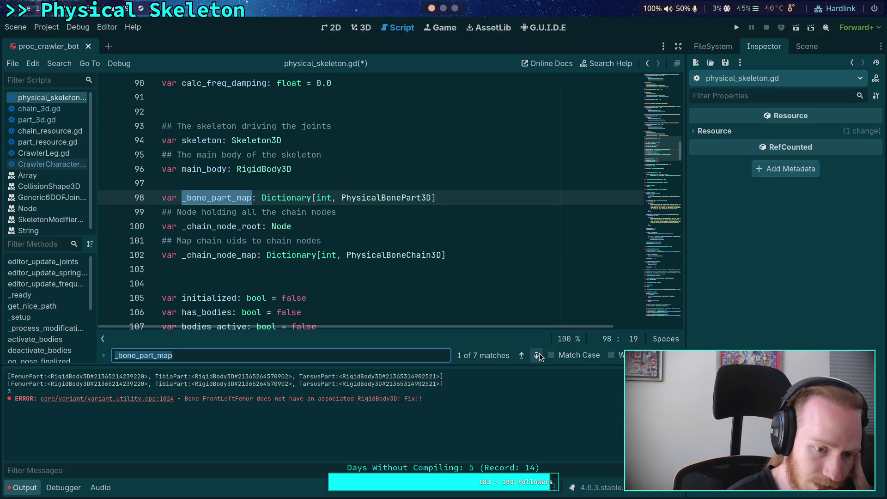
click(536, 356)
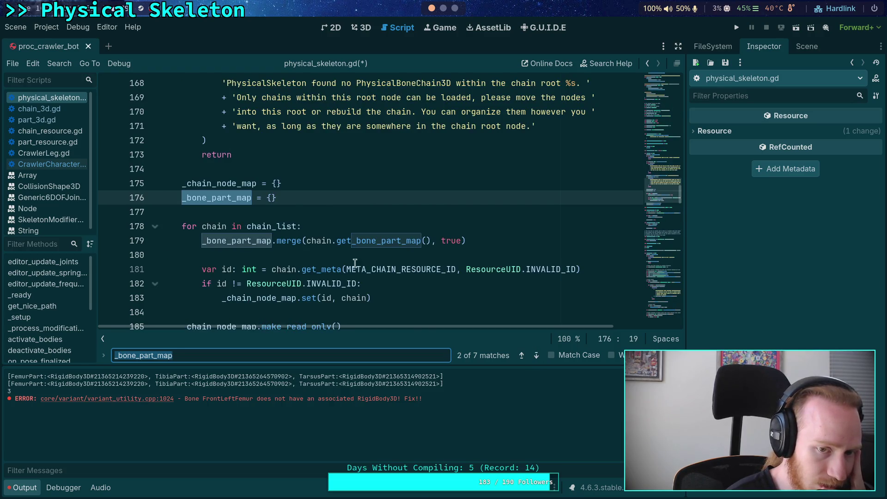
scroll(355, 263, down, 1)
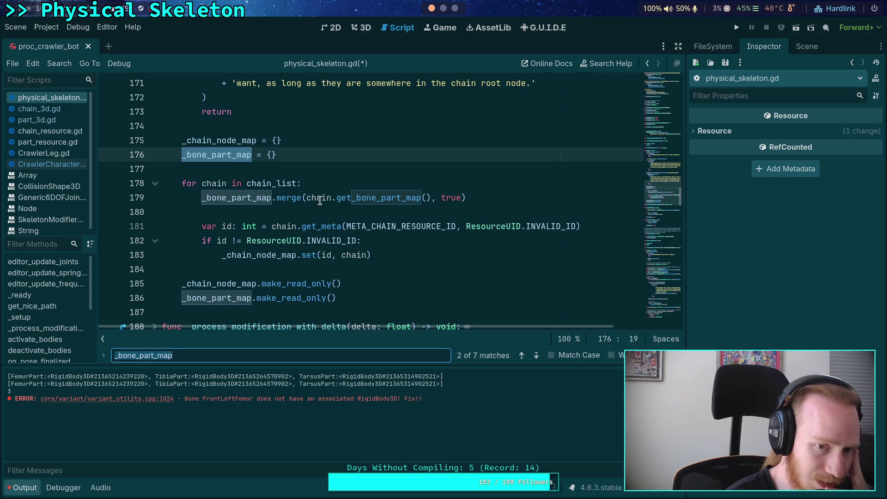
mouse_move(319, 200)
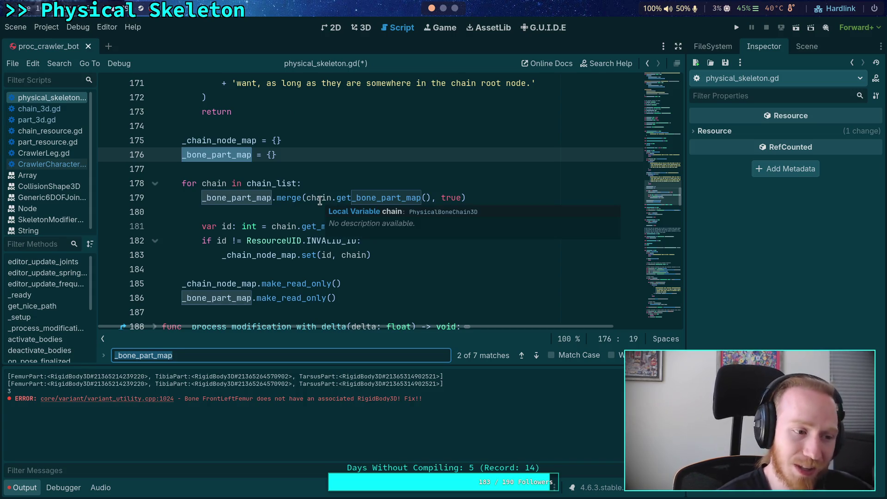
click(354, 271)
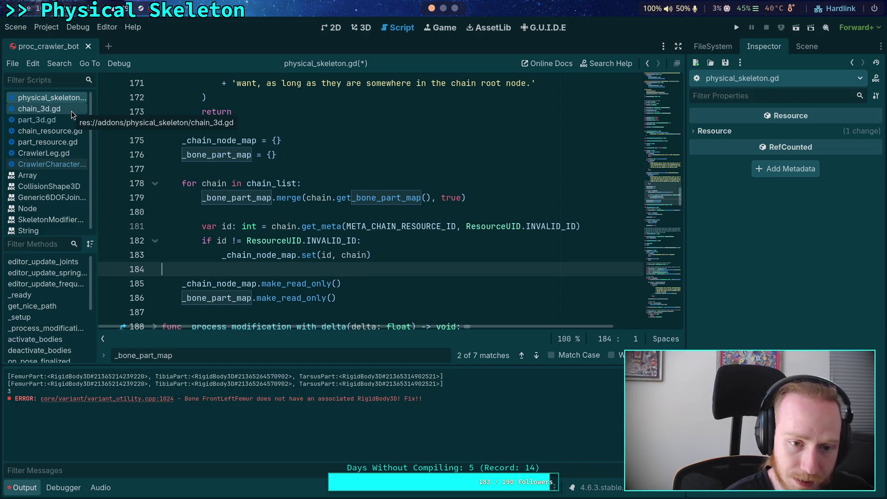
Glance at chain_3d.gd, then return to CrawlerCharacter.gd
click(51, 111)
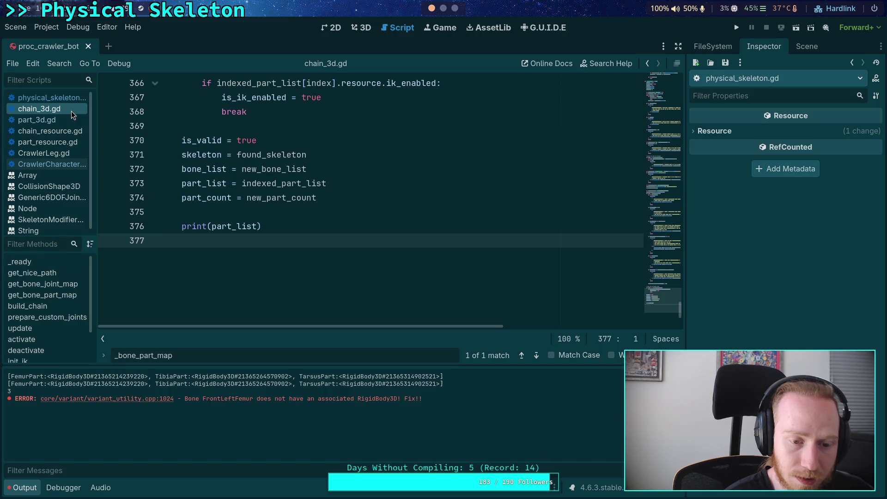
click(54, 98)
scroll(268, 253, up, 10)
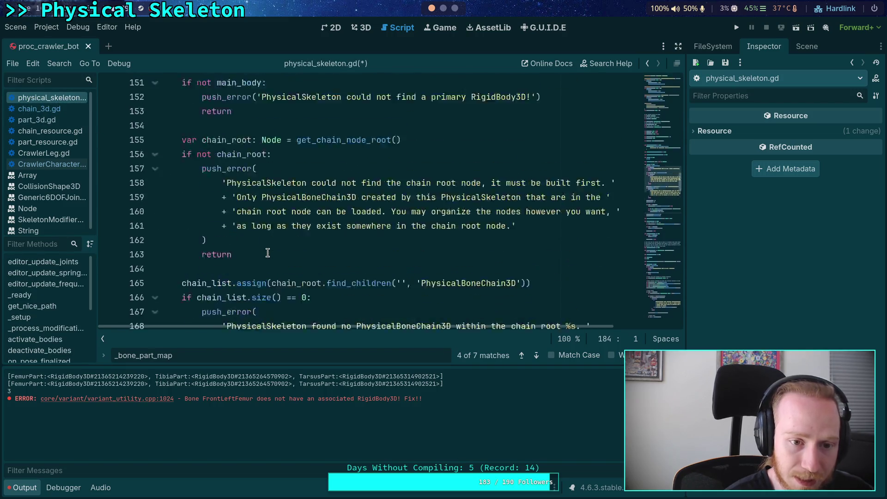
scroll(268, 253, down, 6)
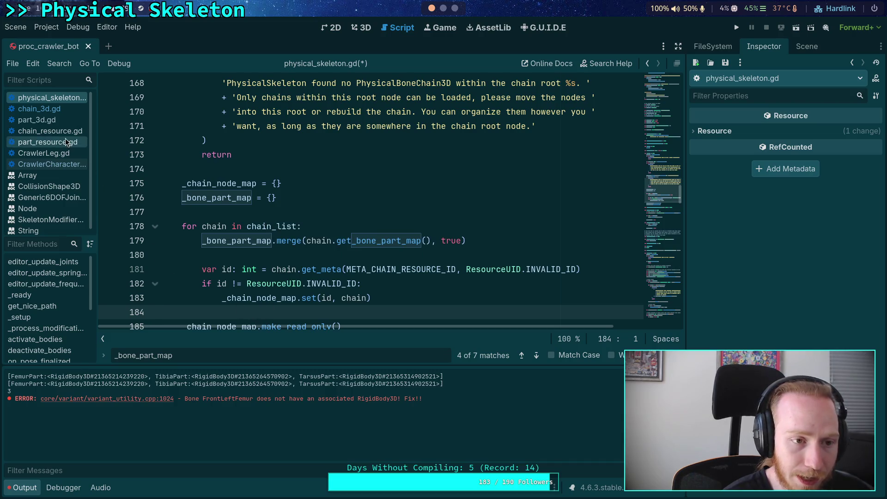
click(48, 164)
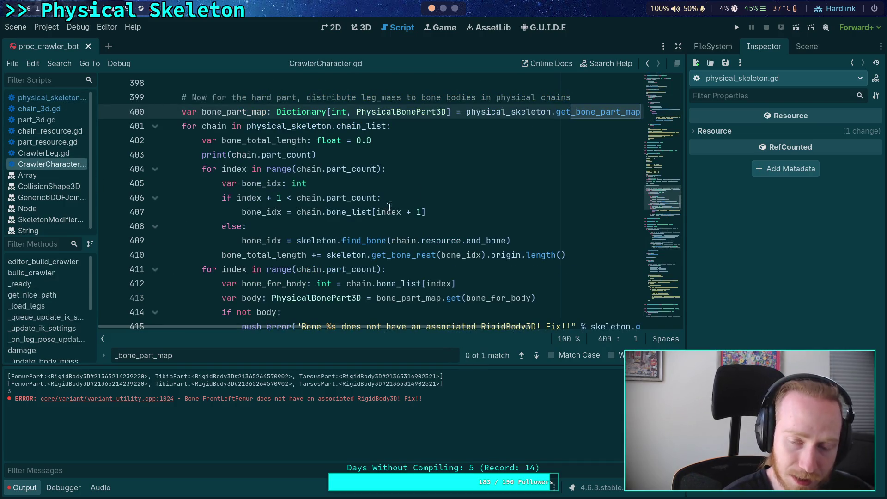
Change line 403's print to chain.part_list, save, clear the output and reload the saved scene
mouse_move(598, 113)
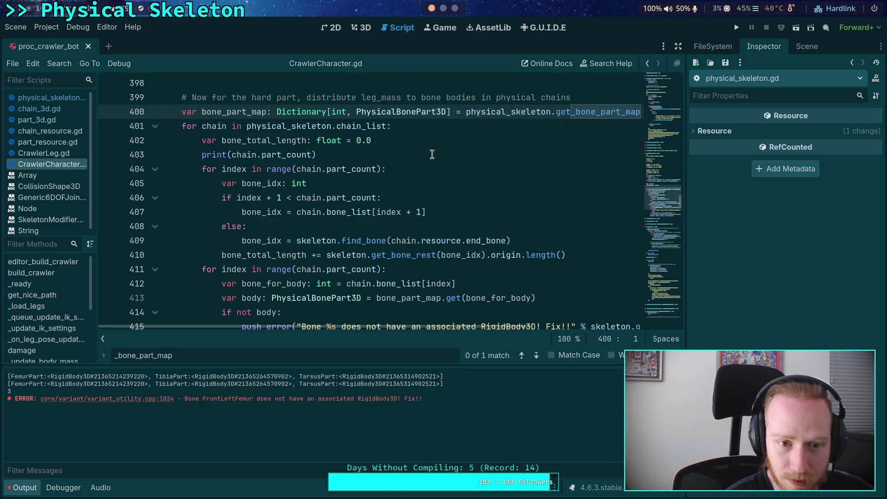
click(308, 154)
drag(286, 155, 312, 155)
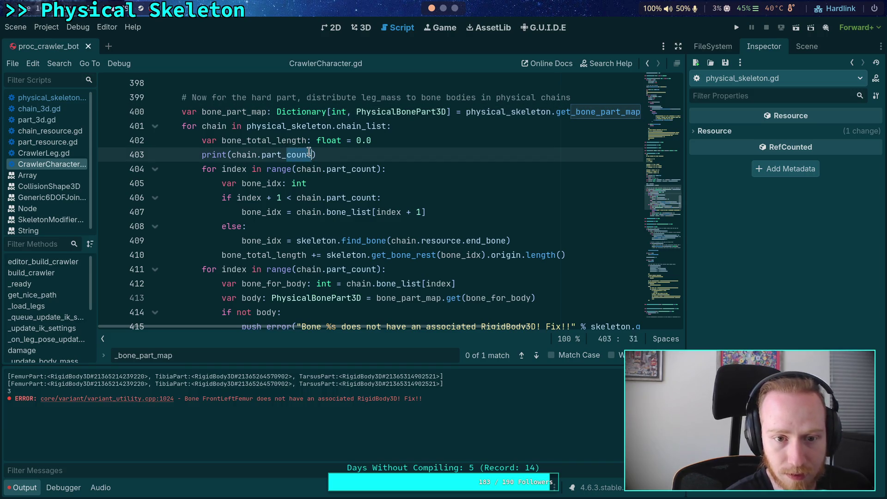
mouse_move(310, 154)
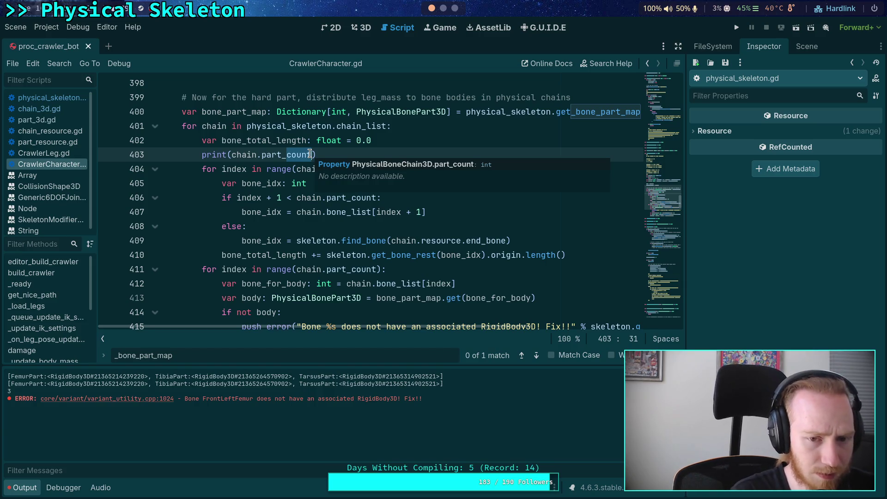
key(BackSpace)
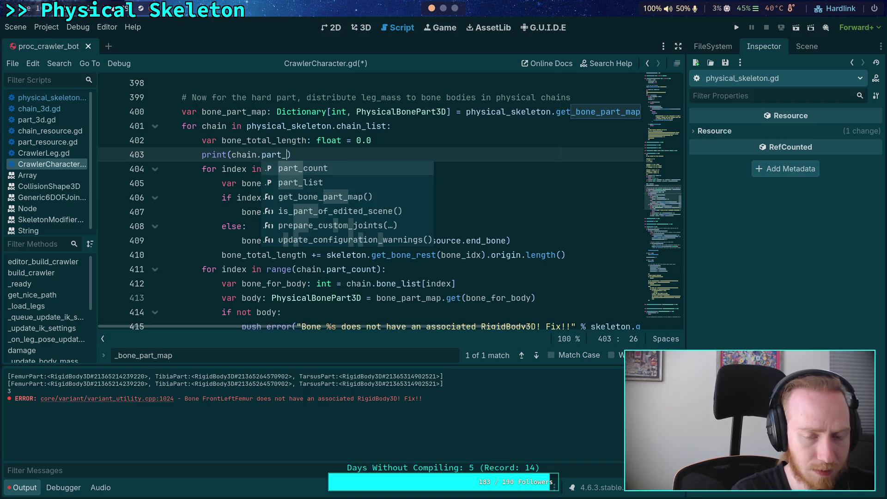
key(Down)
key(Return)
key(ctrl+s)
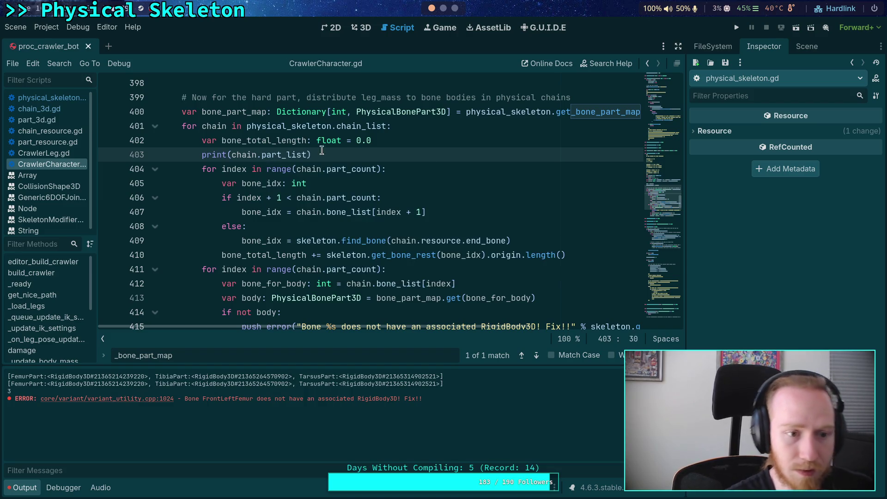
click(880, 376)
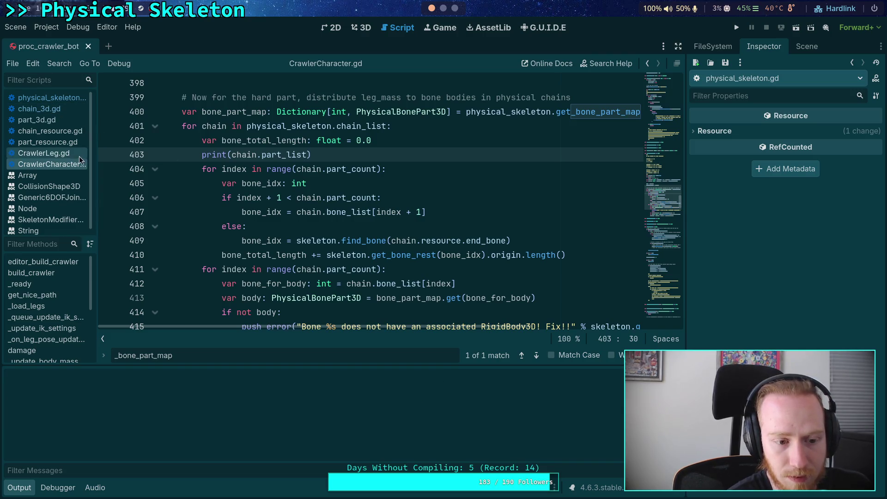
click(15, 27)
click(64, 224)
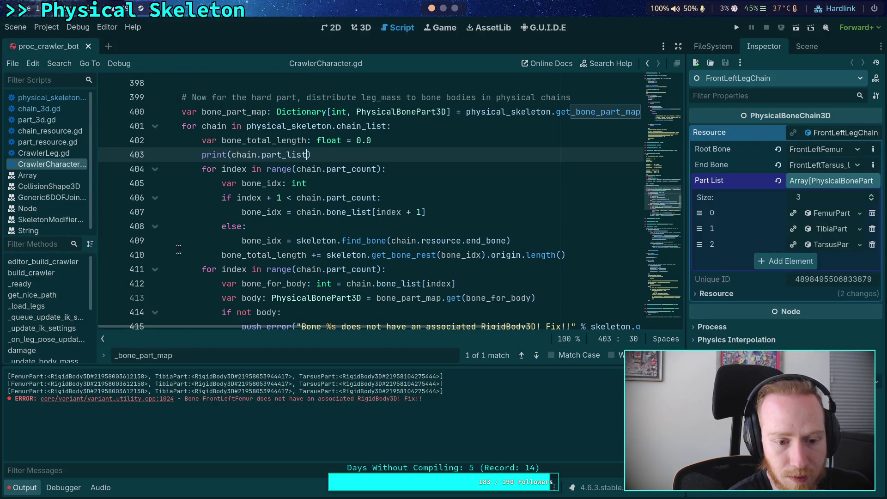
Replace part_list with get_bone_part_map() on line 403, save, and reload the saved scene
double_click(284, 154)
text(get_bo)
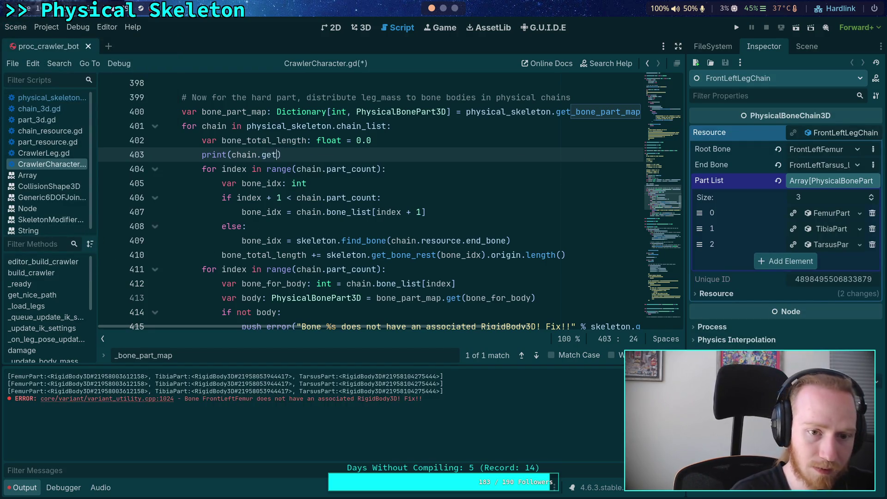
key(Return)
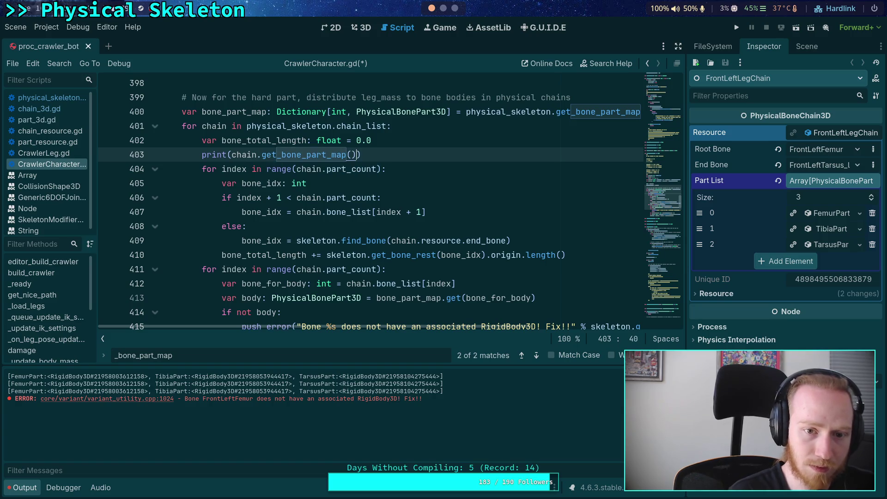
key(ctrl+minus)
key(ctrl+equal)
key(ctrl+s)
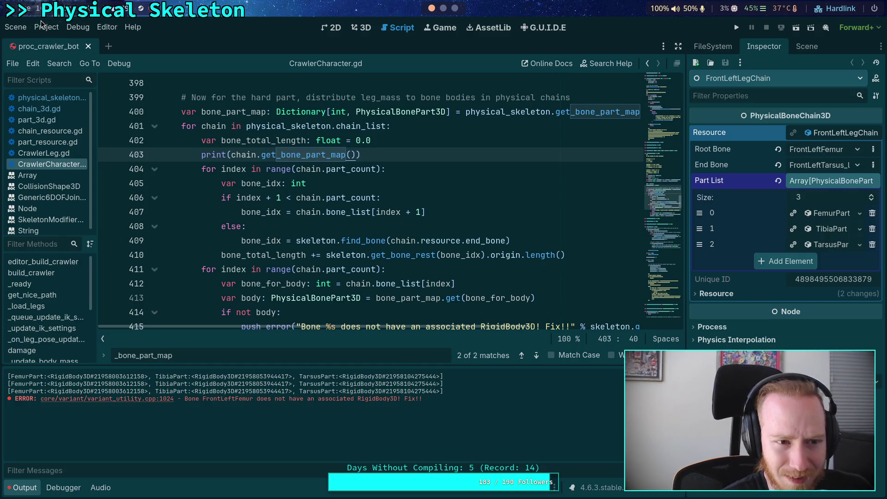
click(16, 26)
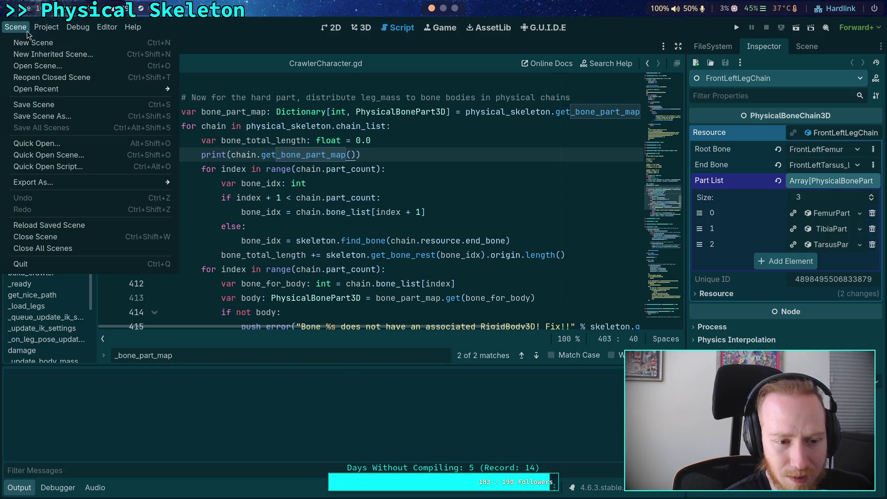
click(73, 226)
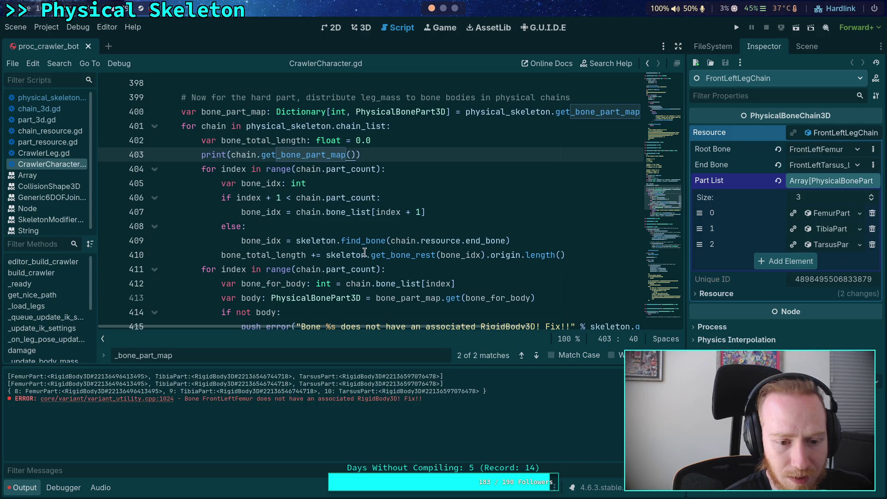
Use Lookup Symbol on get_bone_part_map to jump to its definition in physical_skeleton.gd
click(404, 180)
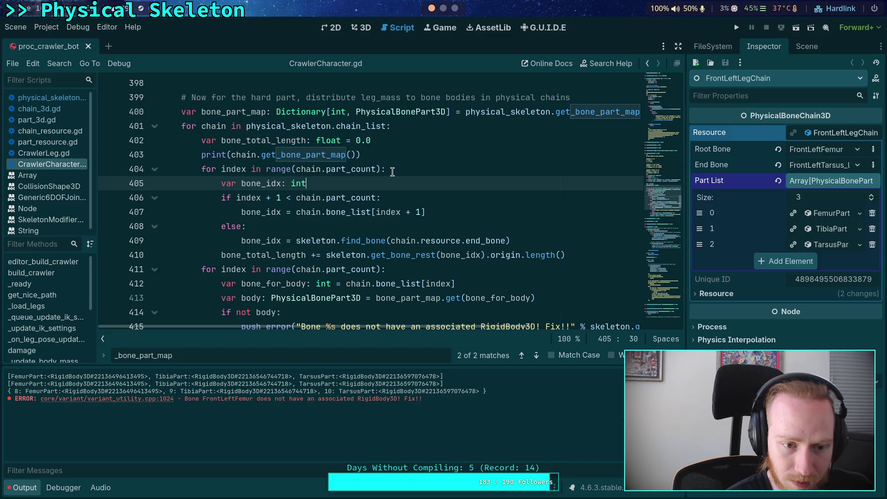
scroll(392, 172, up, 1)
scroll(391, 172, up, 2)
scroll(389, 172, down, 2)
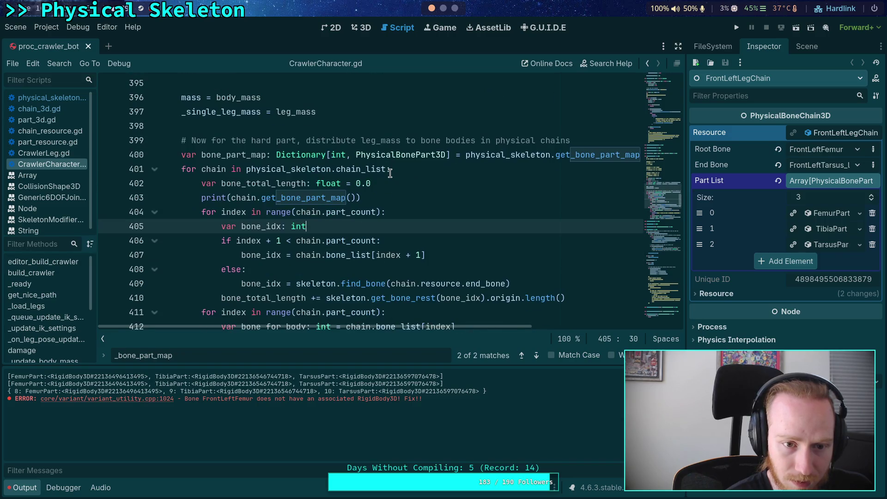
click(416, 195)
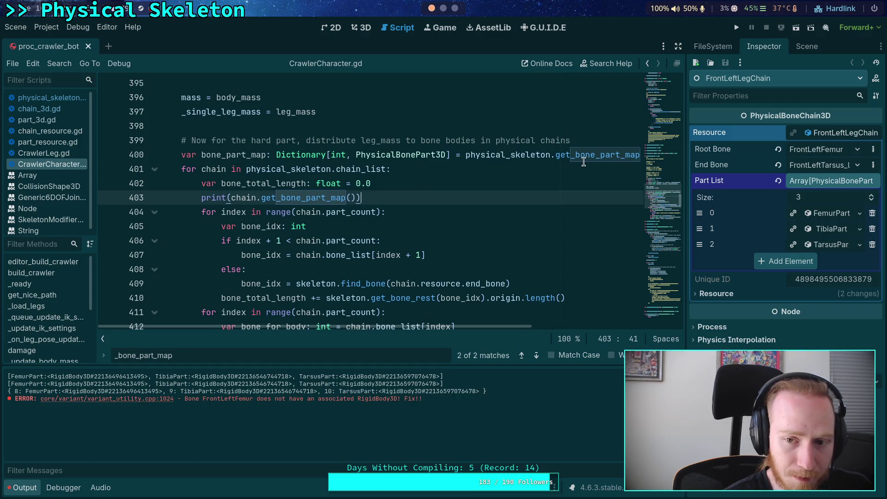
click(587, 155)
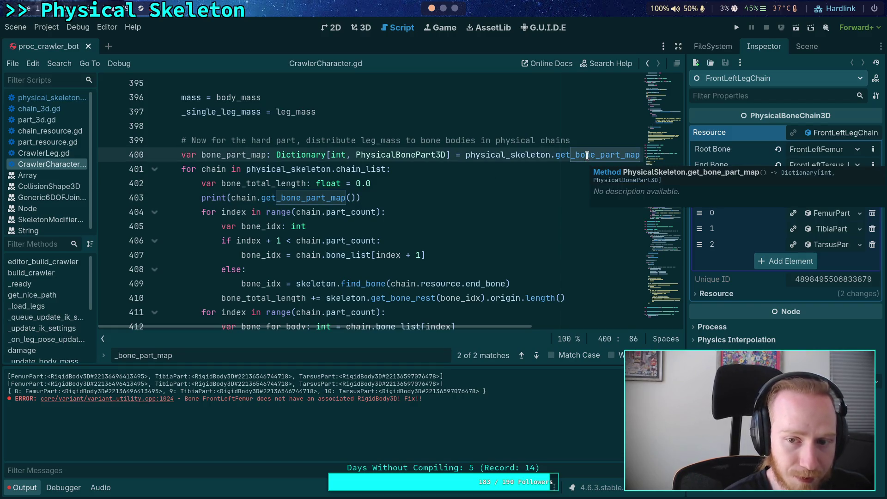
right_click(586, 156)
click(569, 295)
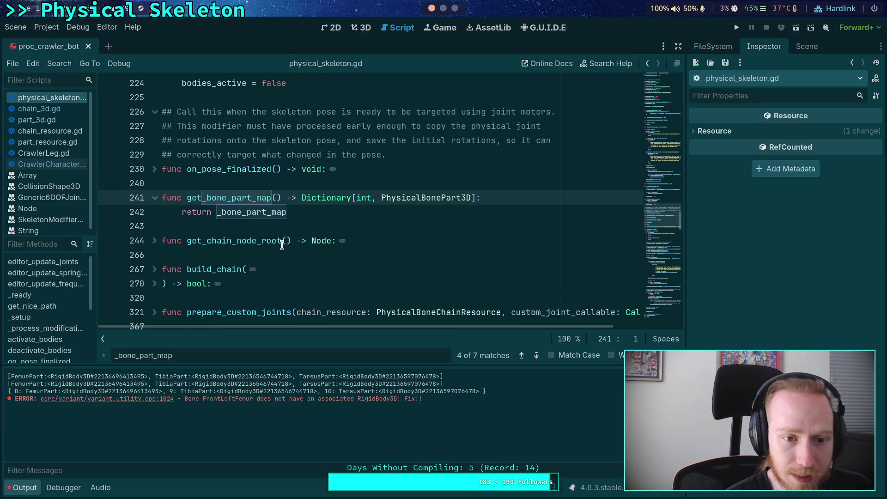
Select _bone_part_map in the return line and scroll through physical_skeleton.gd to inspect it
double_click(255, 211)
scroll(242, 213, up, 4)
scroll(261, 212, up, 15)
scroll(273, 255, down, 2)
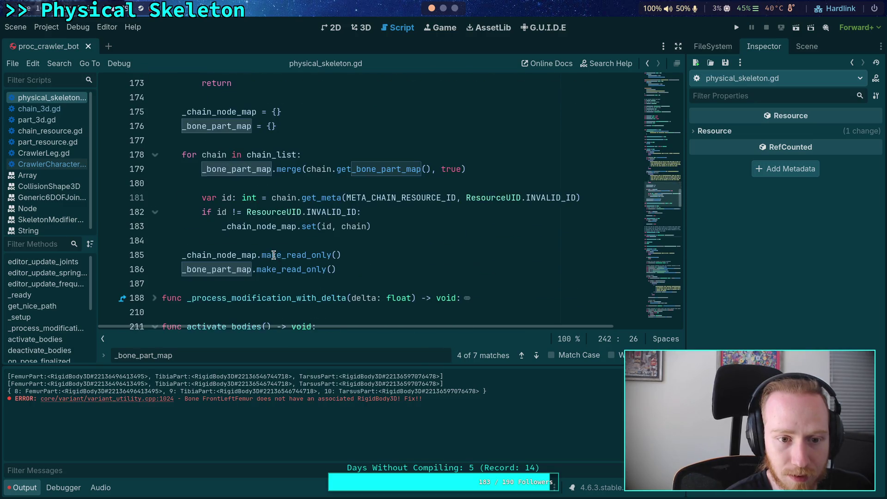
scroll(244, 240, up, 3)
scroll(244, 241, up, 2)
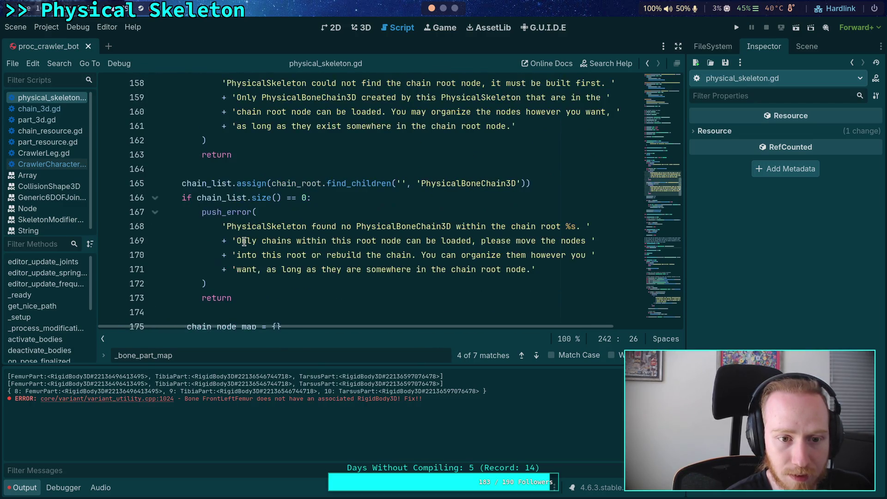
scroll(244, 241, down, 5)
scroll(230, 208, up, 11)
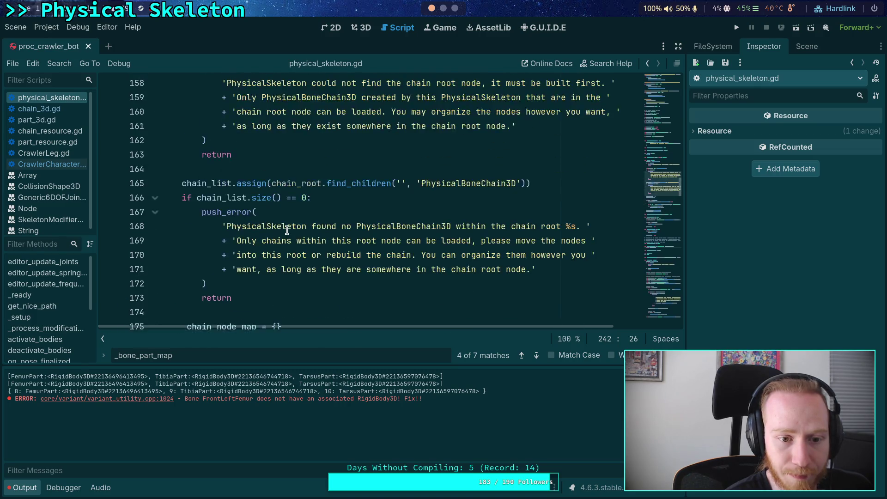
scroll(287, 229, down, 11)
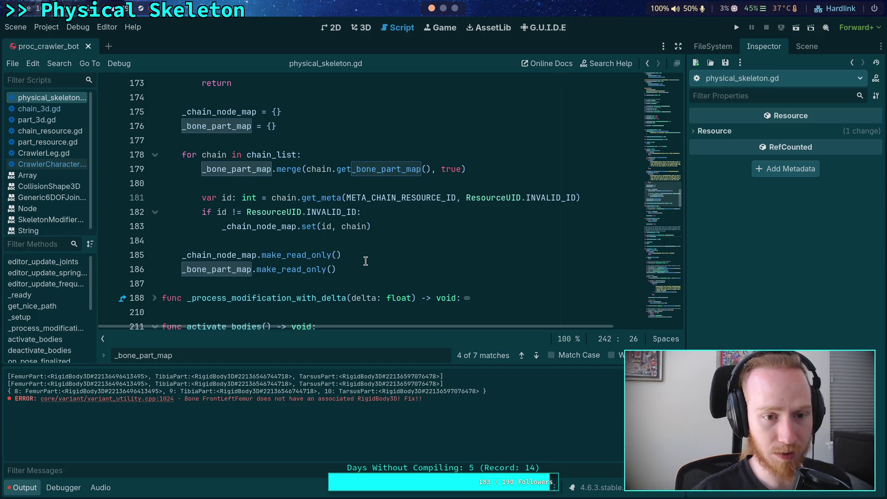
scroll(365, 262, up, 10)
scroll(295, 259, down, 2)
scroll(296, 258, down, 8)
scroll(314, 200, up, 8)
scroll(267, 185, up, 3)
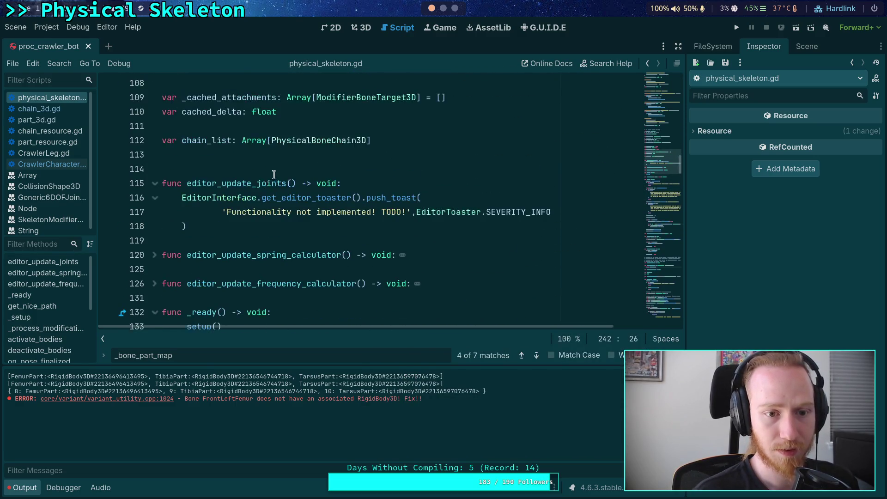
scroll(287, 180, down, 3)
Add print('ready skeleton') at the start of _ready in physical_skeleton.gd
click(338, 183)
key(Return)
text(p)
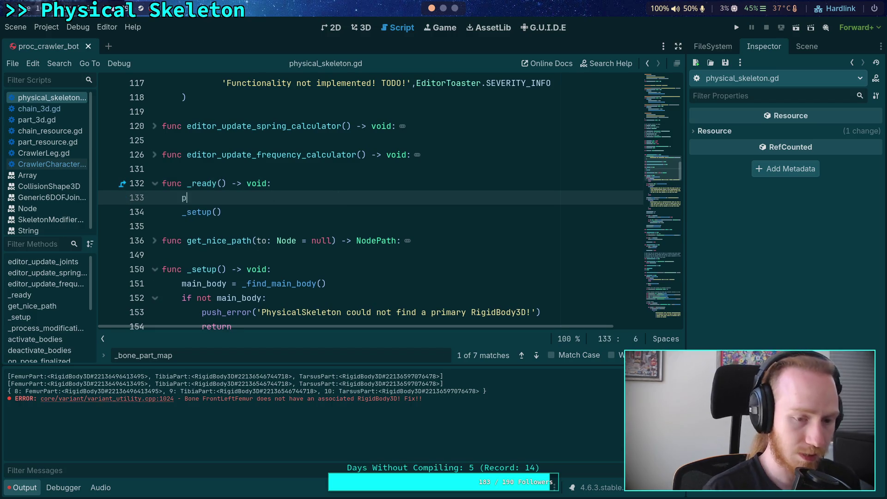
text(rint('ready skeleton)
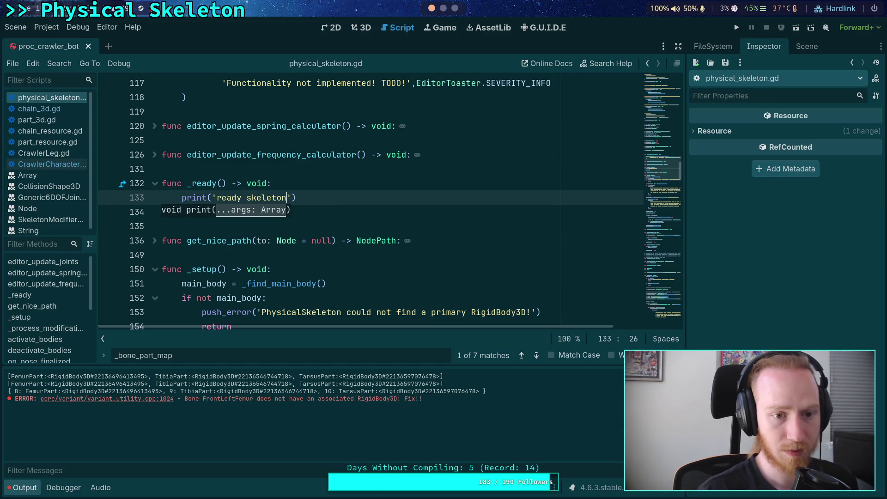
In chain_3d.gd, add print('ready chain') after the skip check in _ready, then clear the output
click(39, 109)
scroll(331, 223, up, 20)
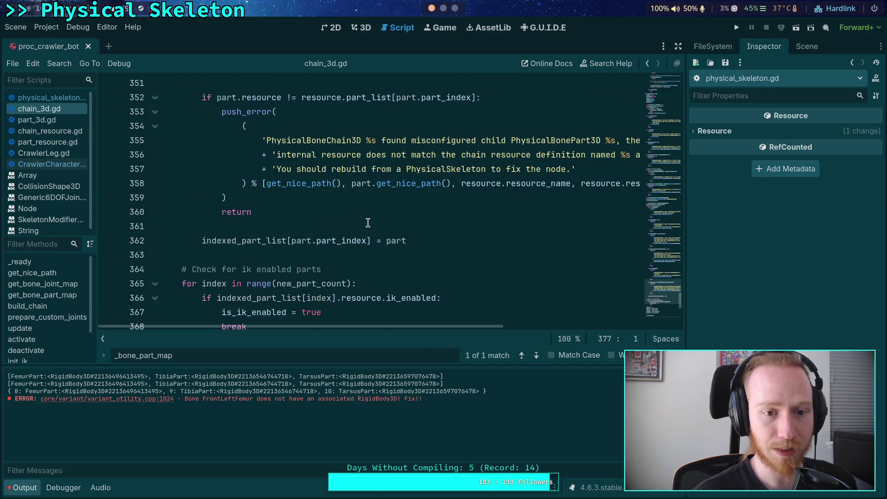
scroll(445, 226, up, 20)
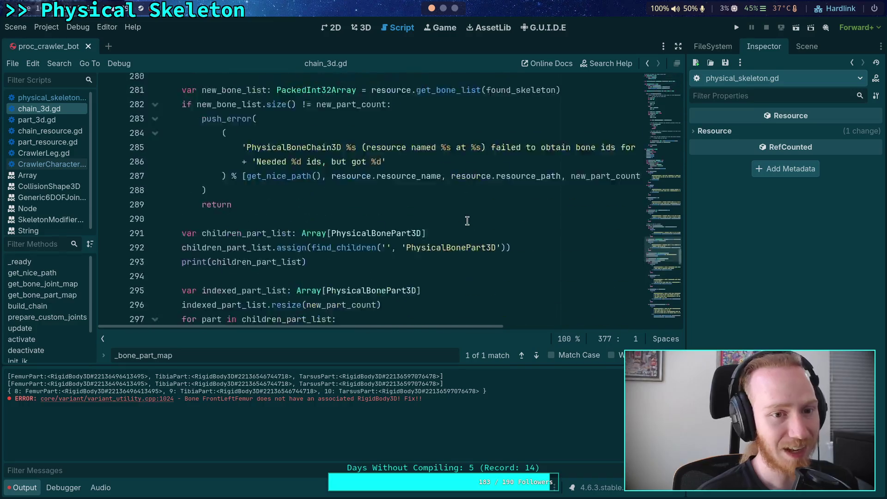
scroll(467, 214, up, 11)
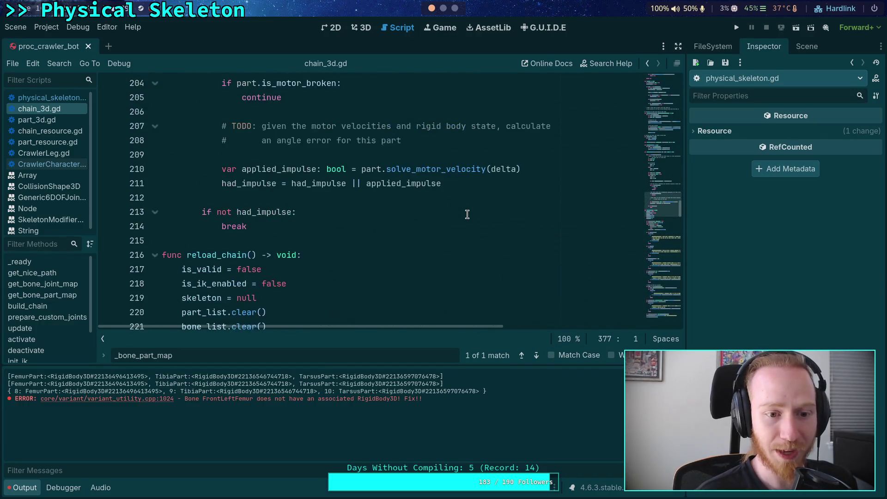
drag(659, 98, 660, 105)
scroll(461, 131, up, 5)
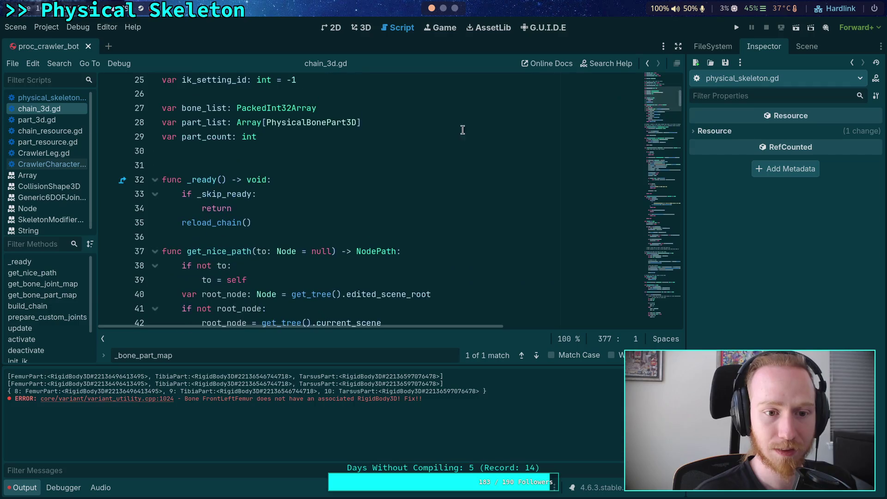
click(306, 207)
key(Return)
text(print('ready chain)
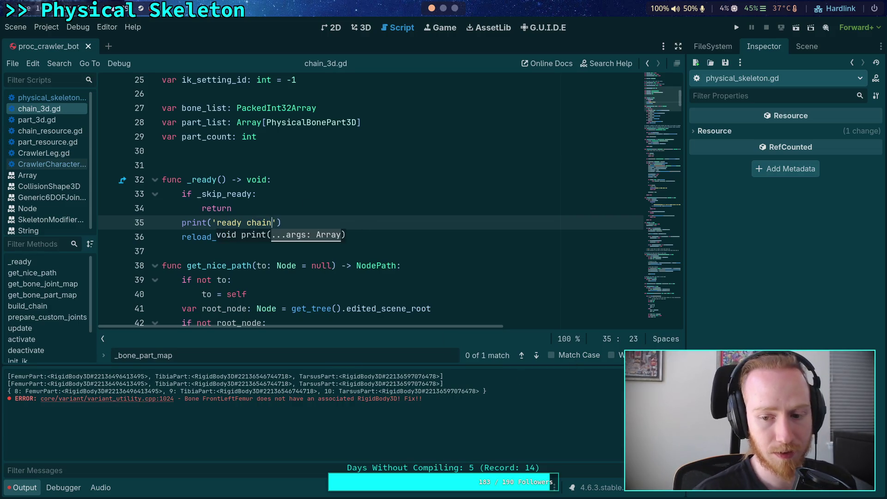
key(F5)
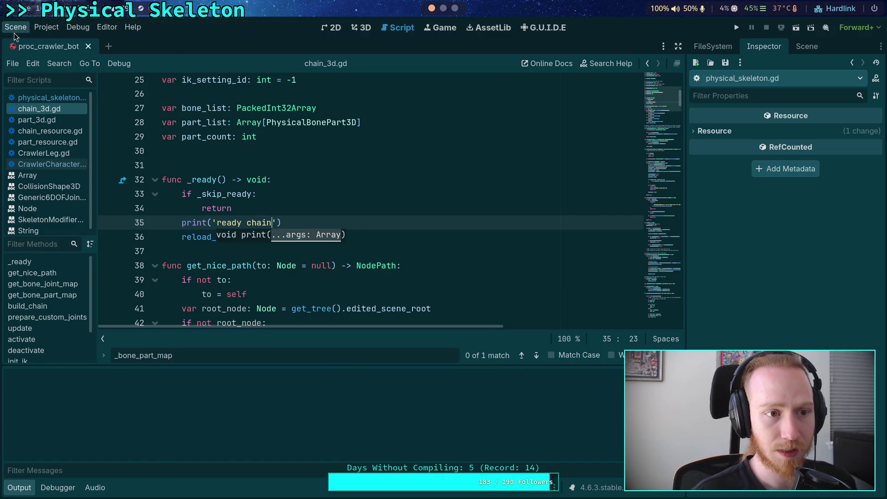
Reload the saved scene so the output shows 'ready skeleton' before 'ready chain'
click(15, 27)
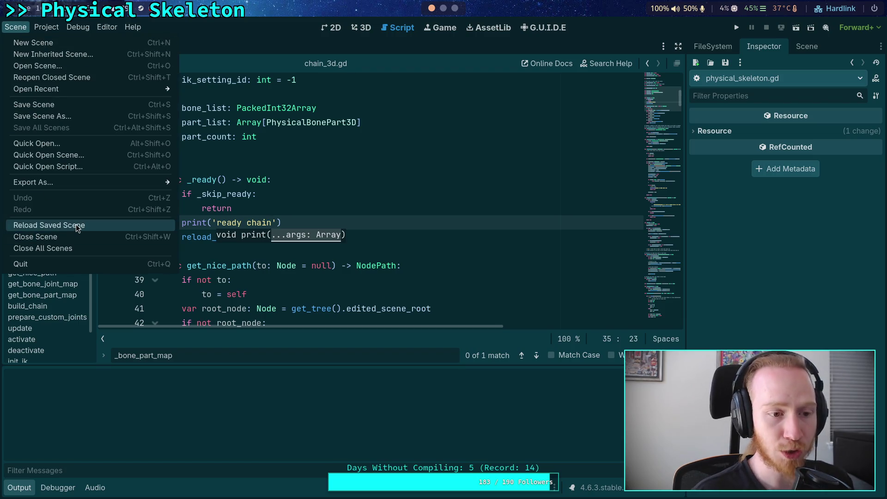
click(77, 226)
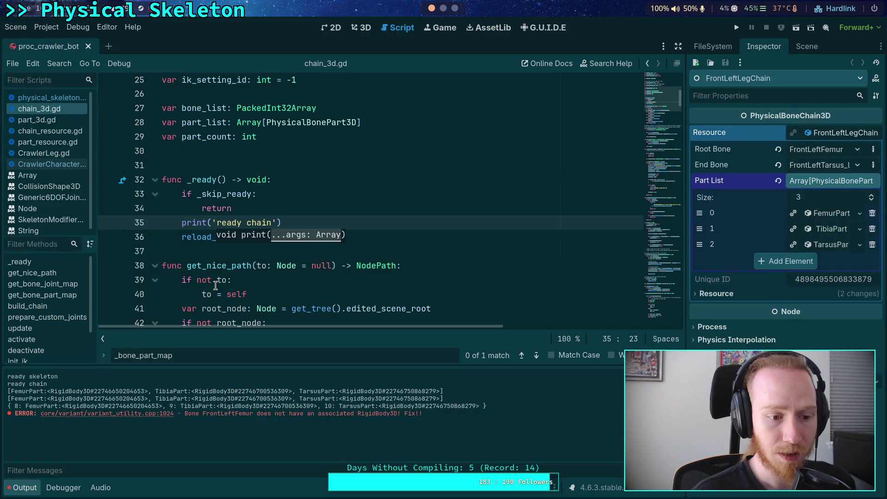
click(210, 251)
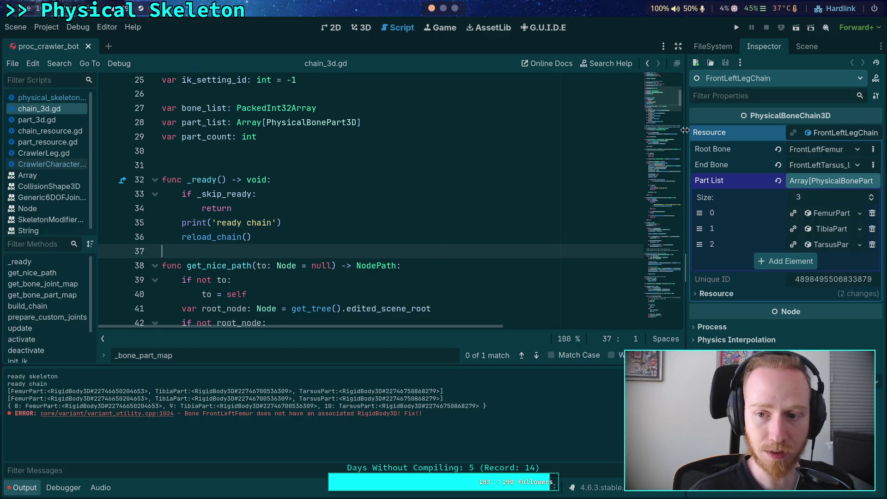
Widen the right-hand dock to show the CrawlerBot node tree in the Scene tab
drag(687, 136, 613, 137)
click(723, 48)
scroll(733, 273, up, 2)
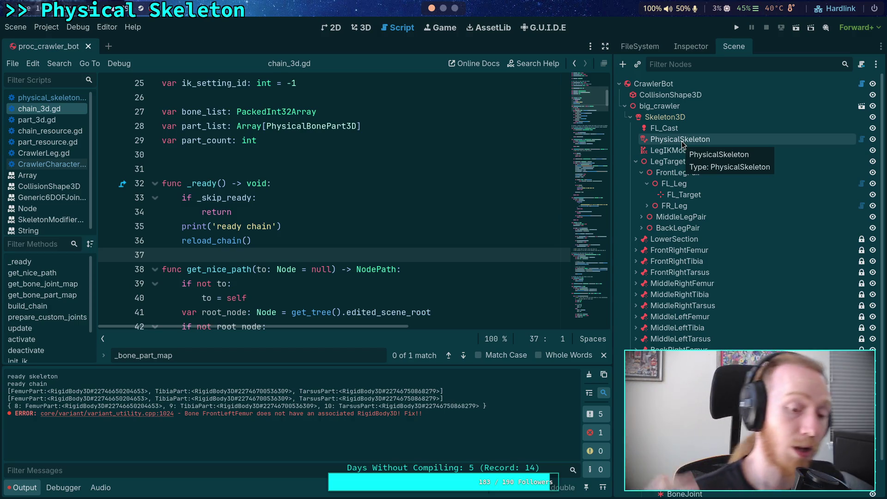
click(51, 98)
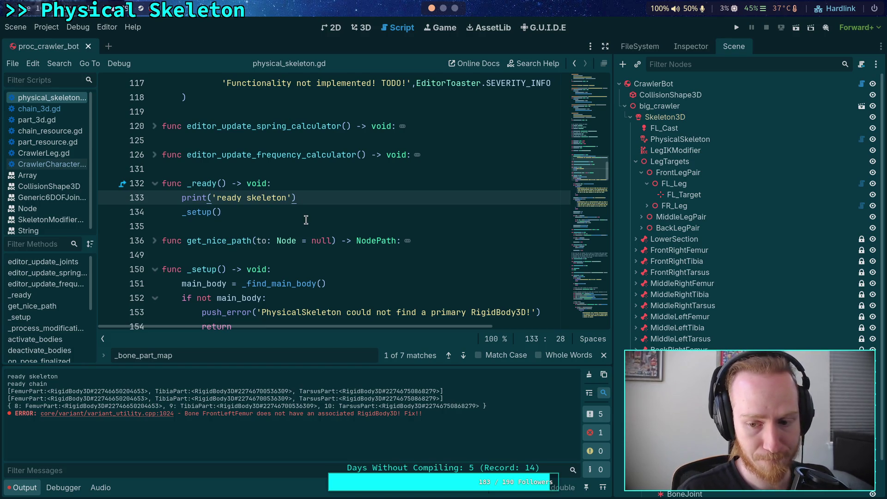
click(636, 161)
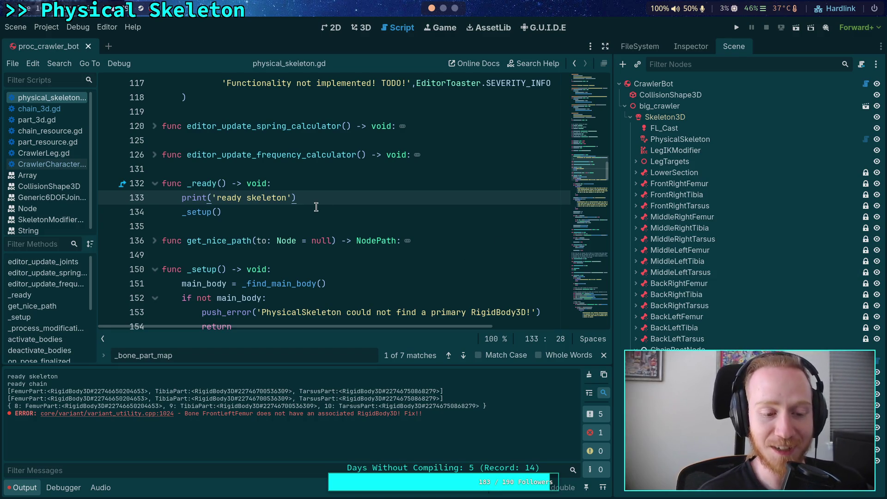
drag(286, 199, 217, 201)
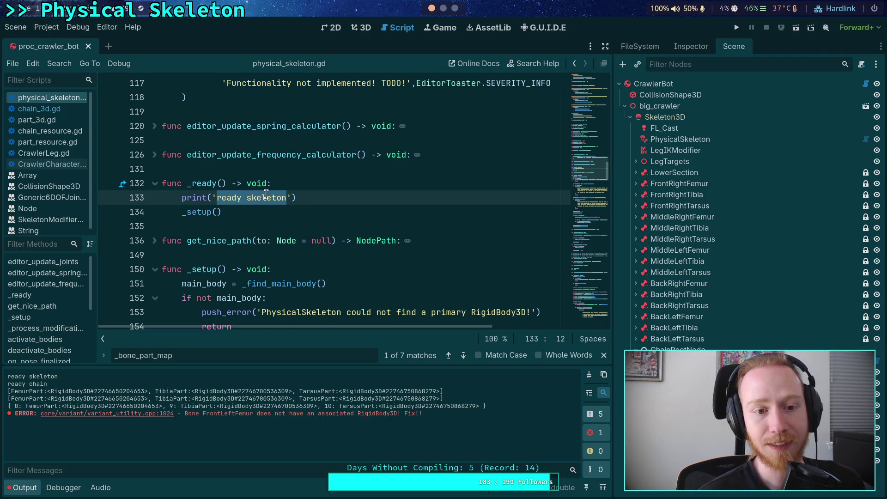
scroll(265, 194, up, 1)
scroll(282, 210, down, 3)
scroll(323, 222, down, 10)
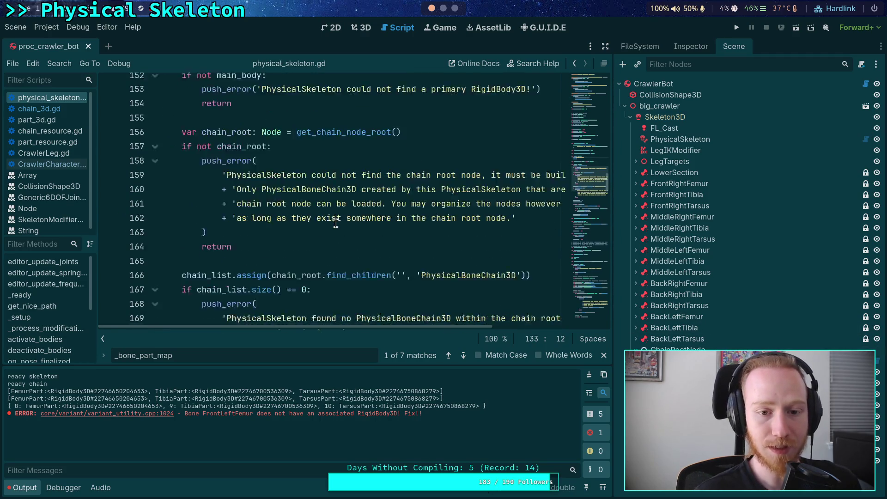
scroll(336, 216, down, 3)
scroll(336, 214, up, 13)
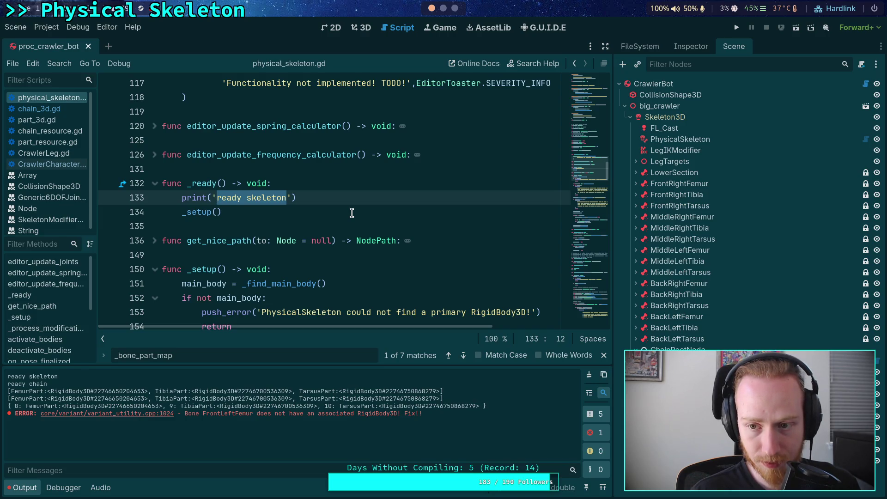
click(308, 211)
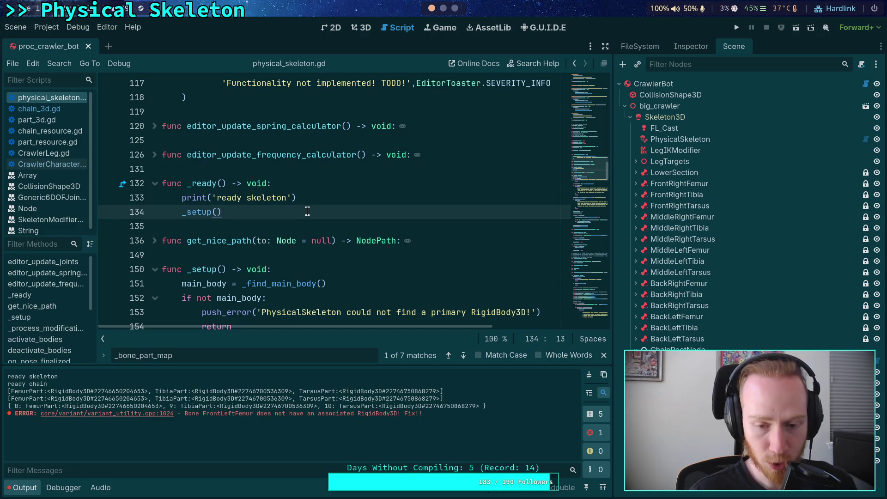
scroll(314, 210, down, 10)
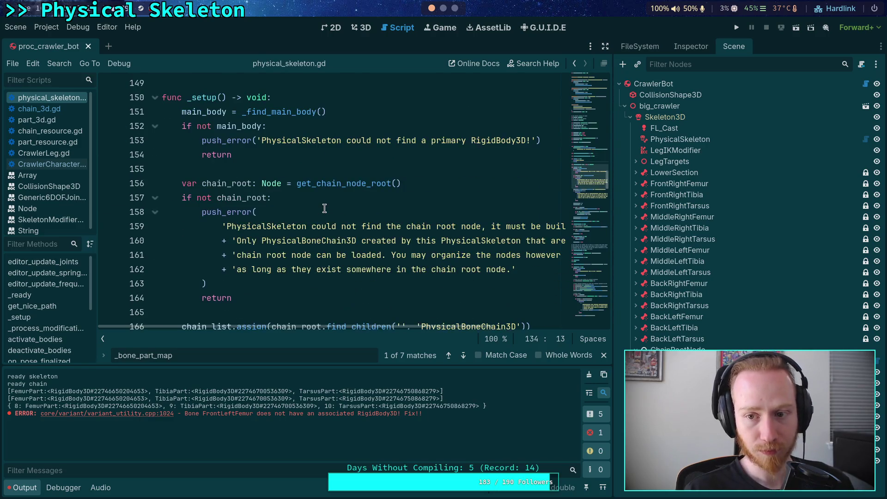
scroll(324, 208, up, 12)
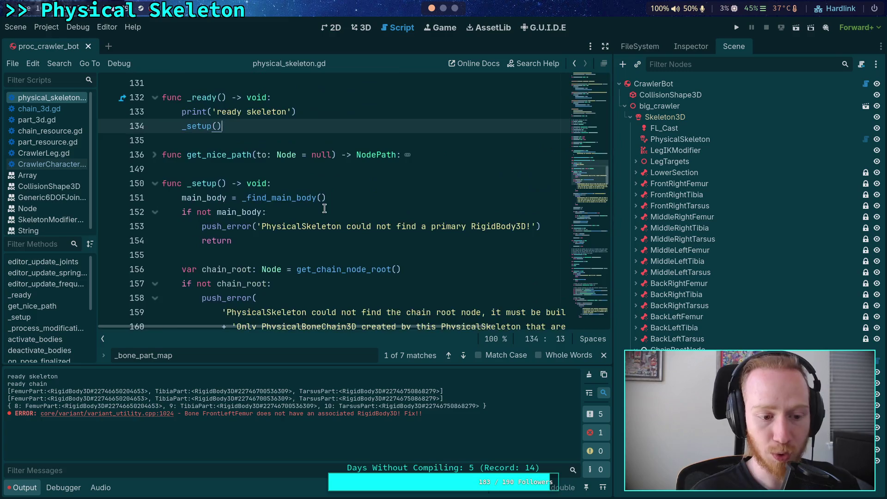
scroll(324, 208, up, 13)
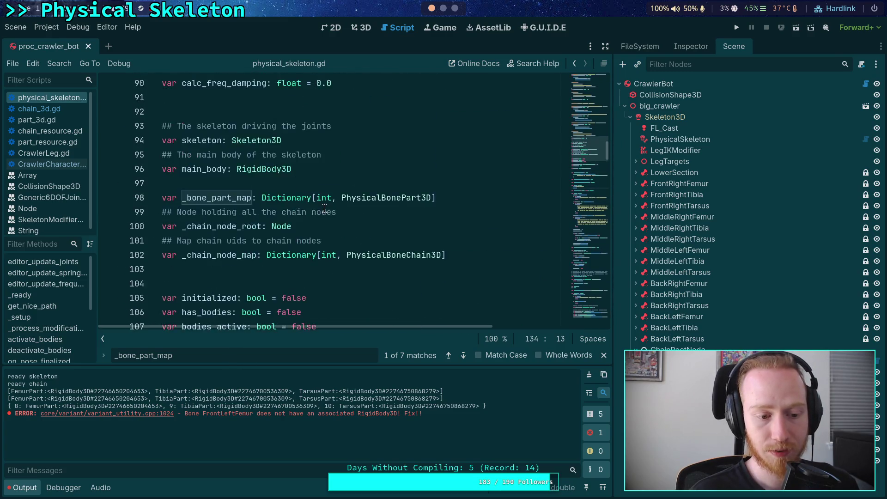
scroll(325, 208, up, 4)
scroll(325, 208, down, 12)
scroll(325, 209, down, 13)
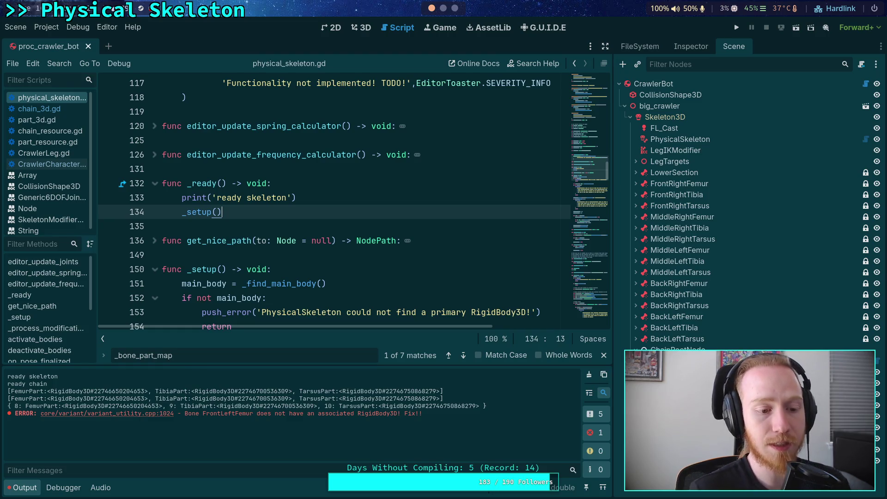
scroll(294, 249, down, 1)
scroll(294, 249, down, 7)
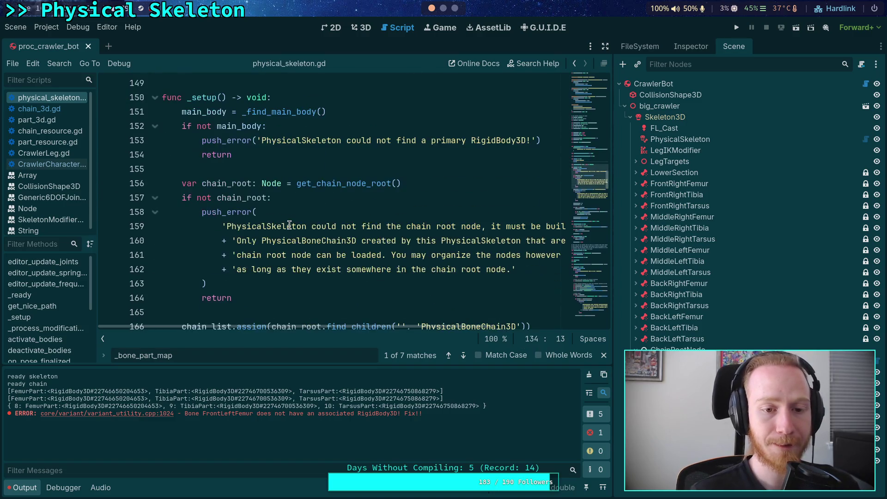
scroll(289, 225, down, 4)
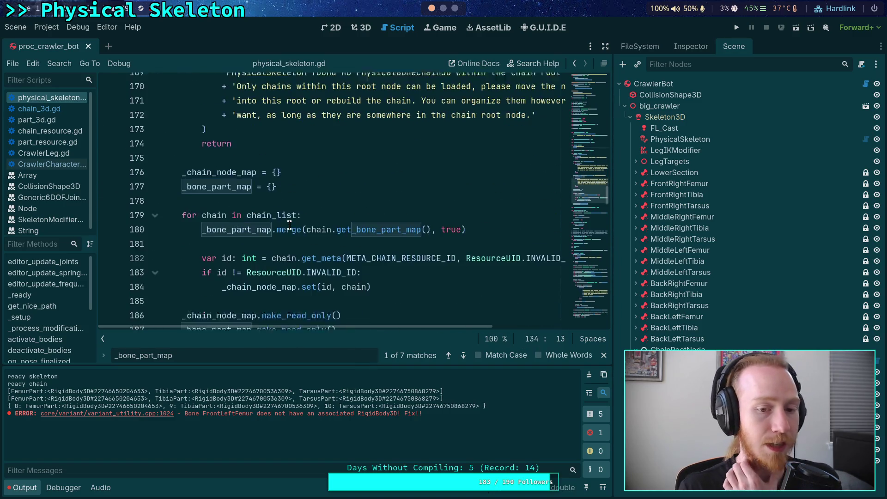
scroll(289, 225, down, 1)
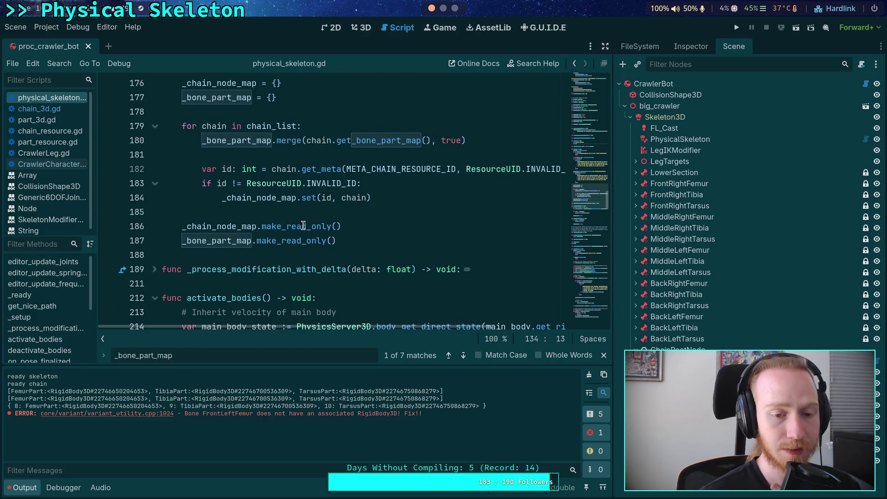
scroll(353, 231, up, 1)
scroll(352, 231, up, 5)
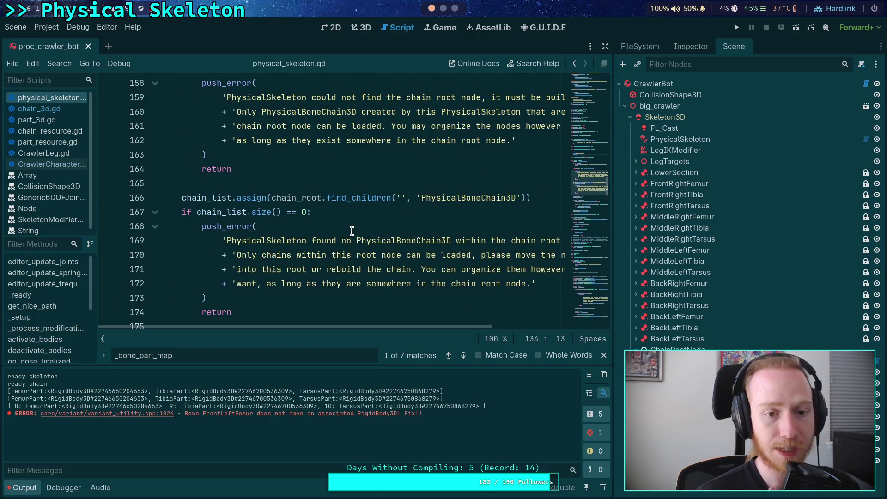
scroll(352, 231, down, 1)
scroll(353, 231, up, 4)
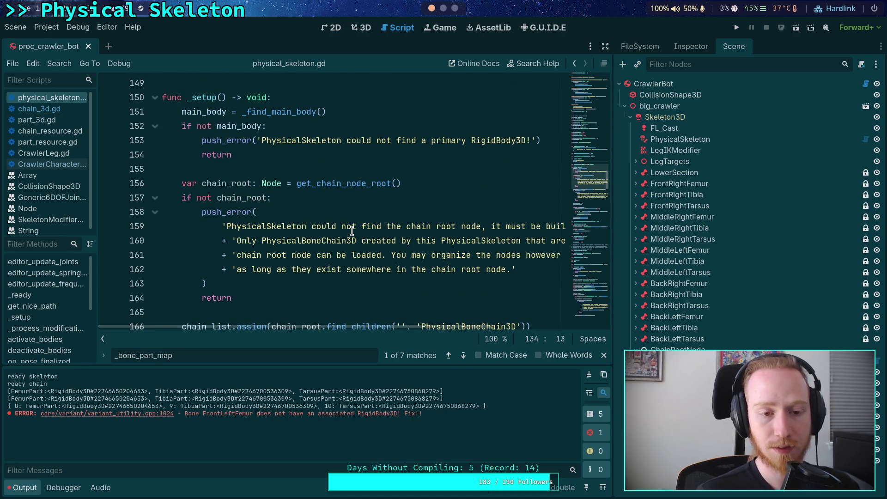
scroll(352, 231, up, 3)
scroll(352, 231, down, 2)
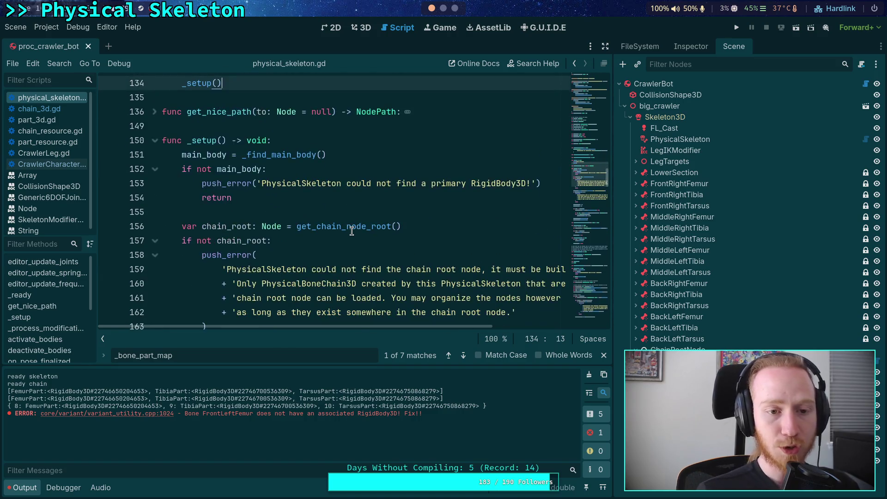
scroll(352, 231, down, 9)
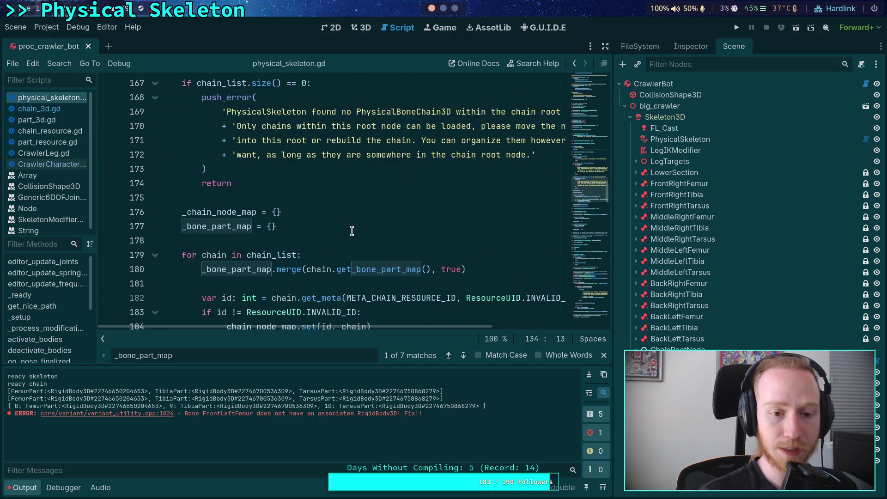
scroll(351, 226, down, 3)
click(341, 255)
Add print(chain_list) on line 176 of _setup in physical_skeleton.gd
click(348, 238)
key(Return)
text(p)
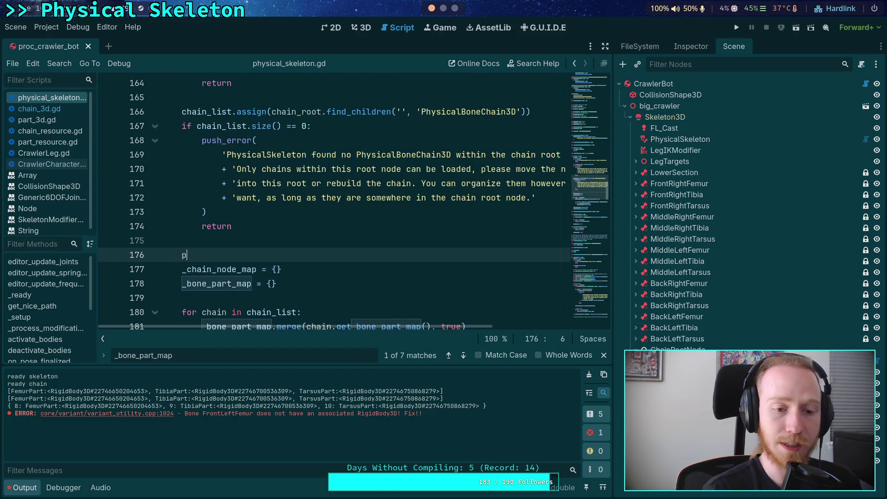
text(rint(chain_list)
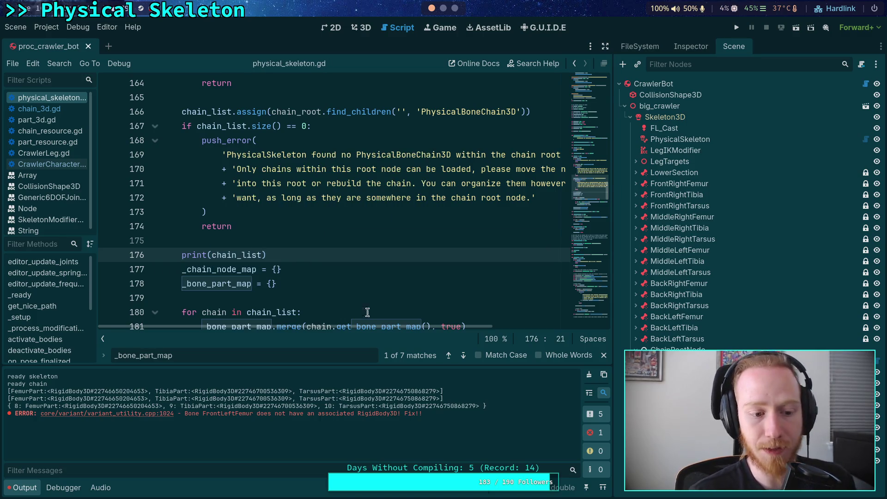
Clear the output and reload the saved scene to show FrontLeftLegChain in the log
click(588, 375)
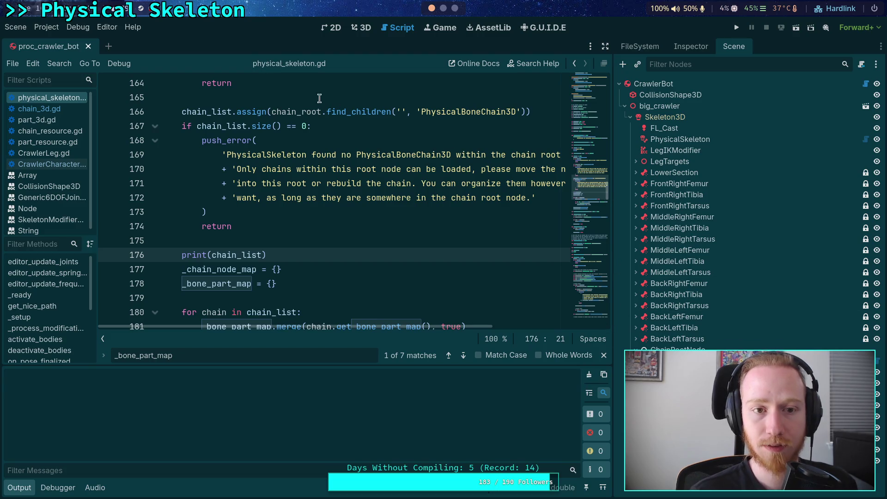
click(21, 27)
click(114, 232)
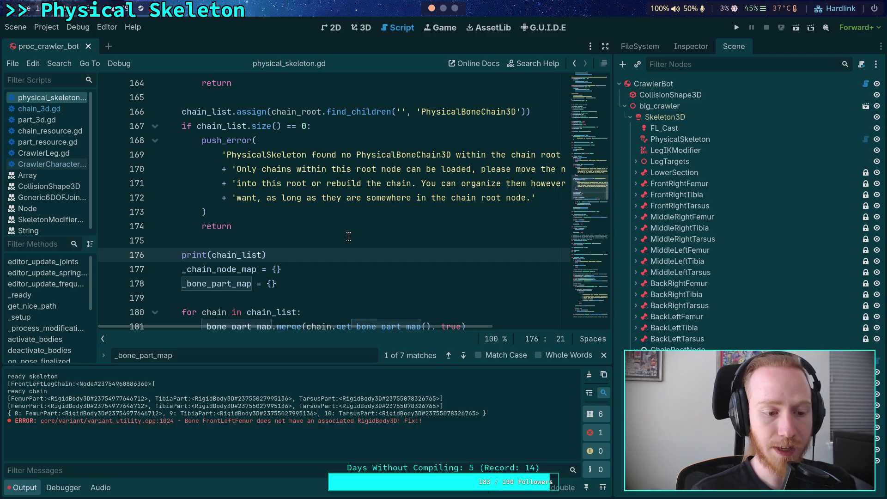
scroll(349, 236, down, 3)
scroll(319, 202, up, 2)
Select the print(chain_list) line for removal
click(306, 205)
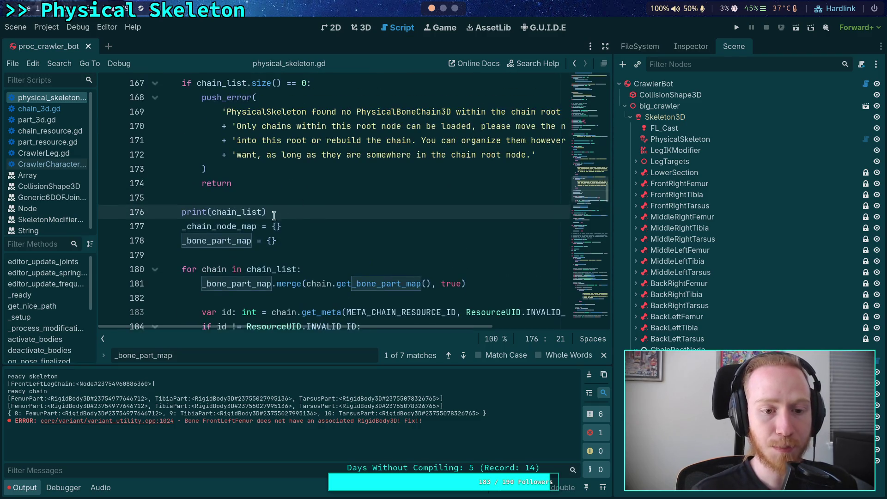
drag(306, 205, 308, 198)
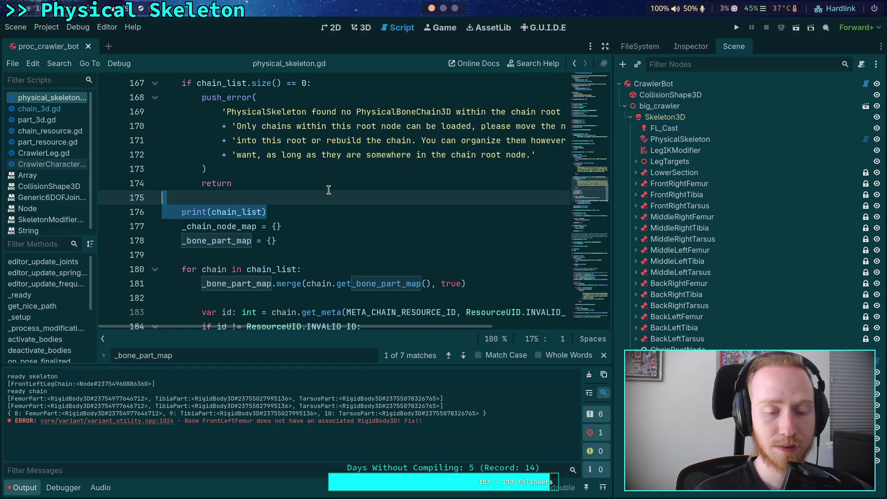
scroll(328, 190, down, 2)
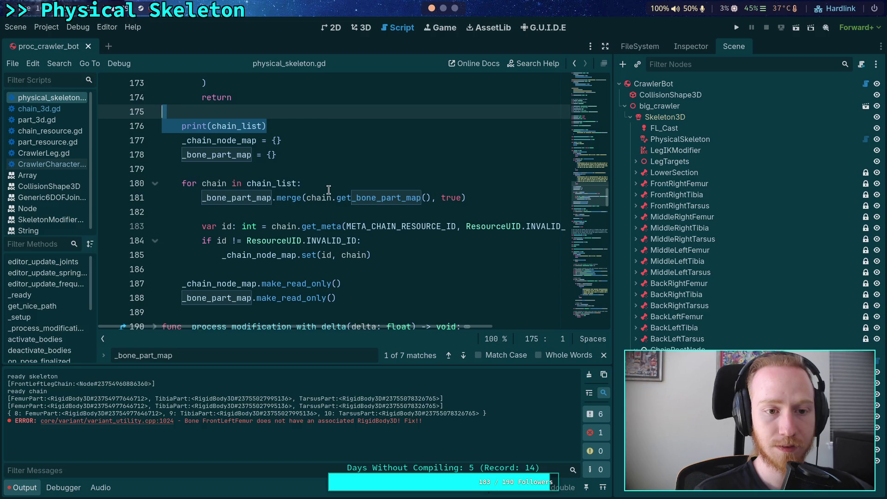
scroll(328, 190, up, 5)
scroll(328, 190, down, 3)
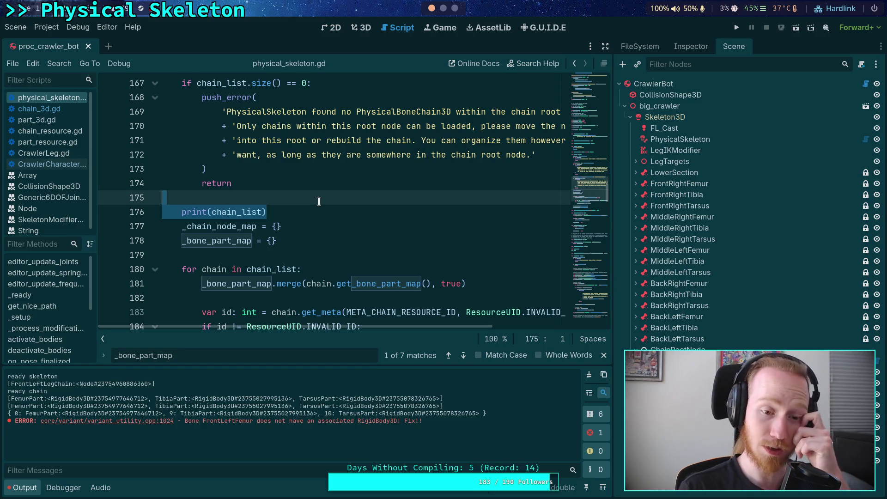
scroll(319, 201, down, 2)
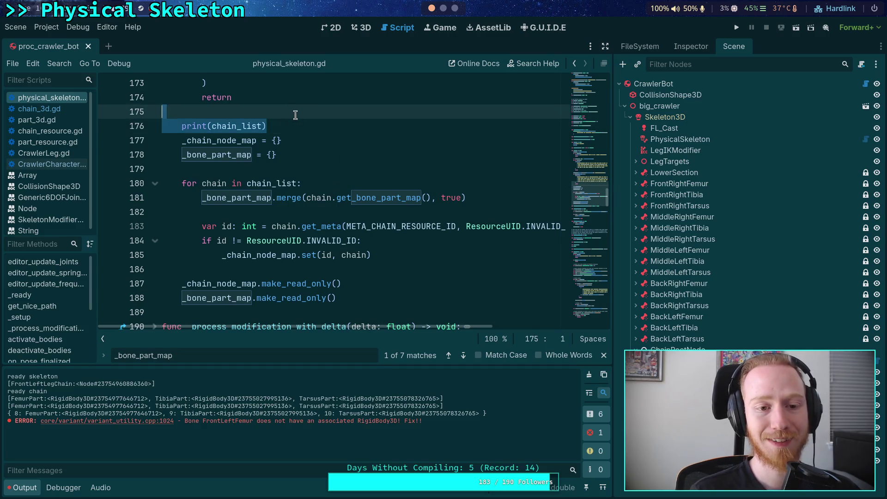
Delete the print(chain_list) line, check chain_3d.gd, and return to physical_skeleton.gd
key(BackSpace)
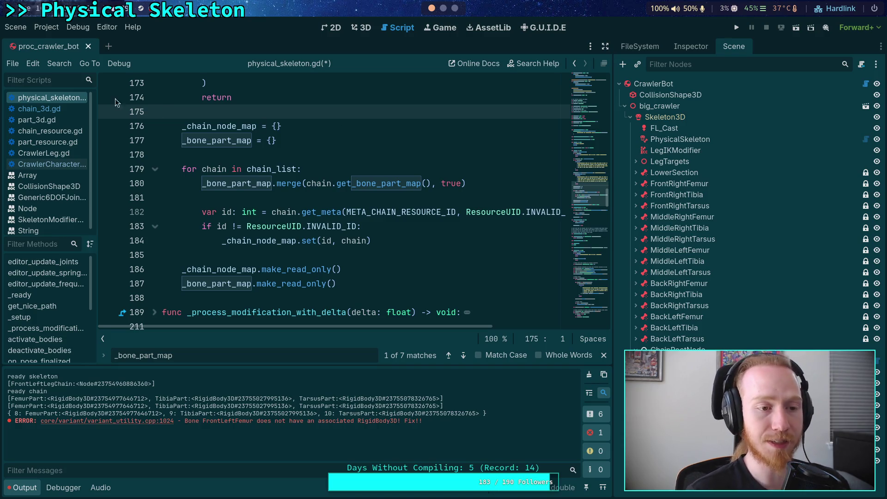
click(66, 109)
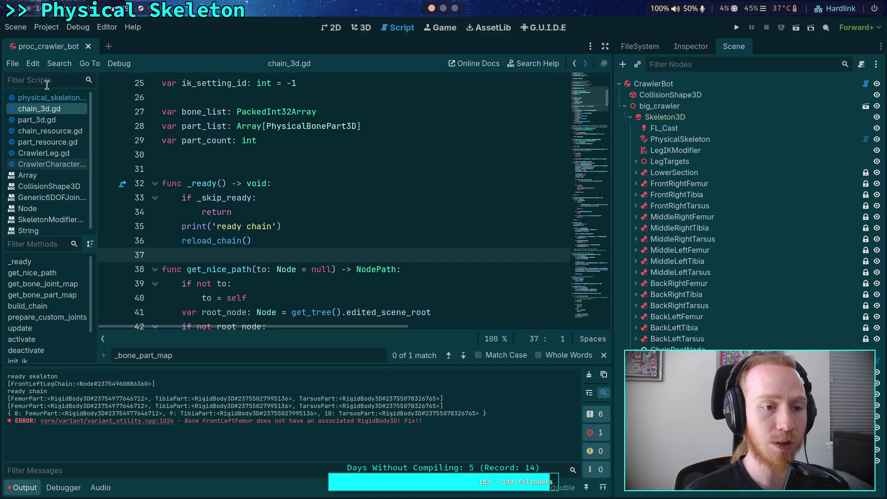
click(69, 98)
scroll(319, 251, up, 7)
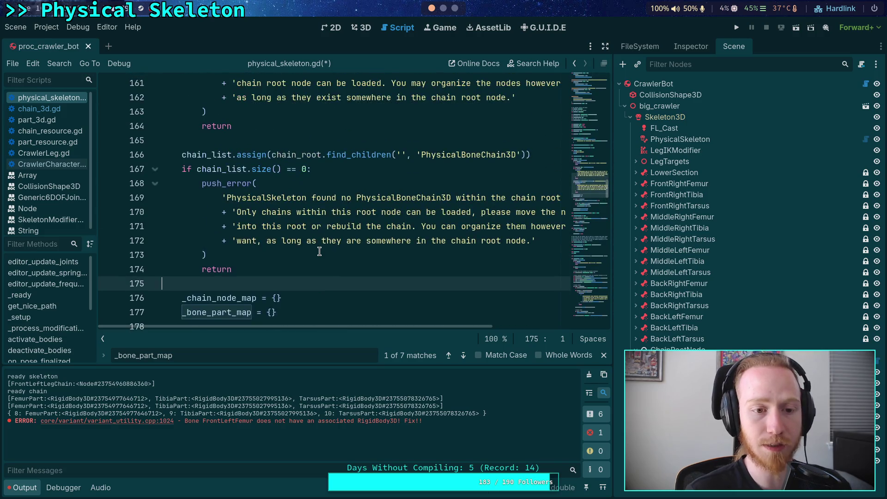
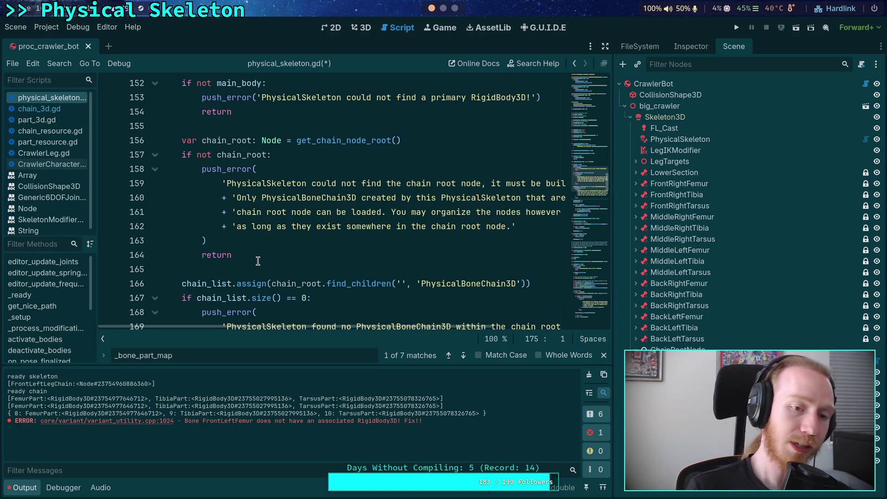
Find the empty chain_list error check in the _setup function of physical_skeleton.gd
scroll(264, 256, up, 4)
click(358, 226)
scroll(301, 257, down, 2)
scroll(301, 257, down, 9)
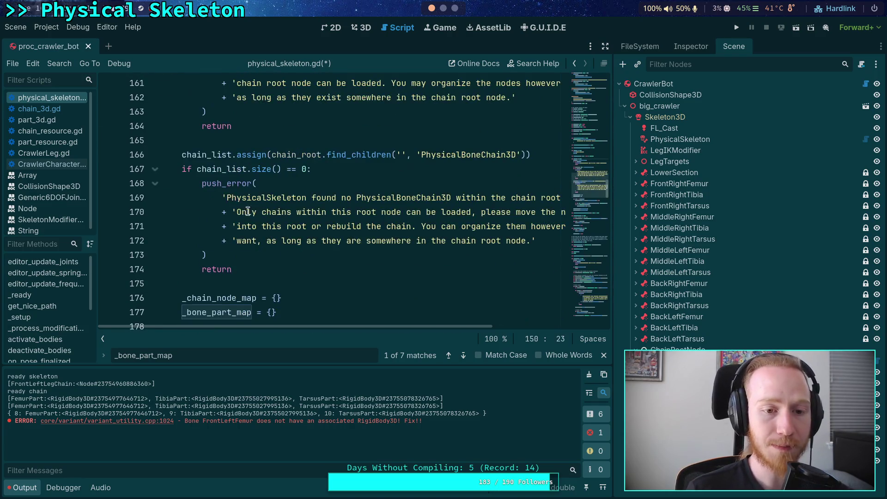
double_click(206, 154)
scroll(316, 273, down, 1)
Add an indented blank line after the error check and hide the Output panel with Ctrl+J
click(344, 237)
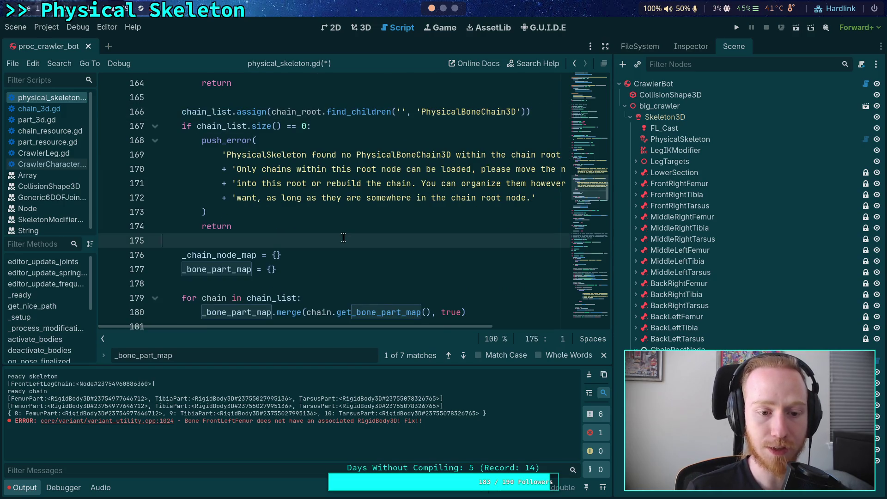
key(Return)
key(Return)
key(Up)
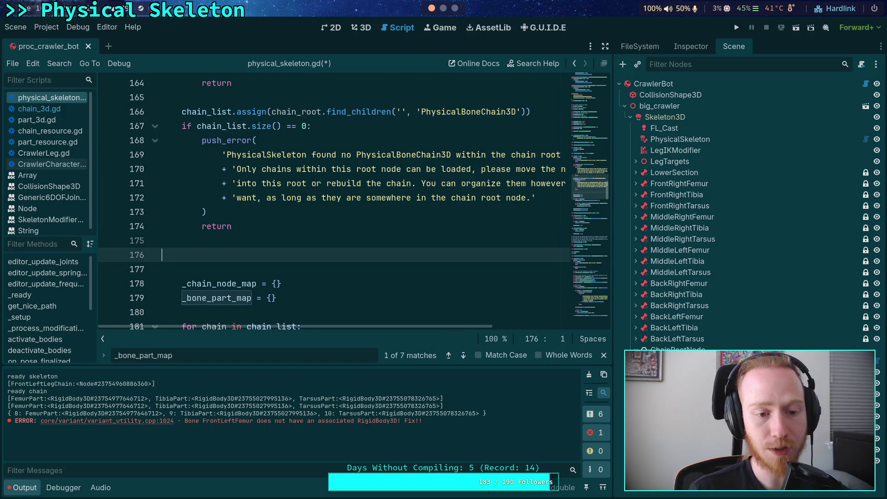
key(ctrl+j)
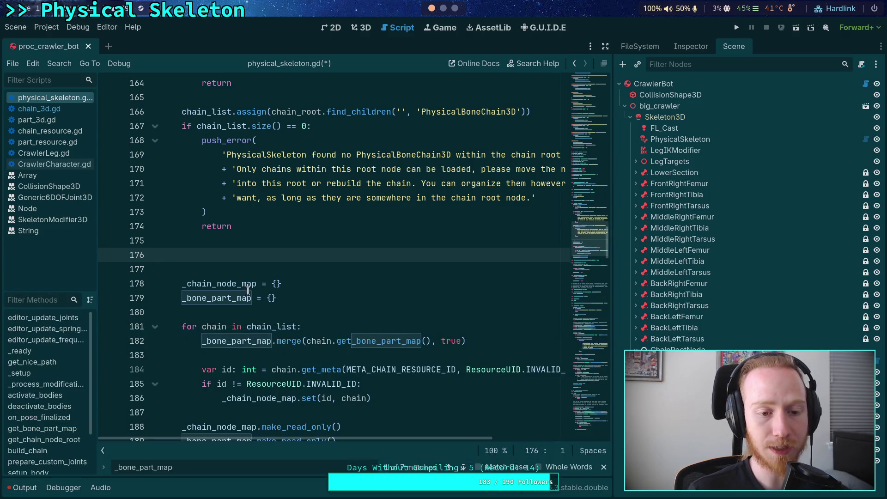
key(Tab)
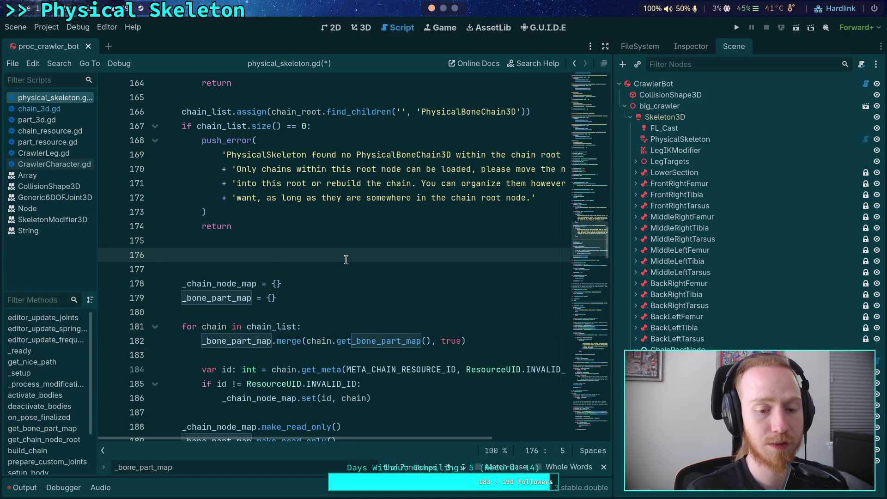
scroll(346, 259, up, 11)
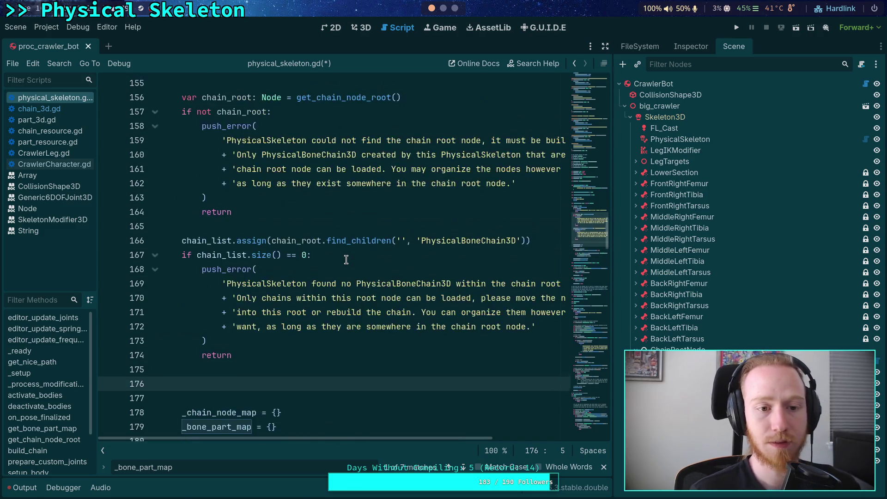
scroll(364, 264, down, 11)
scroll(364, 264, down, 2)
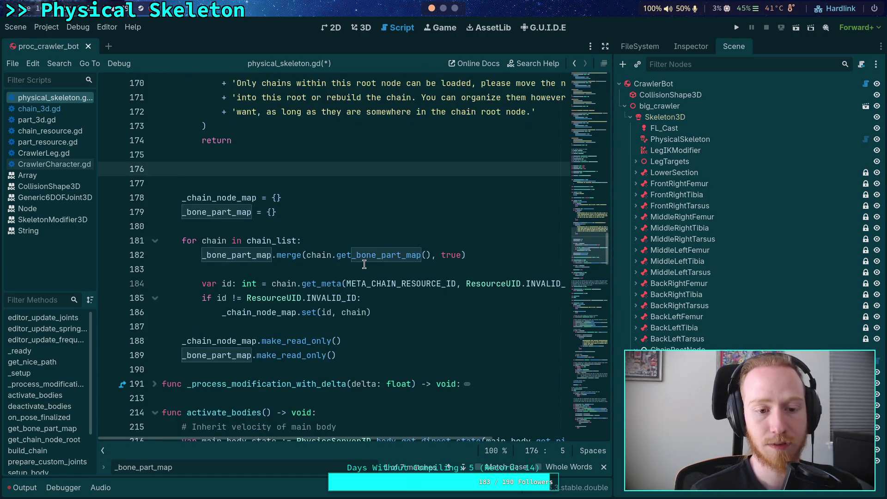
scroll(364, 263, up, 4)
scroll(364, 263, up, 2)
scroll(363, 258, down, 2)
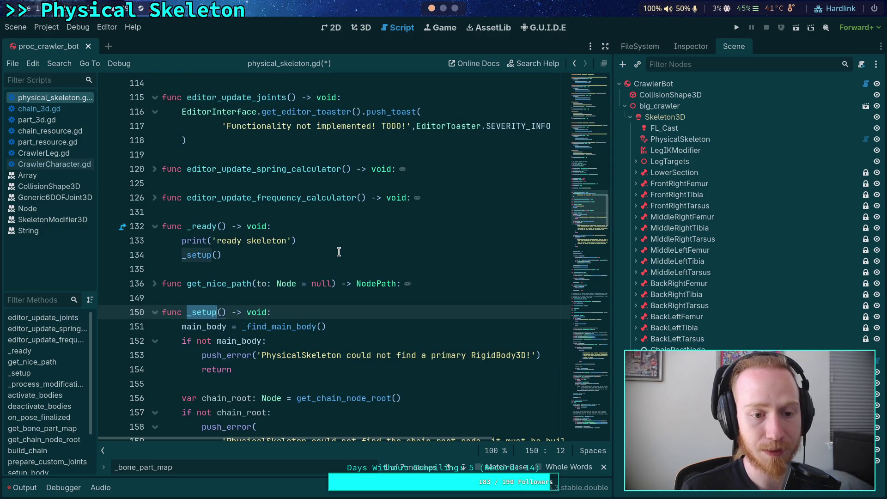
scroll(307, 254, down, 10)
Add 'await chain.ready' as the first line of the for-chain loop and save physical_skeleton.gd
click(255, 205)
text(a)
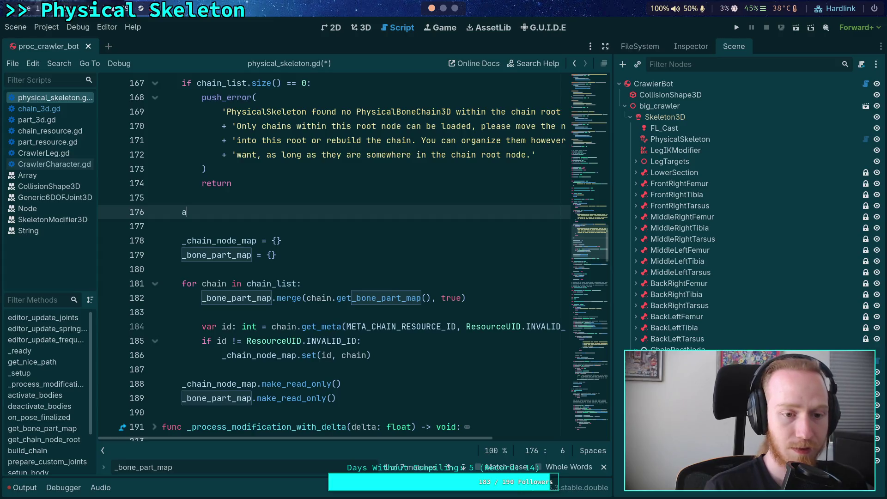
text(wait)
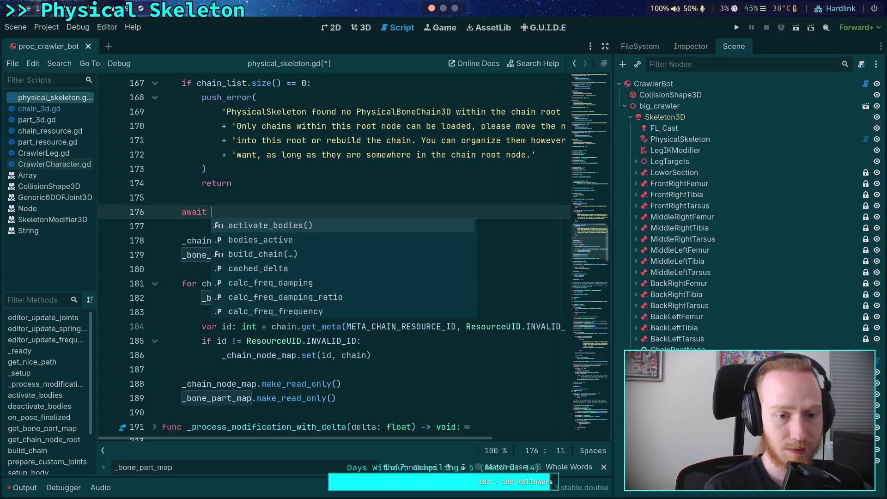
key(BackSpace)
key(BackSpace)
key(BackSpace)
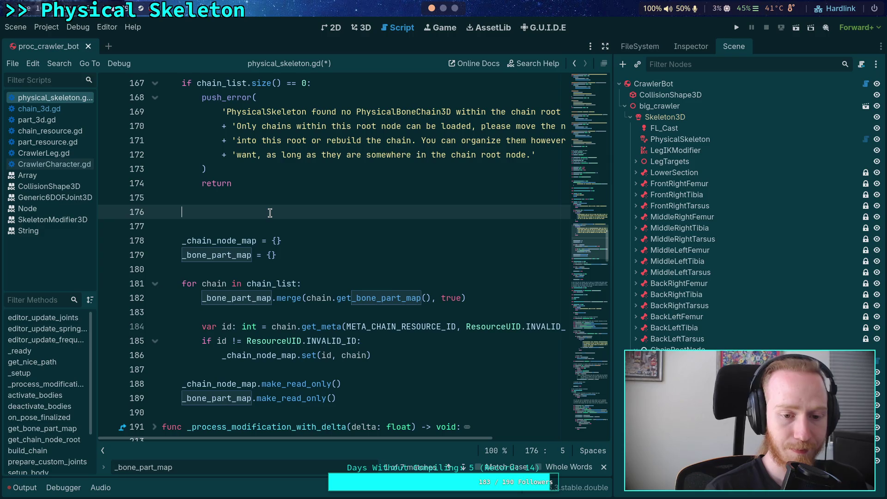
click(341, 284)
key(Return)
text(await chain.)
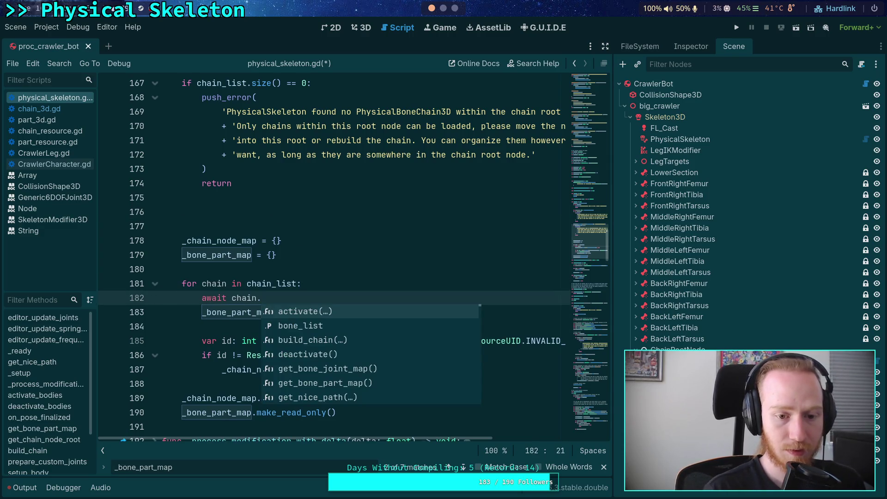
text(read)
key(Return)
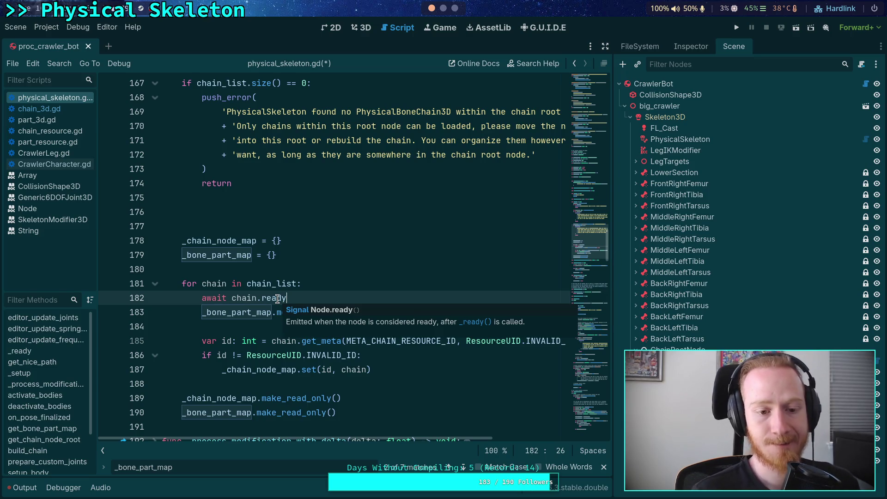
key(ctrl+s)
Close the find bar, then open and clear the Output log
click(287, 329)
scroll(284, 319, down, 3)
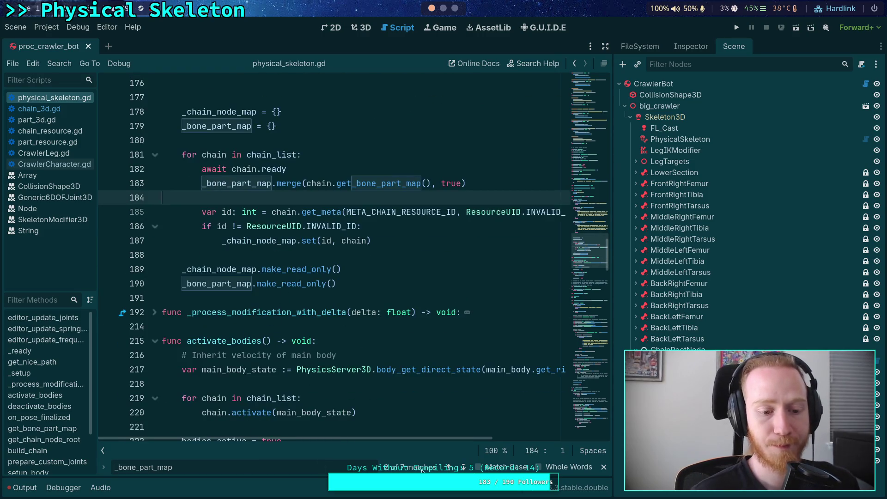
click(605, 468)
click(23, 487)
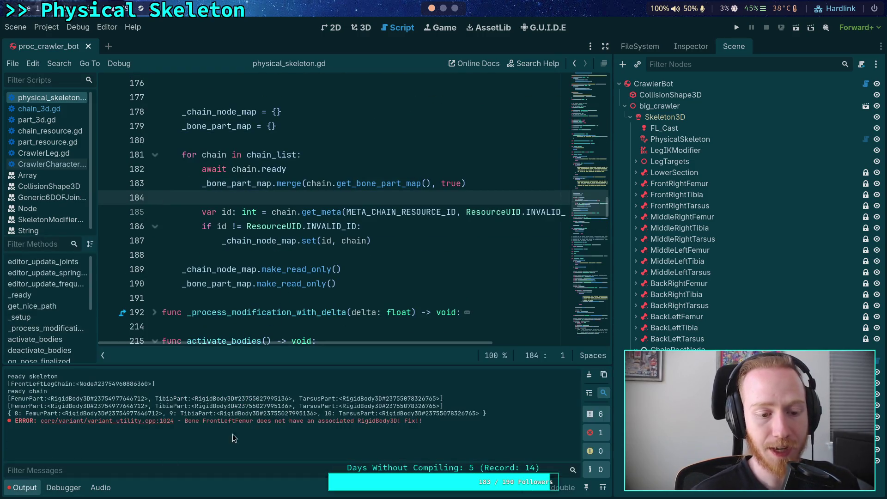
click(588, 375)
scroll(259, 259, up, 3)
Delete the leftover blank line after the empty-chain error check
click(237, 212)
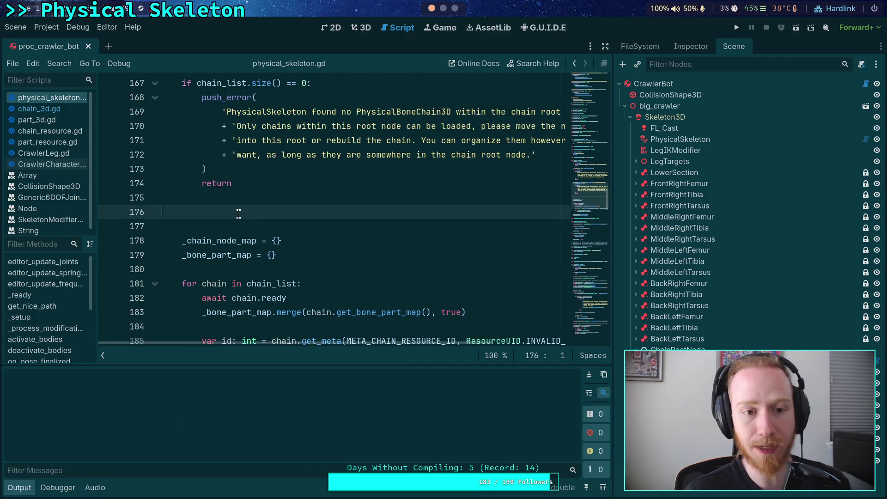
key(Up)
key(BackSpace)
scroll(296, 224, up, 12)
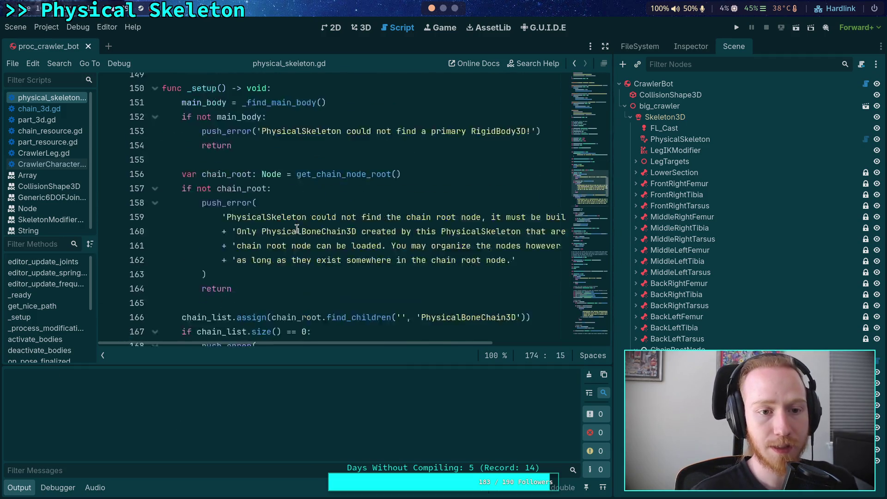
scroll(296, 224, down, 16)
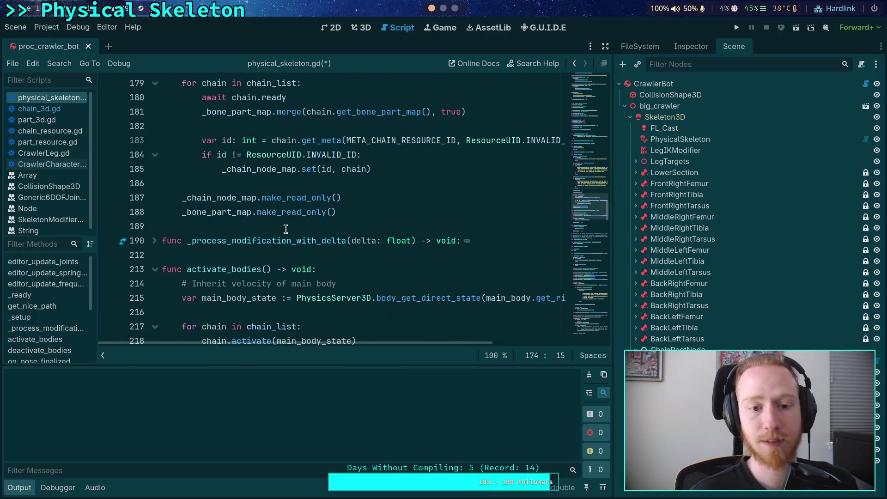
scroll(286, 228, up, 2)
click(246, 268)
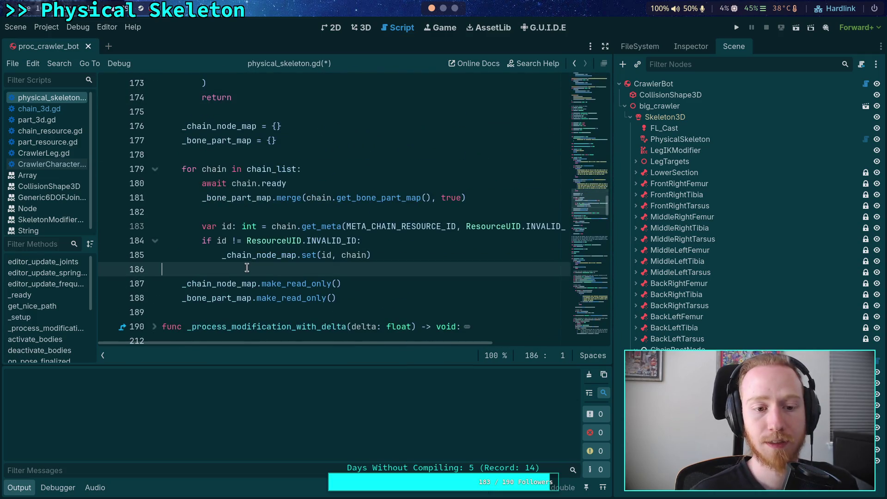
Reload the saved scene and delete the print('ready chain') debug line from chain_3d.gd
click(18, 29)
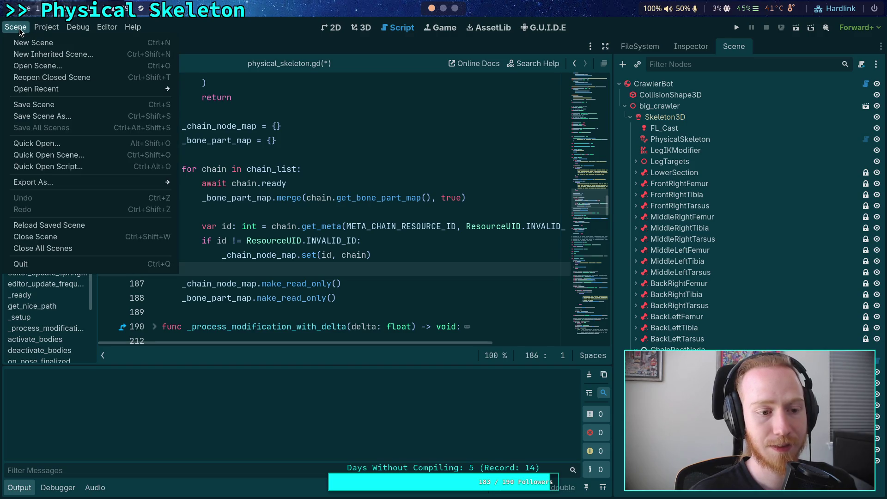
click(85, 226)
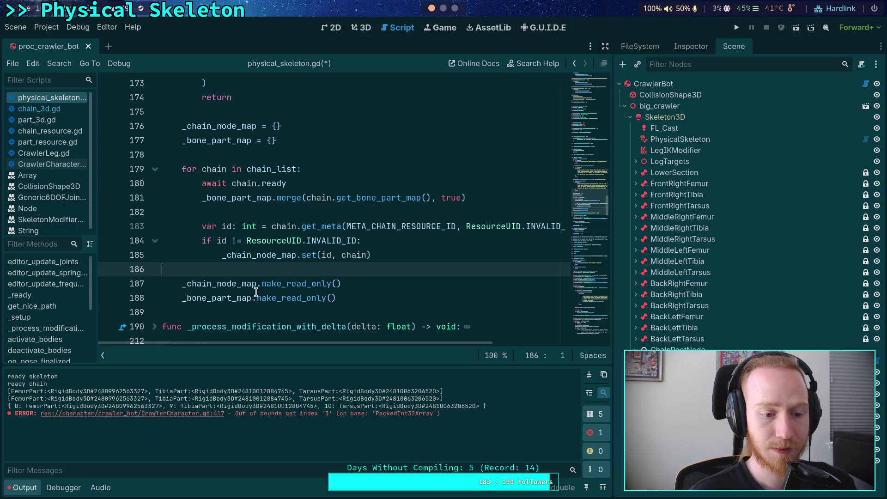
mouse_move(262, 260)
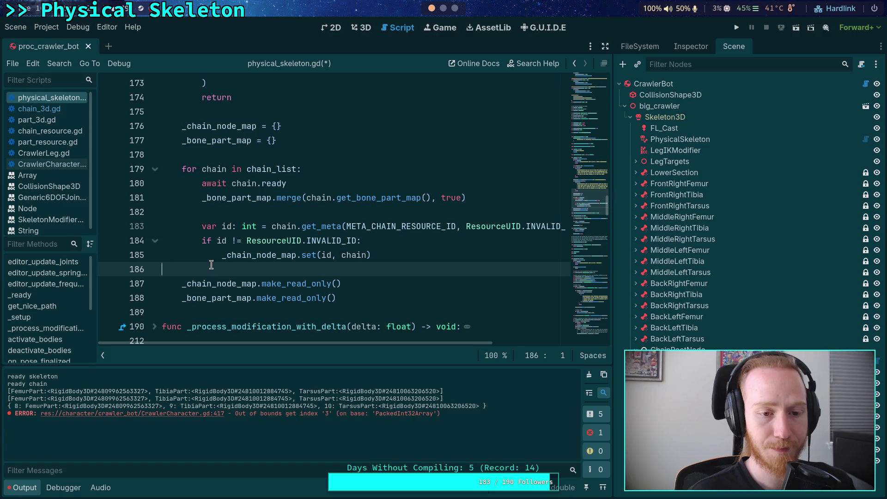
click(58, 109)
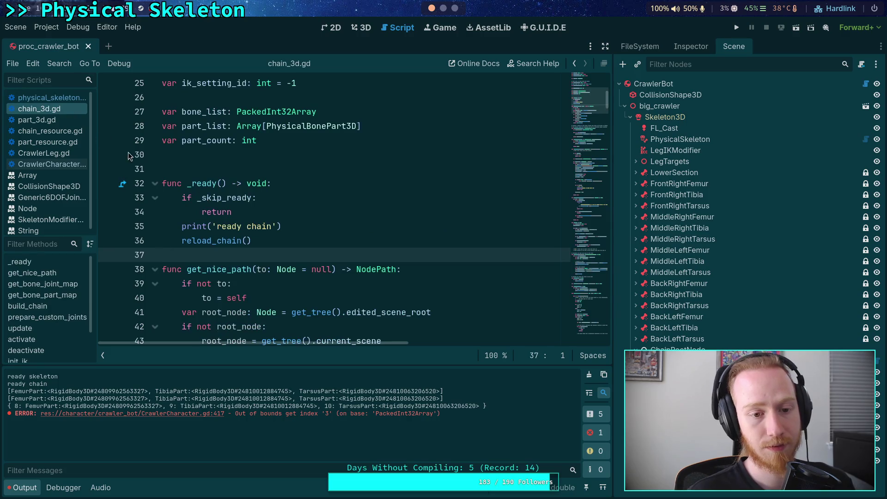
scroll(430, 295, down, 1)
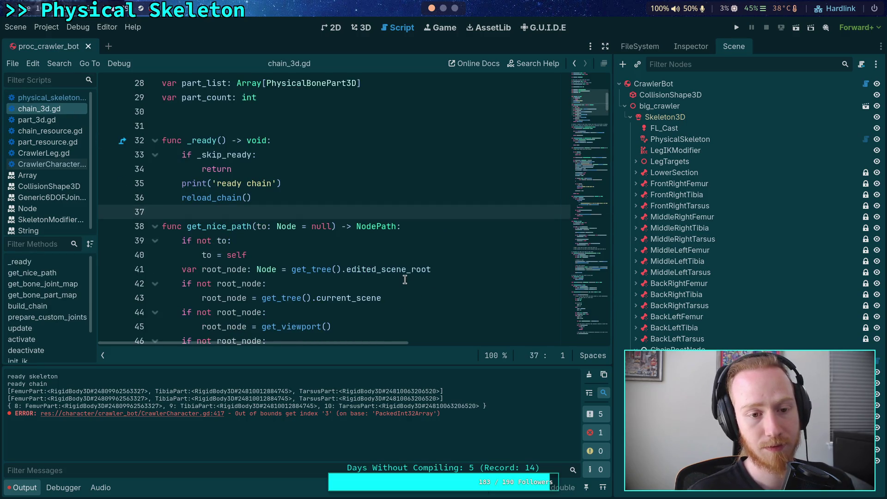
drag(312, 184, 309, 165)
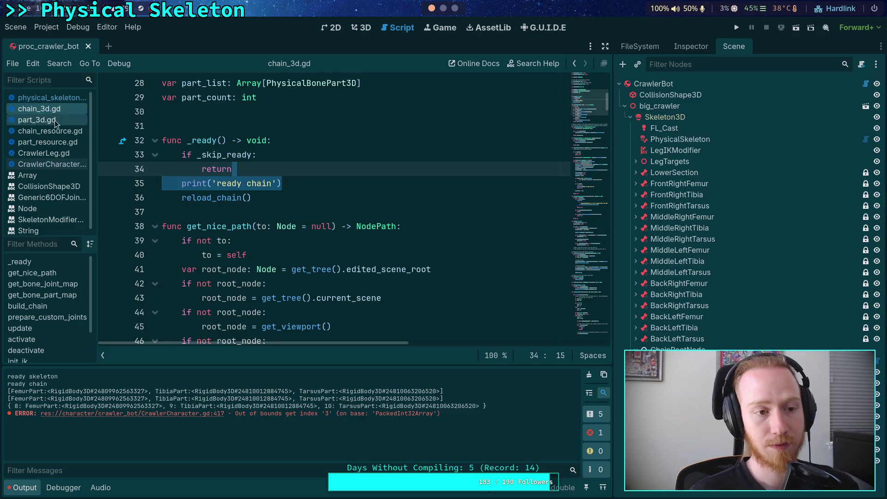
key(BackSpace)
Back in physical_skeleton.gd, put the caret at the end of the for-chain loop line 179
click(58, 99)
scroll(248, 230, up, 4)
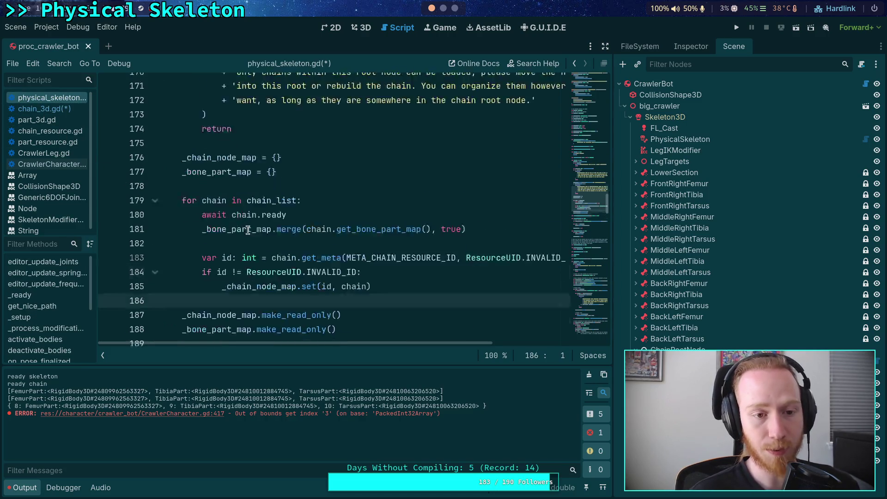
scroll(248, 229, up, 18)
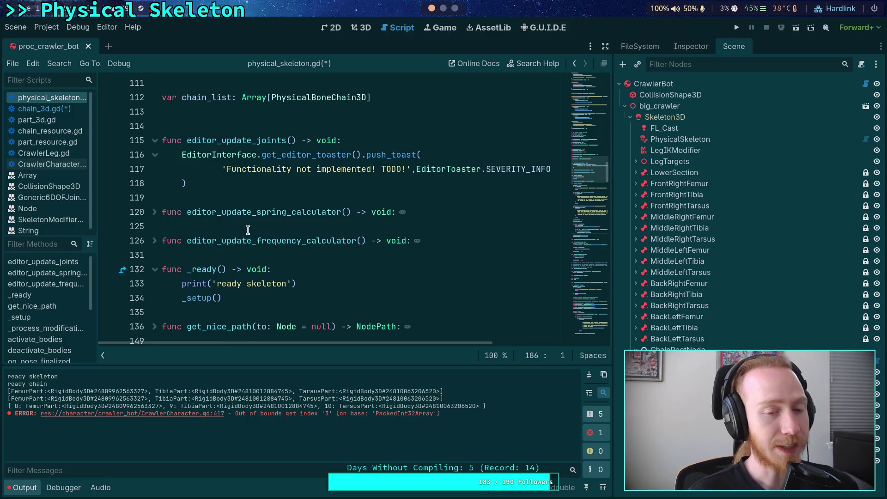
scroll(248, 230, down, 3)
mouse_move(223, 255)
mouse_down()
mouse_move(171, 254)
mouse_move(181, 254)
mouse_up()
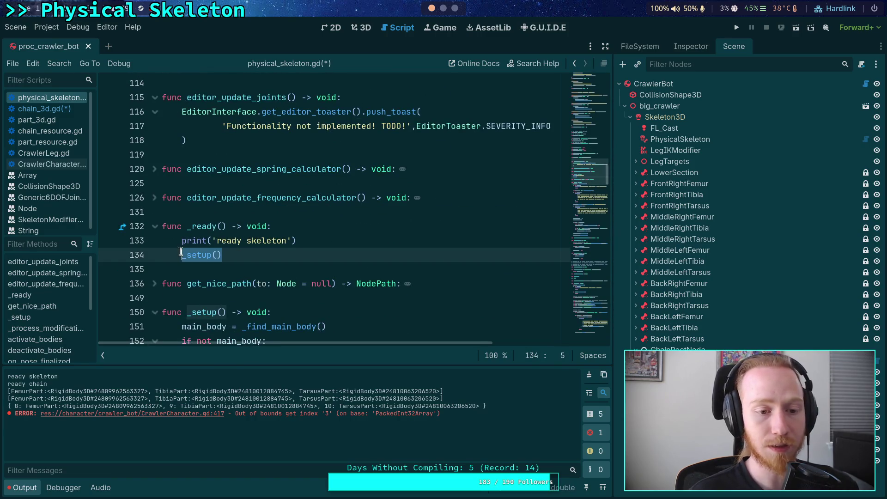
click(68, 109)
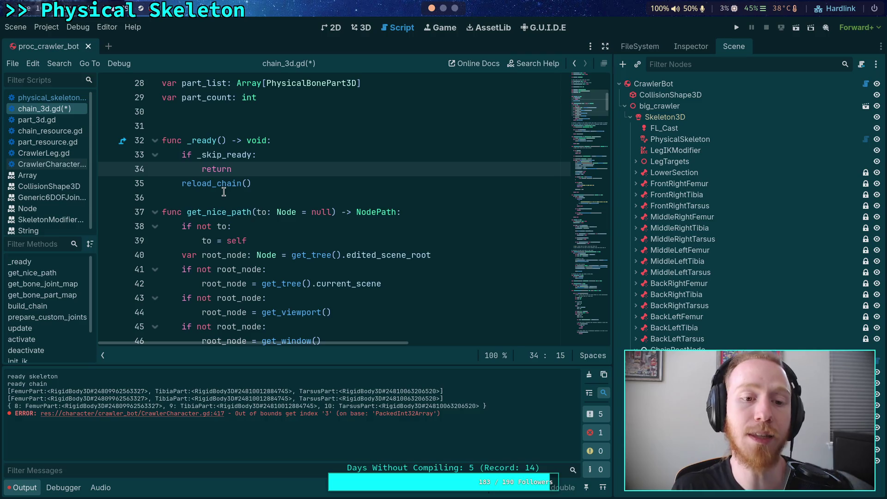
click(48, 97)
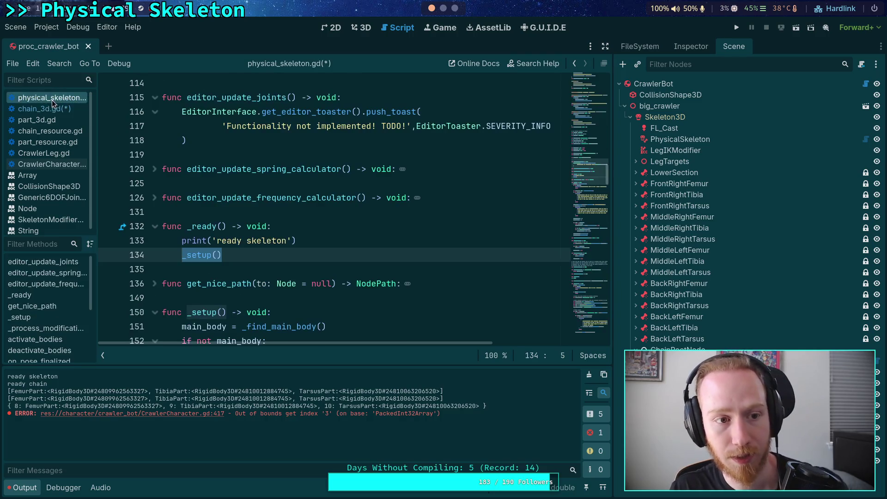
scroll(197, 120, down, 14)
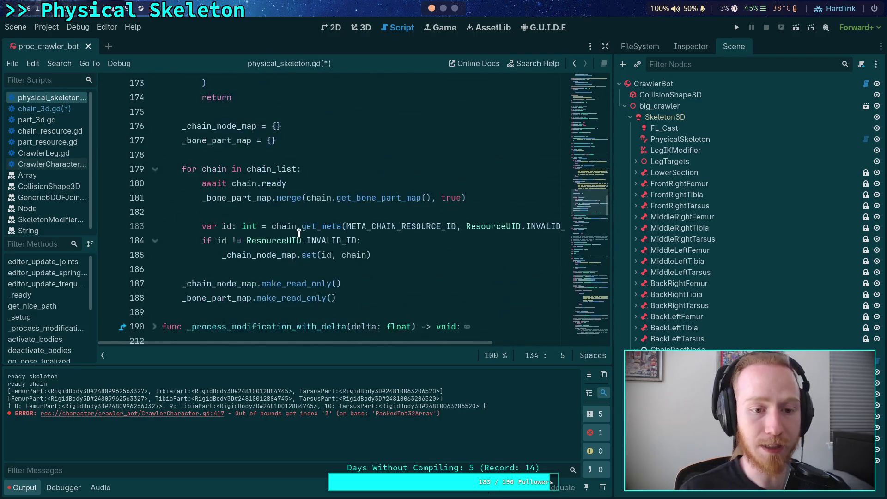
click(201, 136)
click(332, 132)
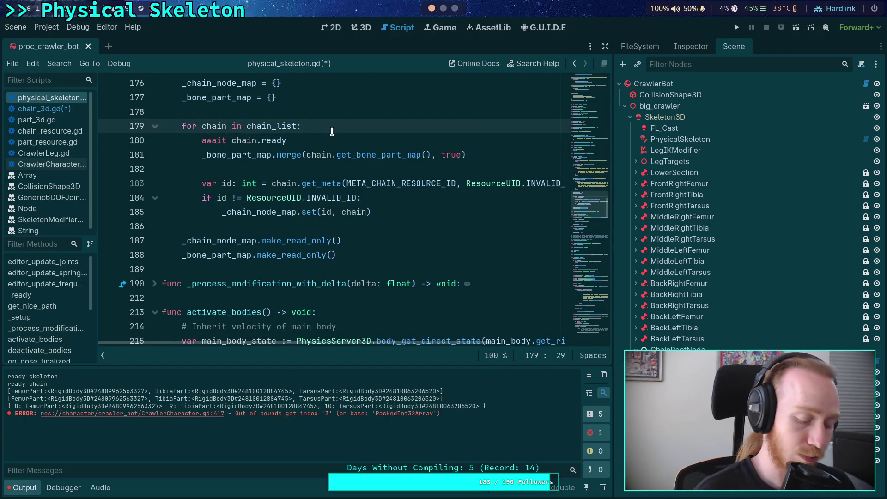
Write a two-line '# HACK' comment saying chains must be awaited since their order isn't guaranteed
key(Return)
text(# NOT)
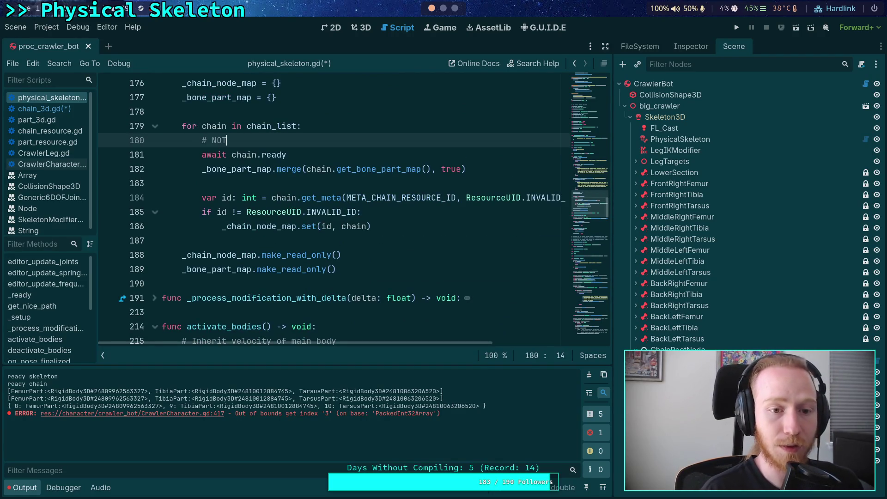
key(BackSpace)
key(BackSpace)
text(ACK: I )
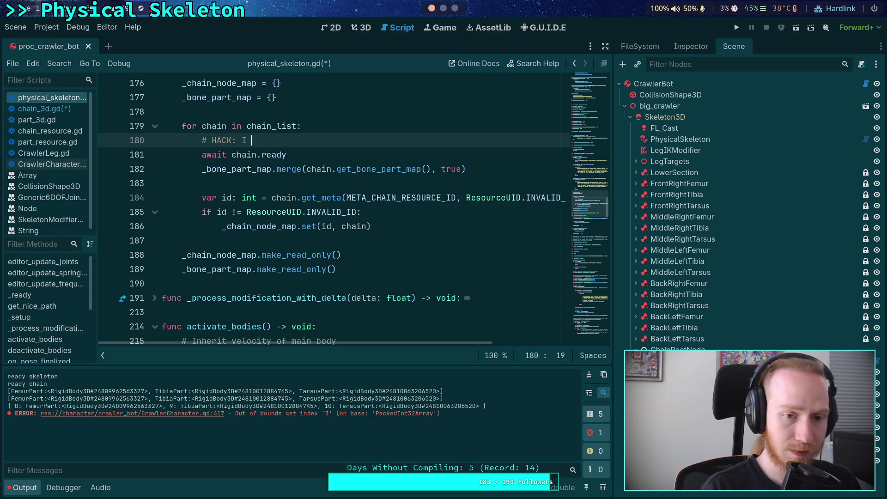
text(hate await, but )
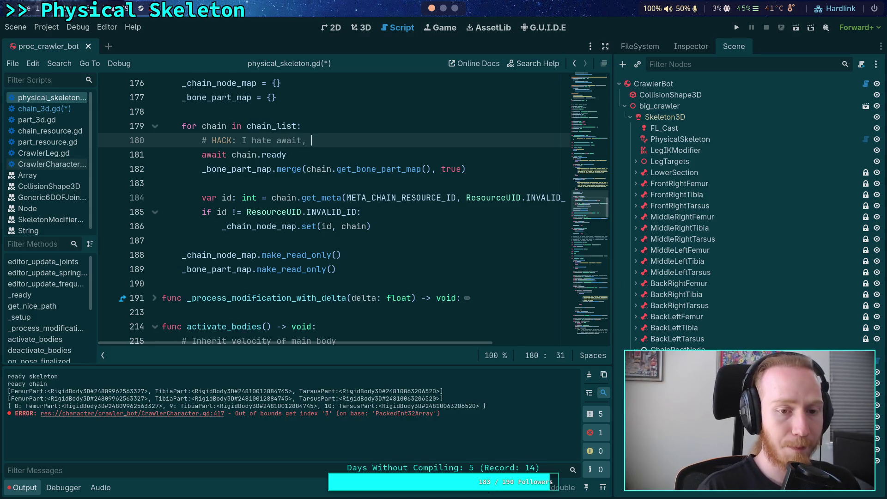
text(without making ga)
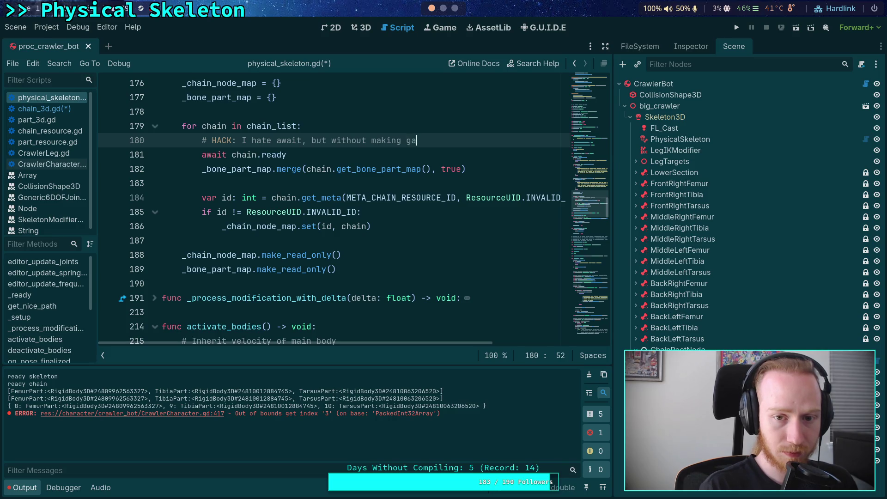
text(urantees a)
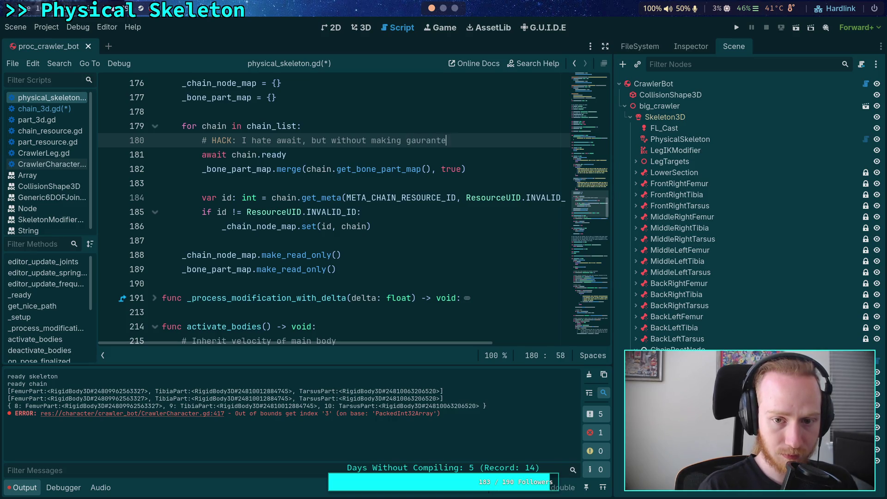
text(bout the or)
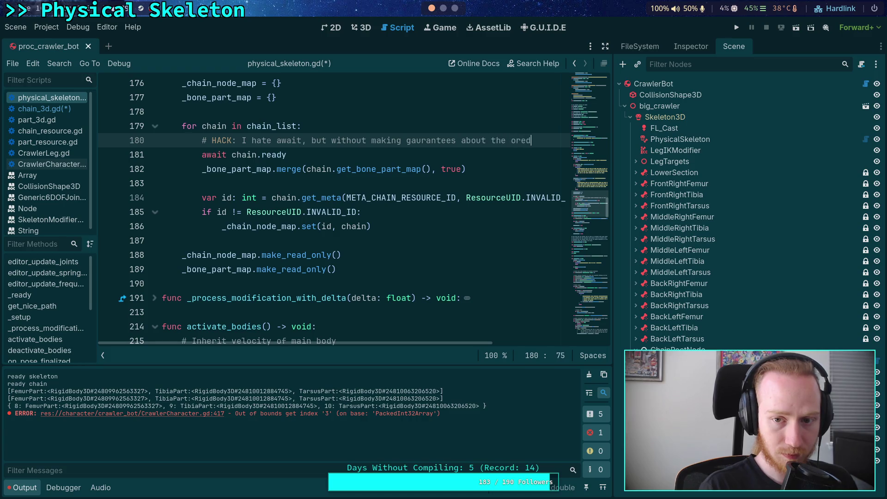
text(der of)
key(Return)
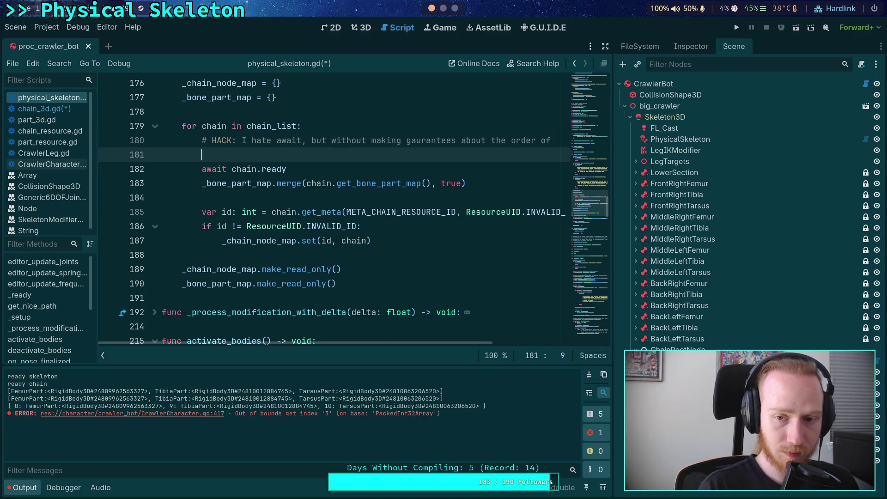
text(#       )
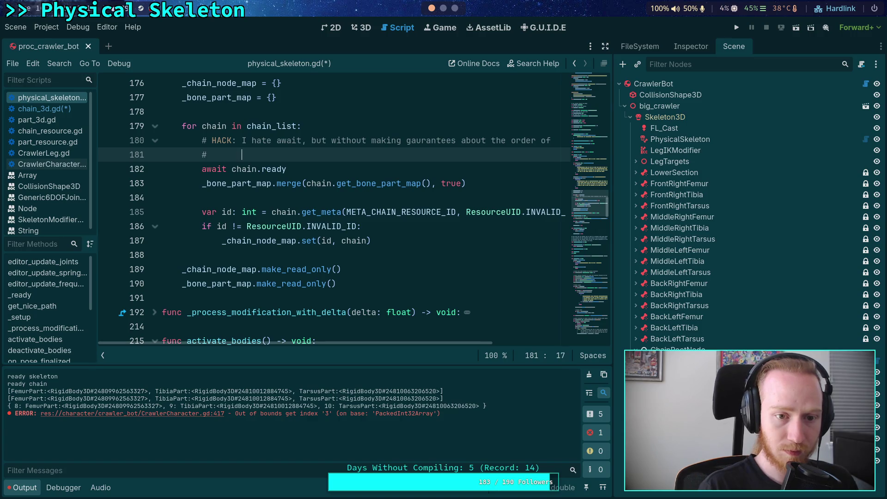
text(the chain root re)
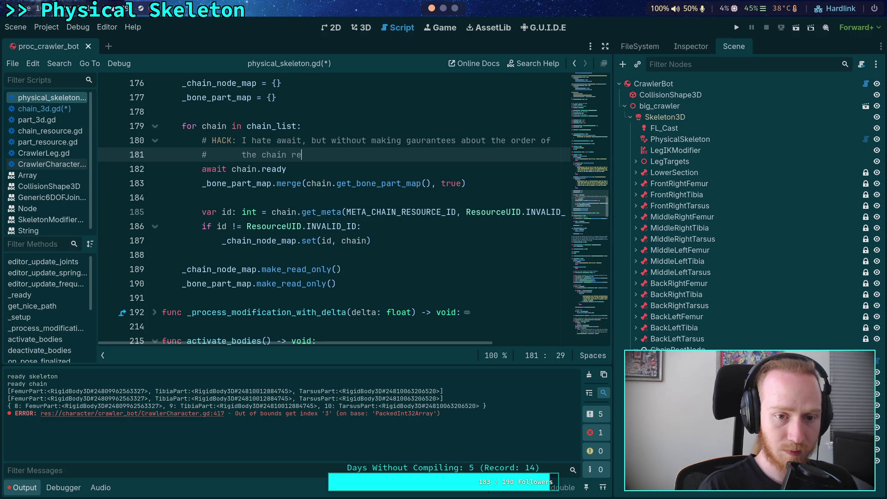
text(lative )
text(to the skelet)
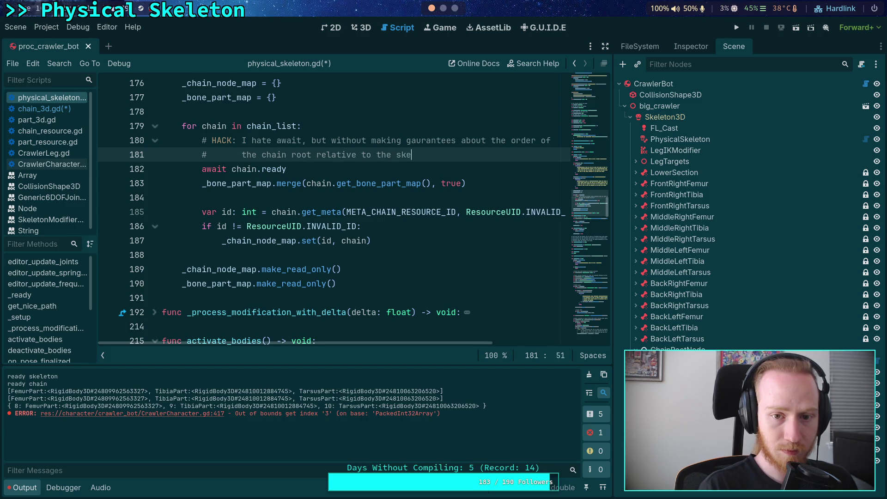
text(on modier)
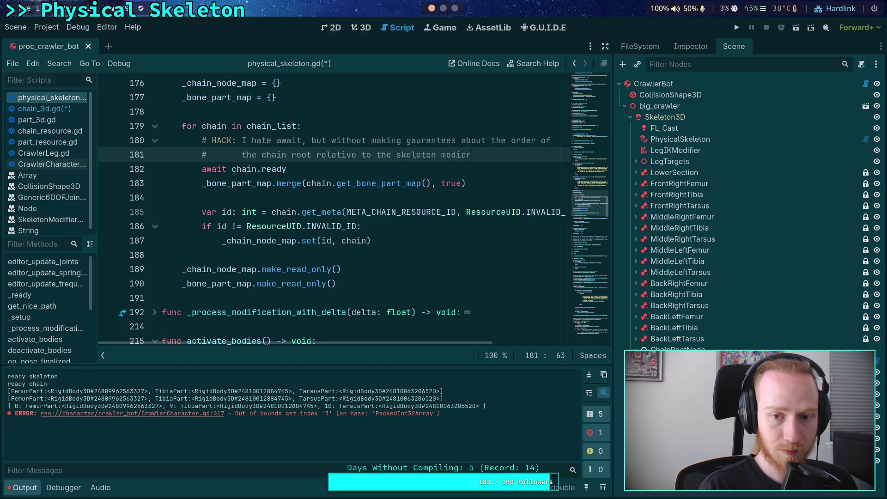
key(BackSpace)
key(BackSpace)
key(BackSpace)
text(this node,)
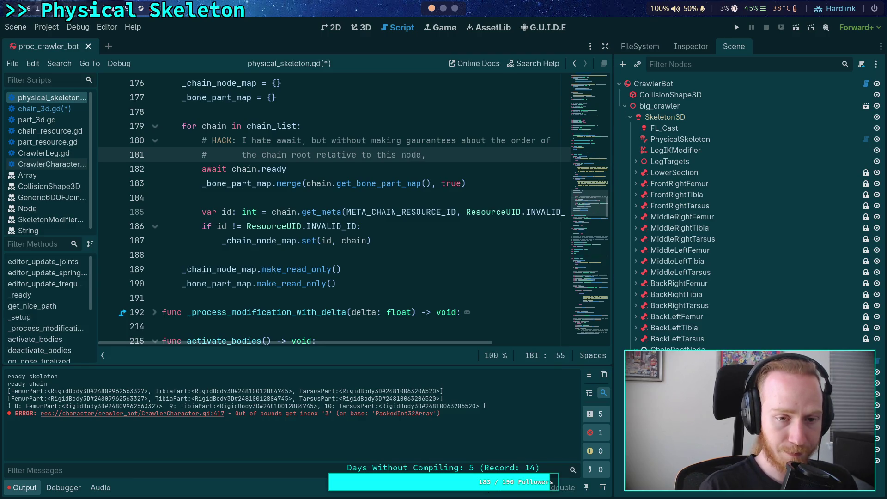
text( we must await them)
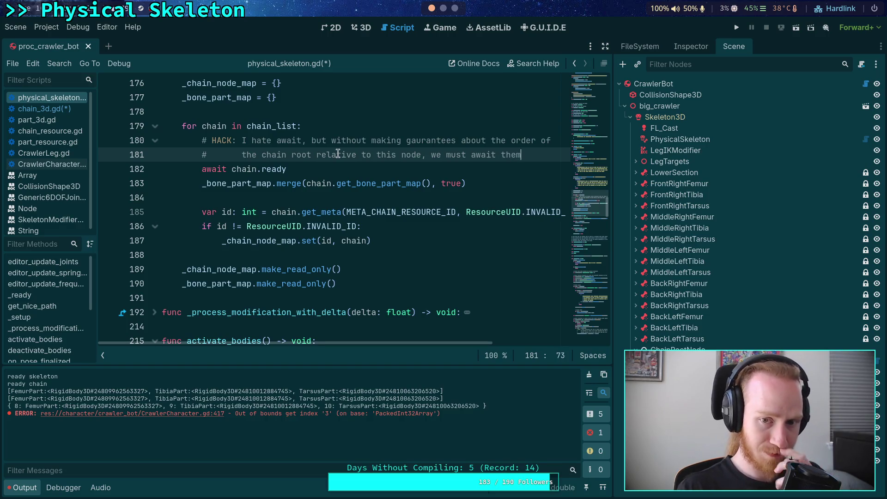
click(377, 172)
mouse_move(274, 172)
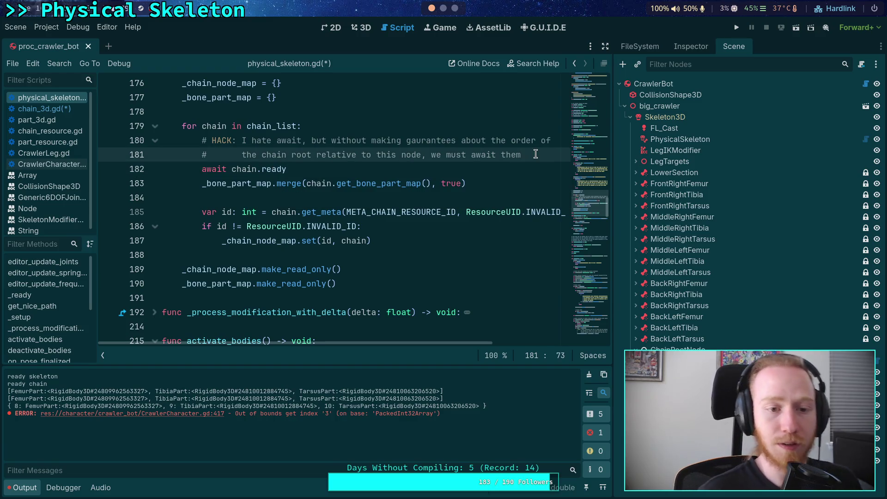
Wrap await chain.ready in 'if not chain.is_node_ready():' and save the scripts
key(ctrl+shift+Return)
text(if not chain.is)
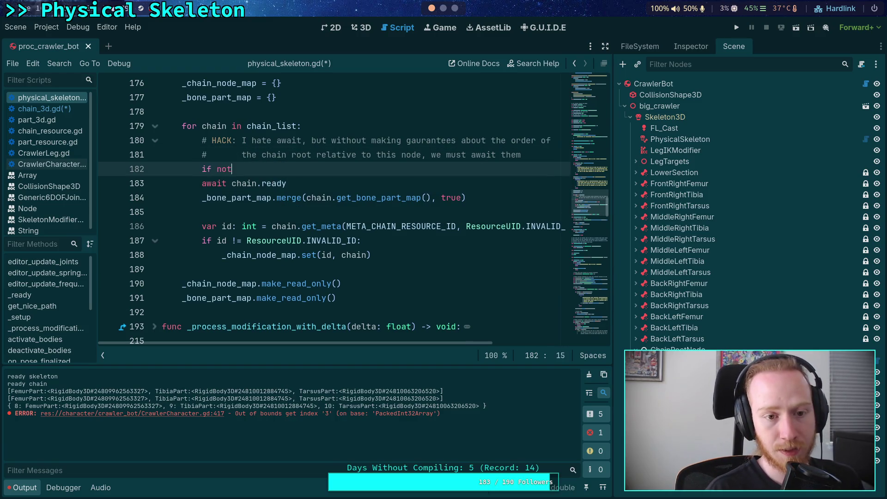
text(_no)
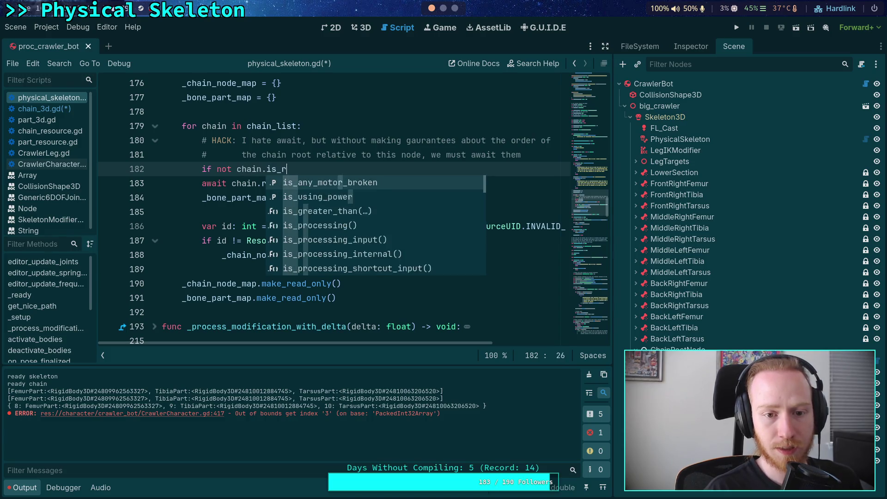
key(Return)
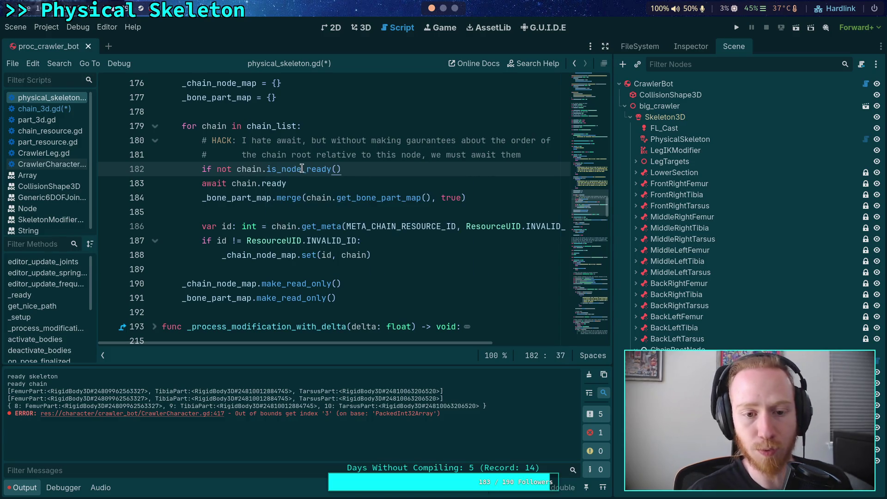
mouse_move(302, 168)
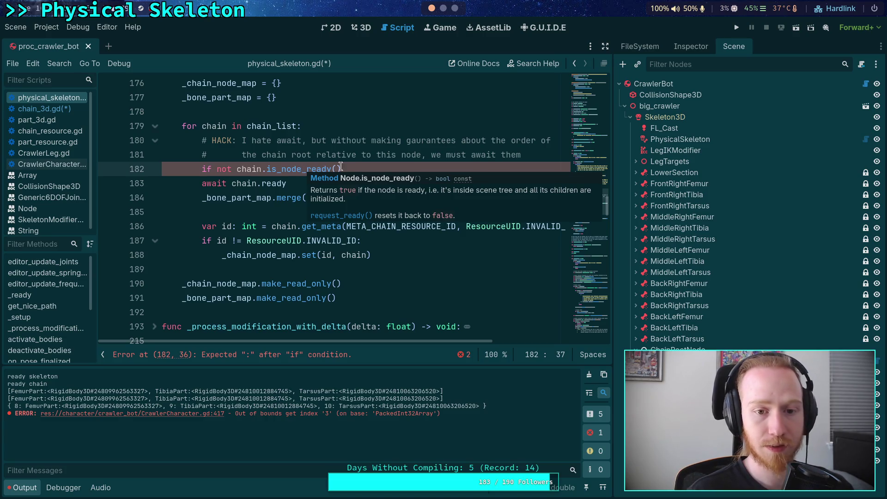
text(:)
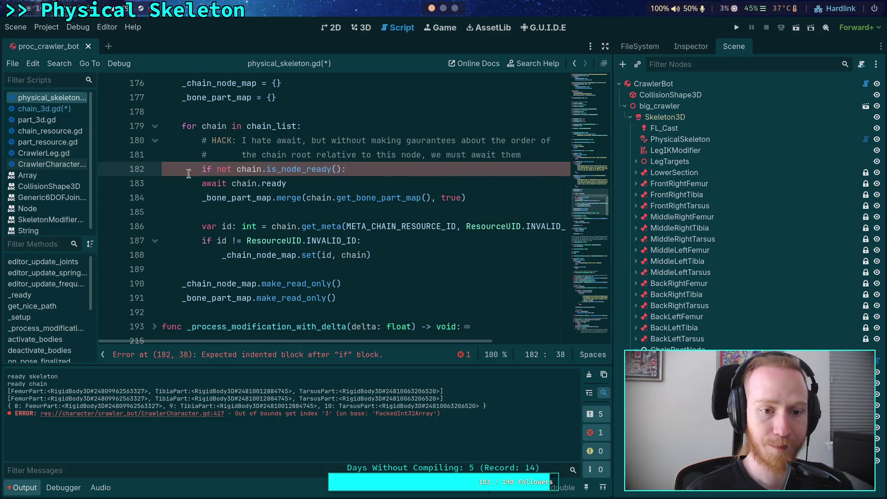
click(194, 183)
key(Tab)
click(290, 207)
key(ctrl+s)
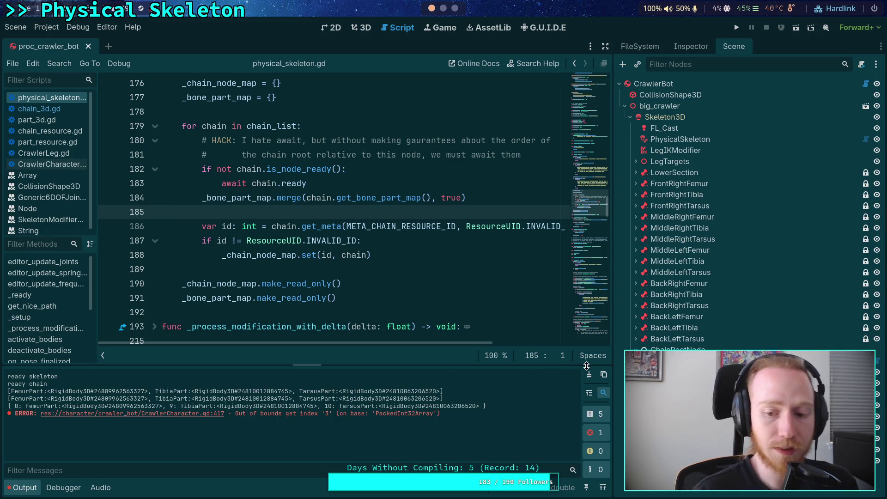
click(589, 374)
Reload the current project and review the new is_node_ready() guard block
click(18, 28)
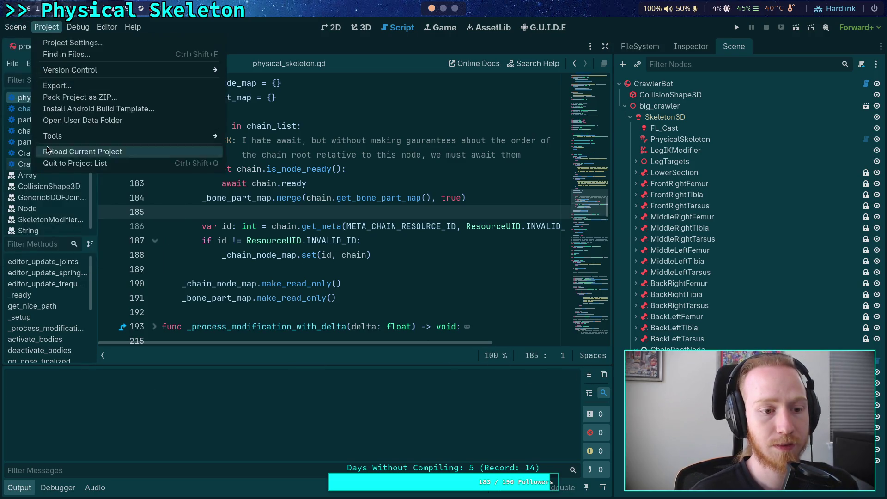
click(47, 224)
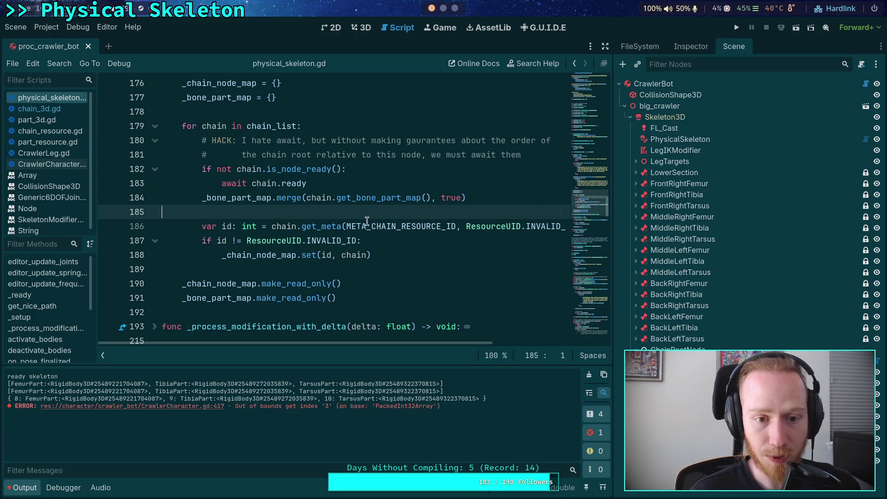
drag(306, 185, 202, 169)
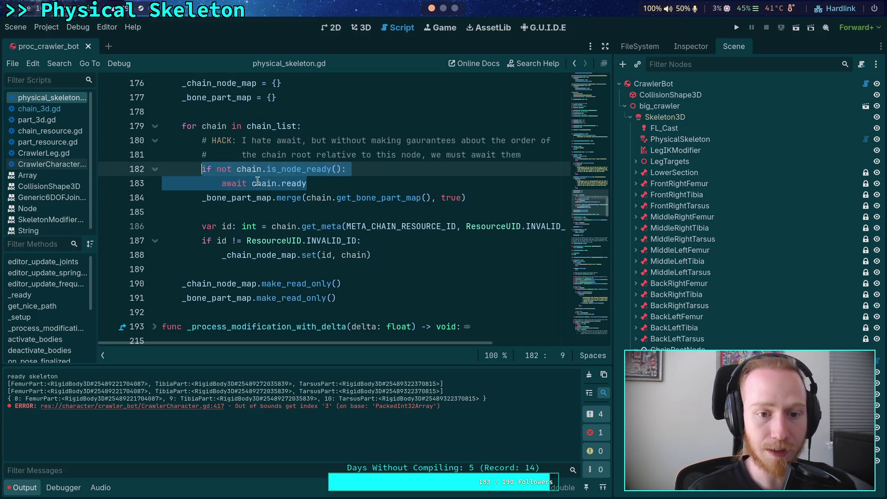
double_click(295, 183)
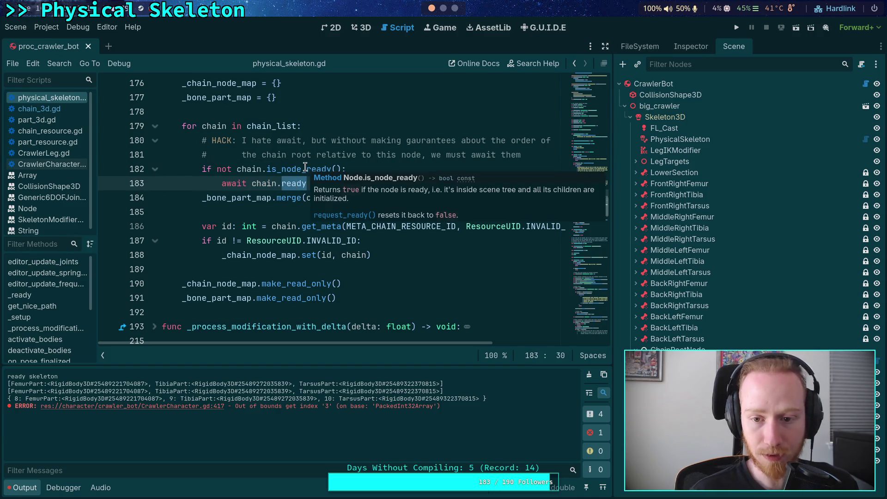
click(275, 196)
click(266, 210)
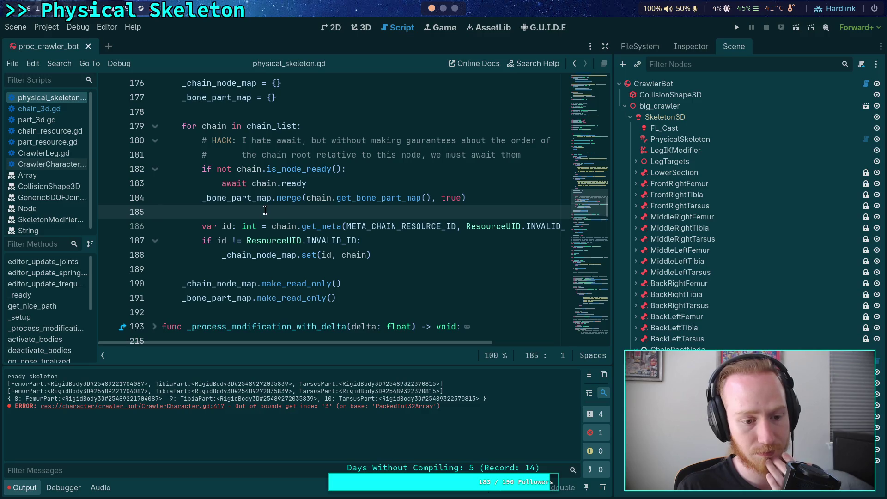
scroll(235, 239, down, 1)
scroll(250, 231, up, 9)
scroll(258, 226, up, 12)
scroll(291, 244, down, 1)
click(291, 226)
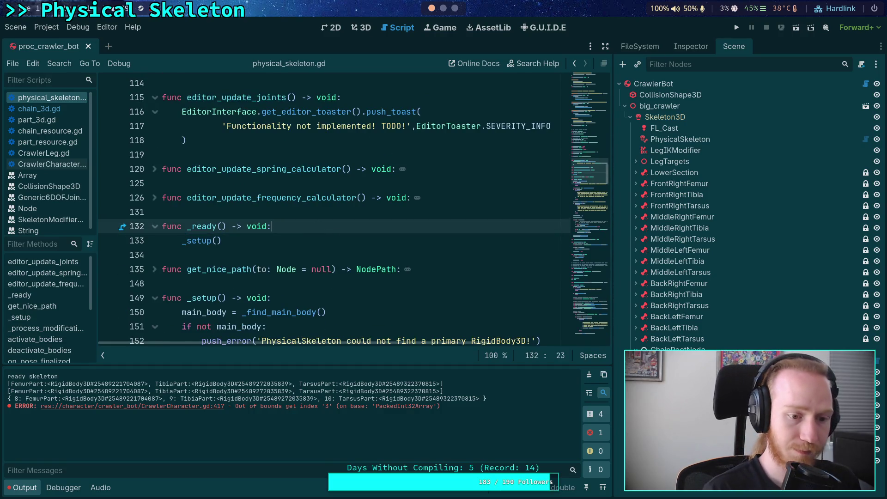
Search for 'print' and jump to the print calls in chain_3d.gd
scroll(238, 306, down, 15)
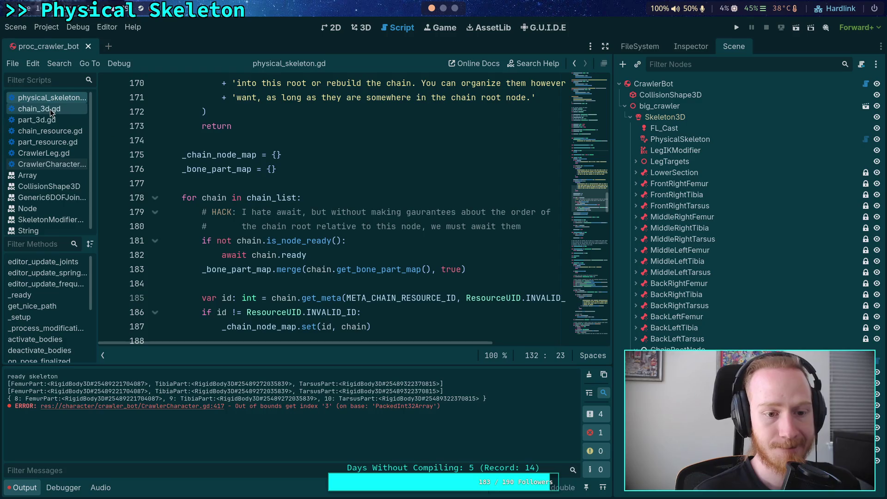
key(ctrl+f)
text(print)
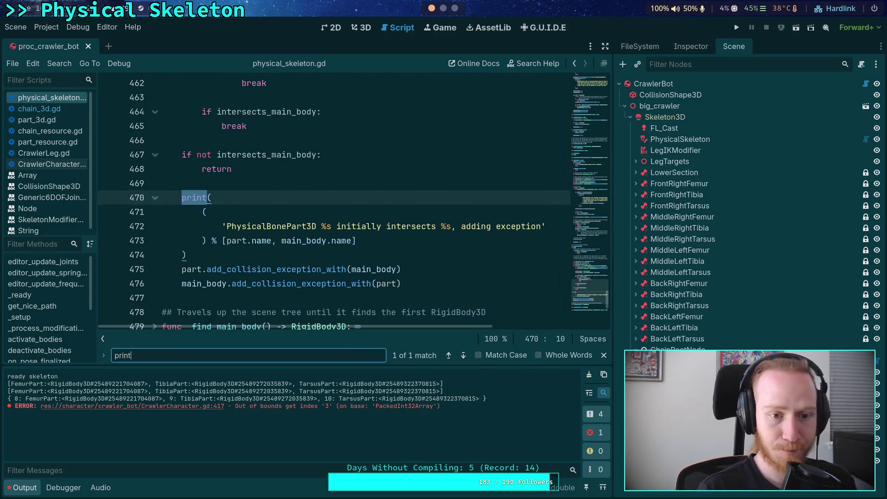
click(62, 109)
key(alt+Left)
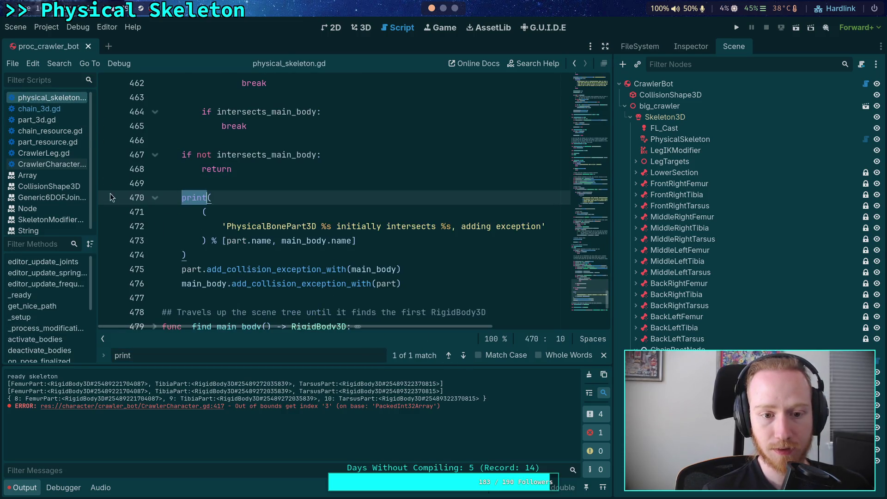
click(32, 109)
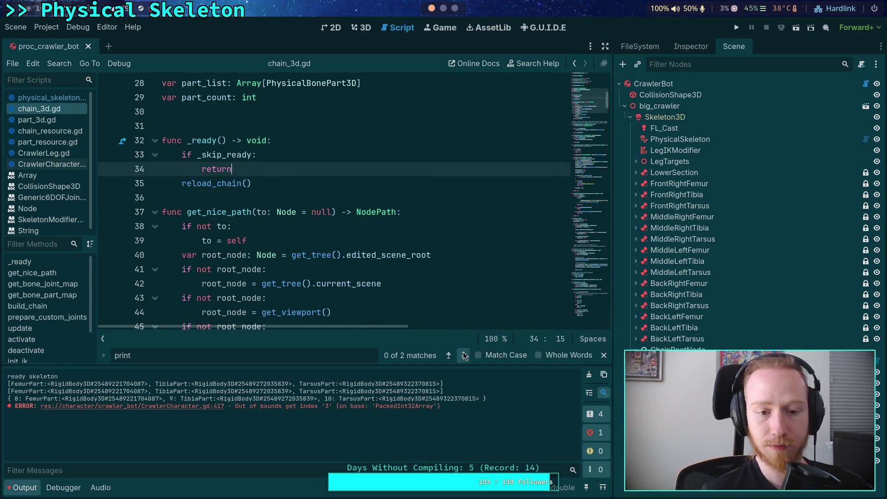
key(F3)
Delete the print(children_part_list) and print(part_list) debug lines
drag(306, 199, 177, 208)
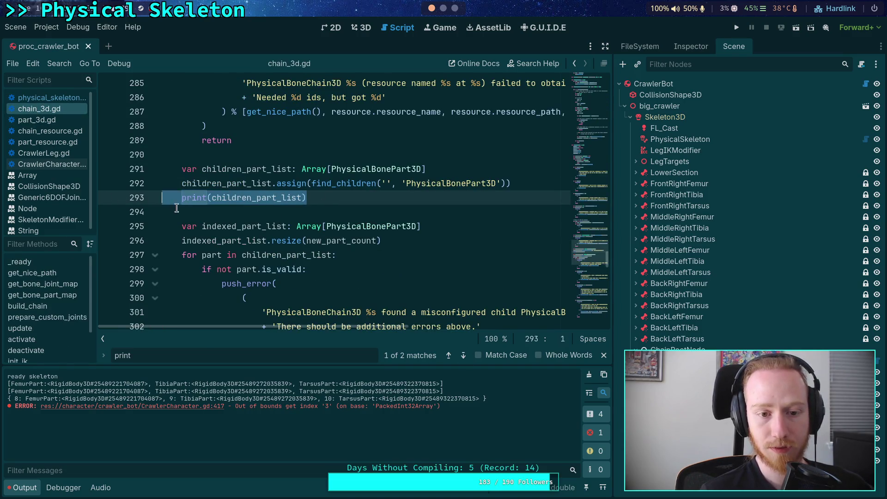
key(BackSpace)
key(BackSpace)
key(F3)
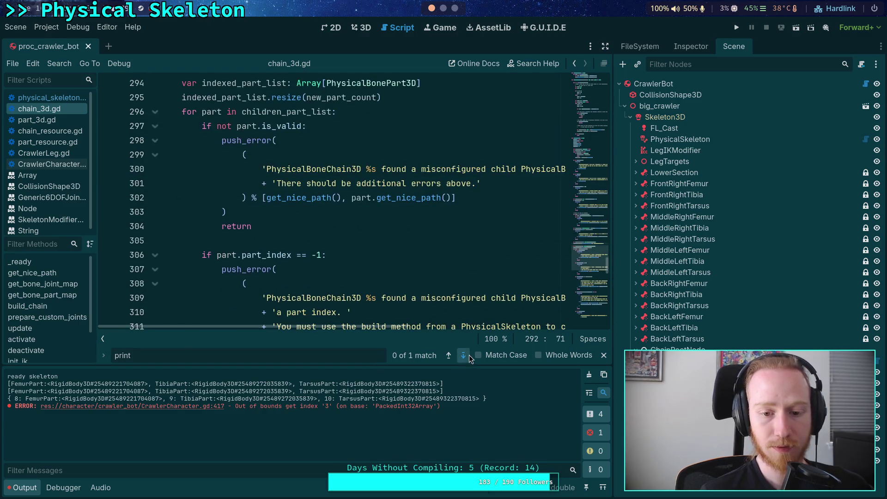
drag(263, 192, 283, 187)
key(BackSpace)
key(BackSpace)
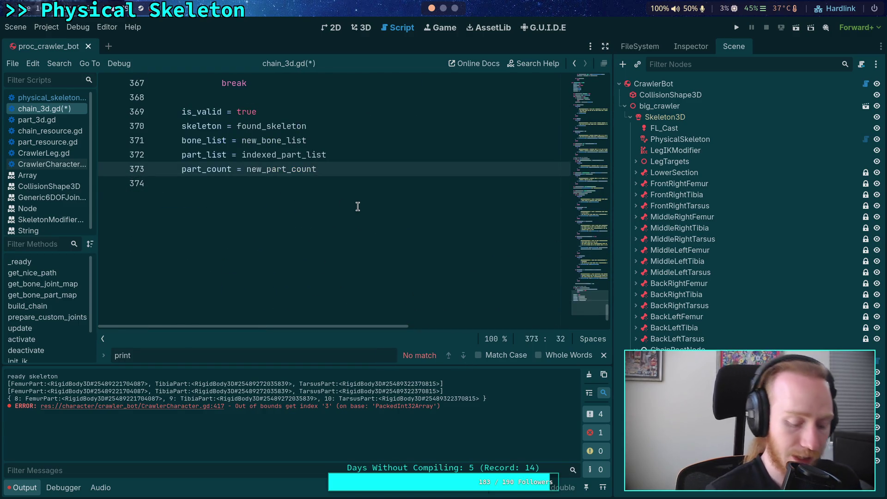
In CrawlerCharacter.gd, copy the if/else block that picks bone_idx
click(55, 163)
scroll(336, 218, down, 4)
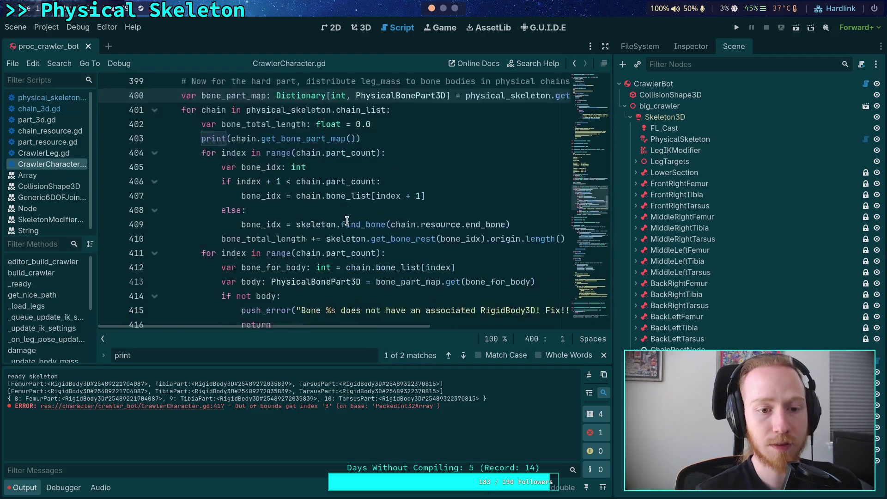
scroll(336, 219, up, 1)
double_click(279, 269)
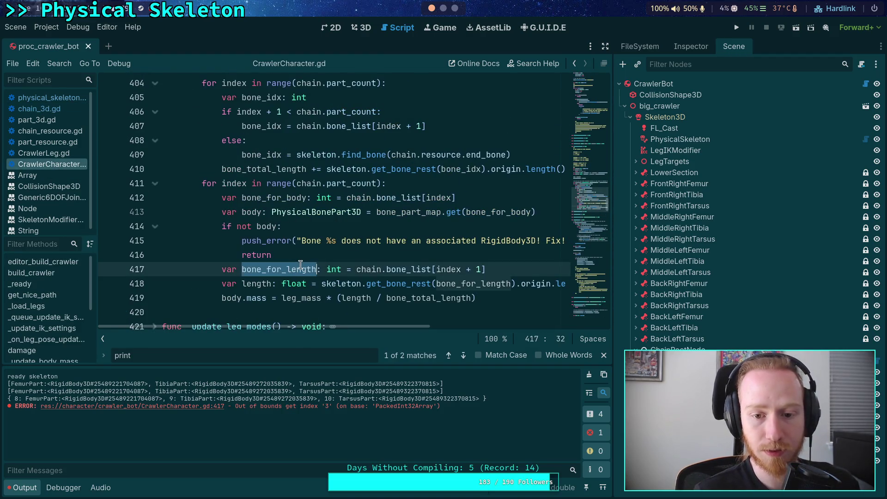
scroll(413, 275, up, 1)
scroll(393, 268, down, 1)
scroll(383, 264, up, 1)
scroll(371, 260, down, 1)
mouse_move(519, 155)
mouse_down()
mouse_move(226, 138)
mouse_move(211, 112)
mouse_move(222, 111)
mouse_up()
right_click(236, 111)
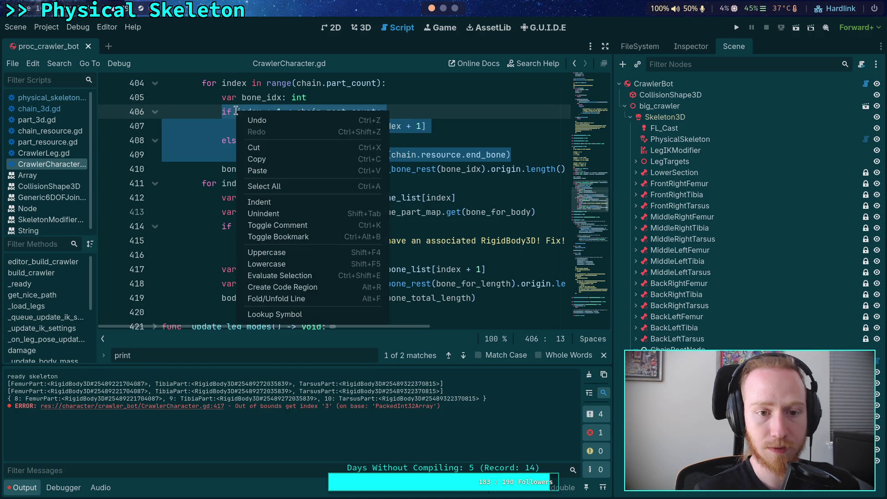
click(270, 158)
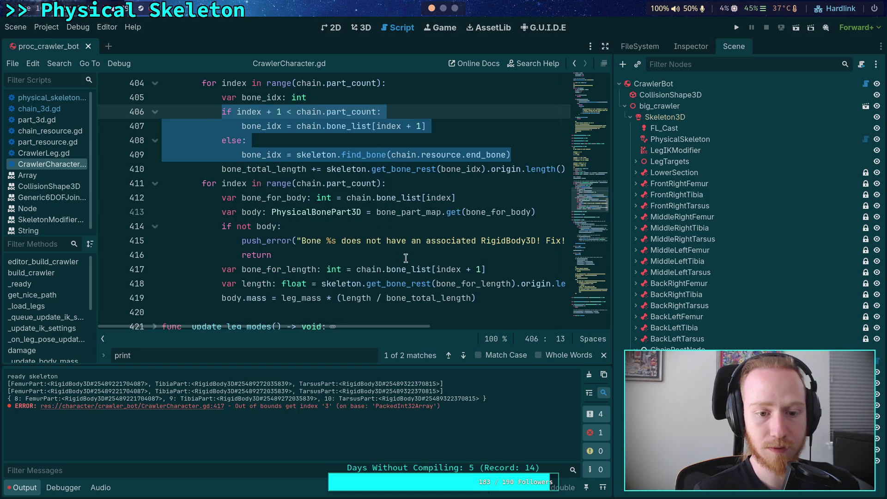
scroll(413, 242, up, 1)
Add a 'var end_bone: int' line below line 402
click(414, 109)
scroll(414, 108, up, 1)
click(411, 141)
key(Return)
text(var end_bone: int =)
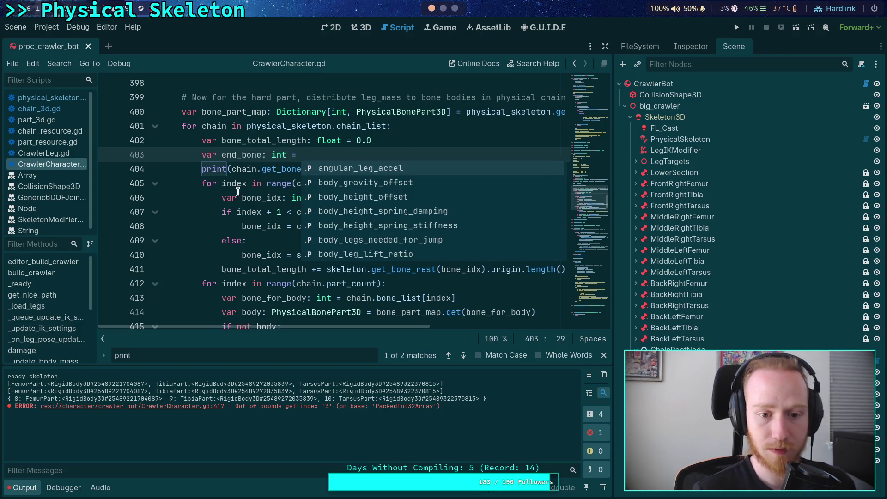
key(Escape)
Move the find_bone expression into end_bone and make the else branch assign bone_idx = end_bone
drag(297, 255, 533, 252)
key(ctrl+x)
click(347, 155)
key(ctrl+v)
click(322, 256)
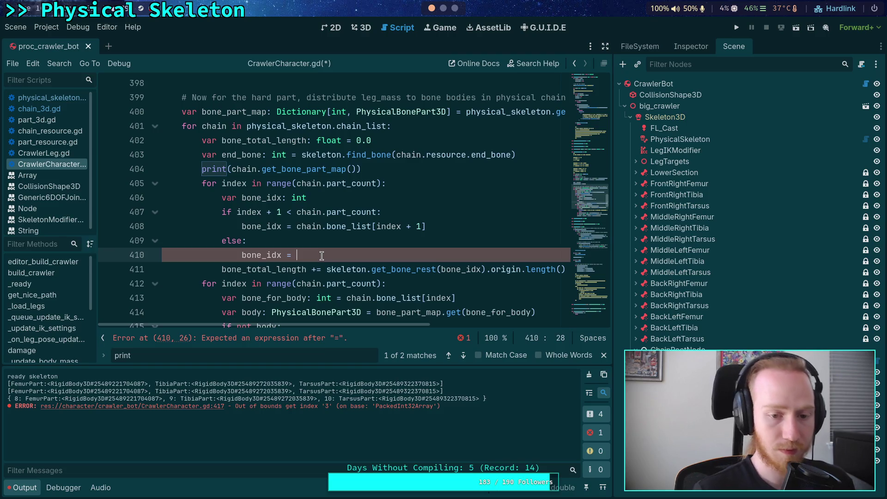
text(end_bone)
mouse_move(341, 256)
mouse_down()
mouse_move(231, 245)
mouse_move(223, 197)
mouse_move(222, 212)
mouse_up()
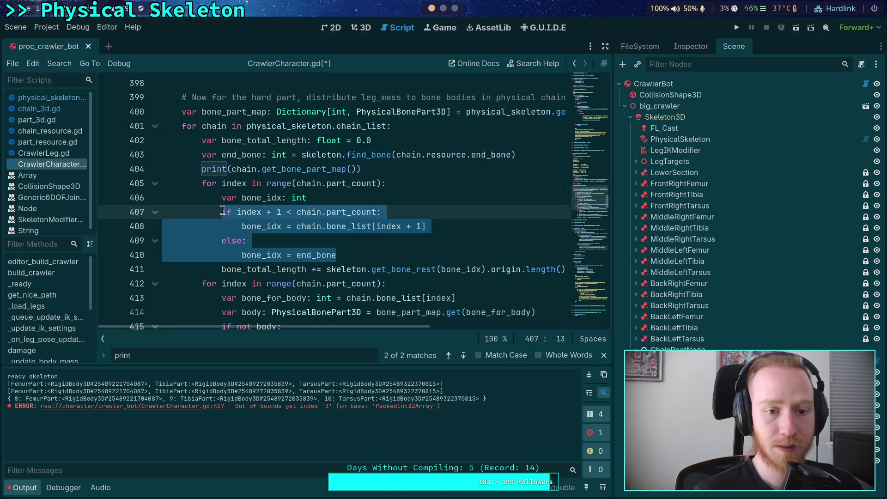
Copy the updated if/else block and paste it on a new line after line 418
right_click(222, 211)
click(265, 262)
scroll(516, 249, down, 3)
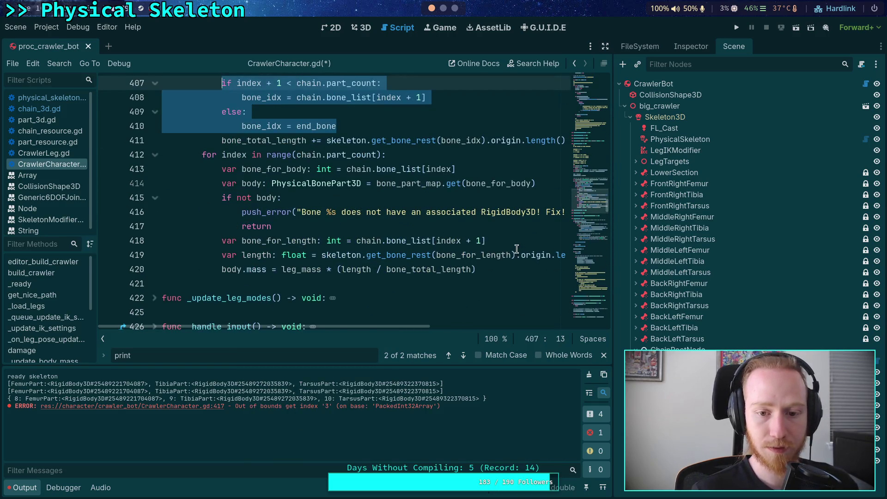
click(522, 242)
key(Return)
key(ctrl+v)
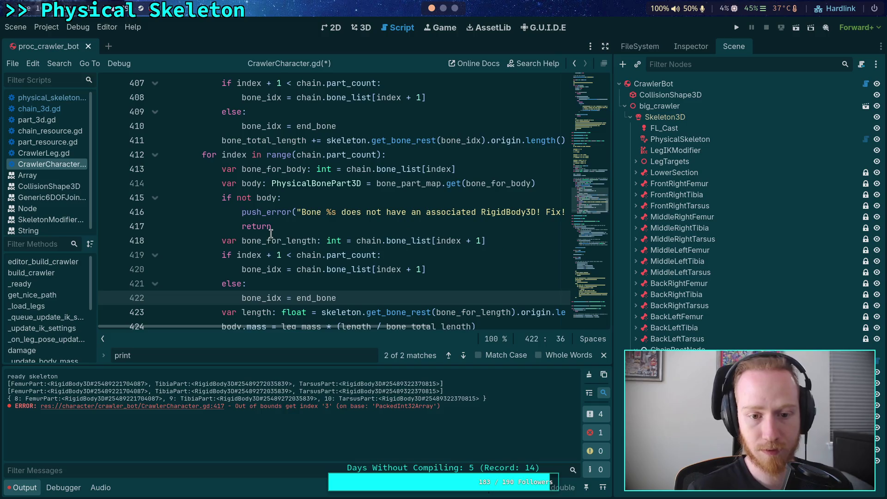
Replace bone_idx with bone_for_length on lines 420 and 422
double_click(272, 240)
right_click(273, 241)
click(294, 283)
double_click(257, 268)
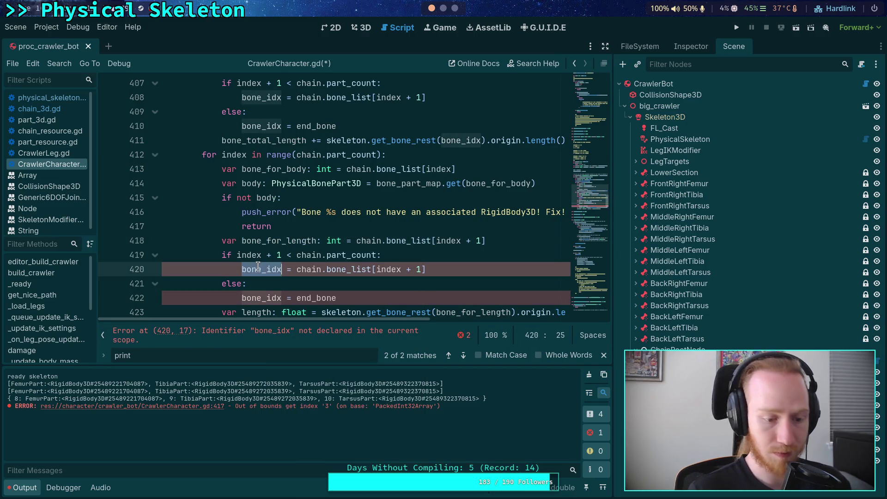
key(ctrl+v)
double_click(271, 297)
key(ctrl+v)
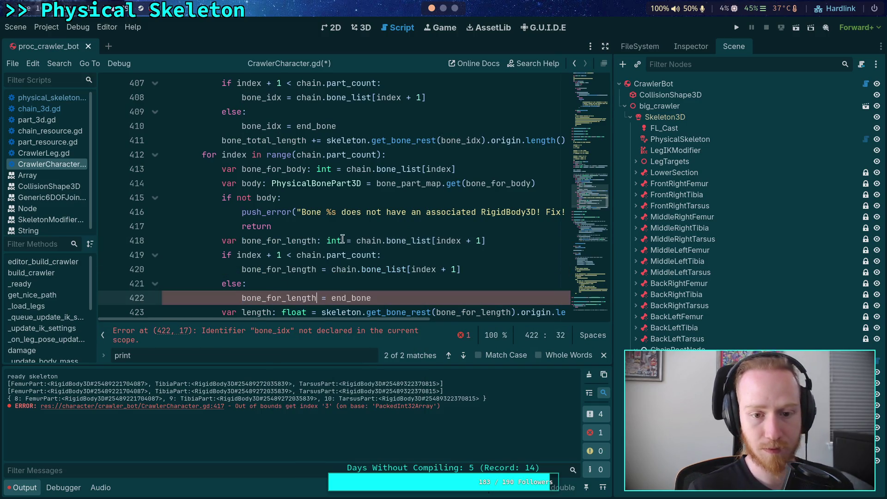
drag(343, 240, 424, 241)
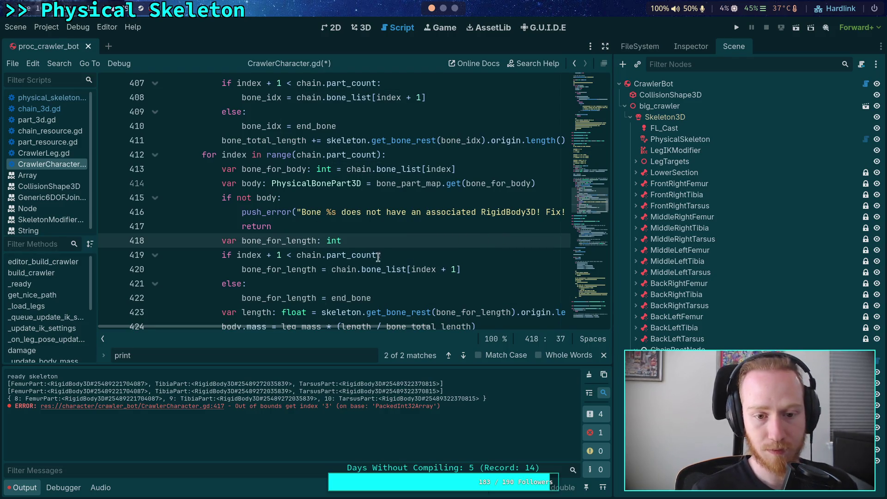
Save CrawlerCharacter.gd, clear the Output, reload the saved scene, and find the next print call
key(ctrl+s)
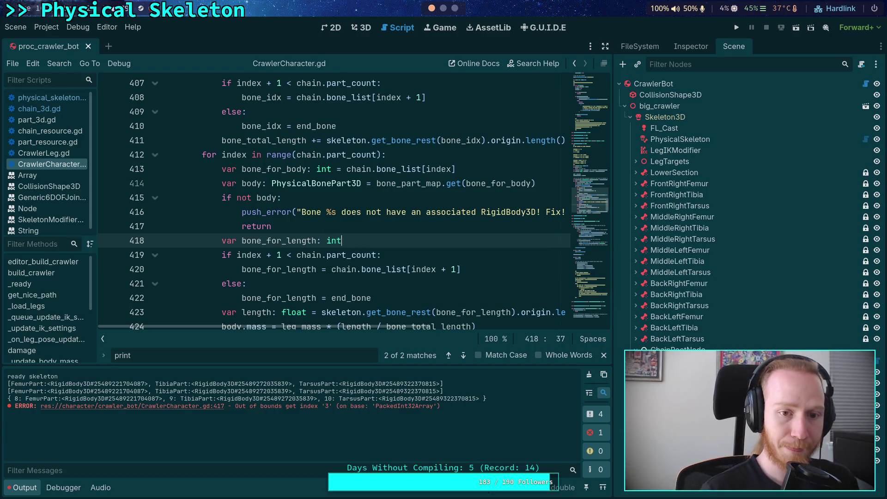
click(392, 263)
scroll(393, 262, down, 2)
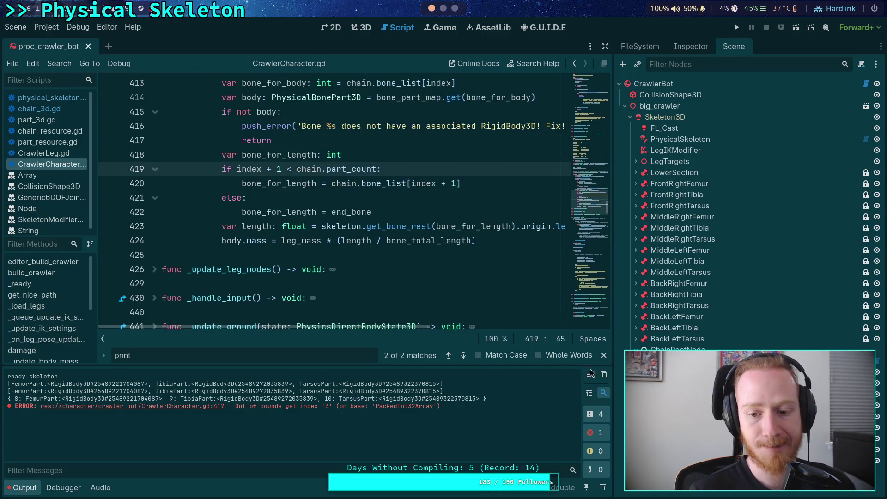
click(589, 374)
click(15, 27)
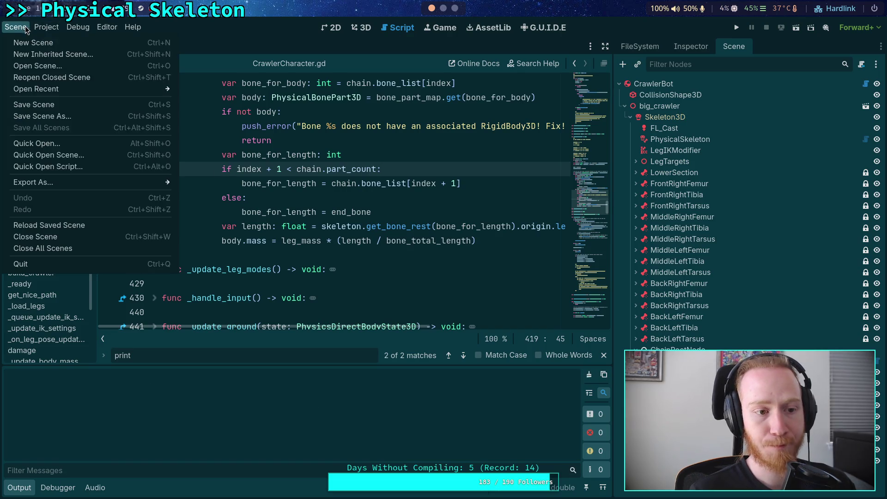
click(73, 227)
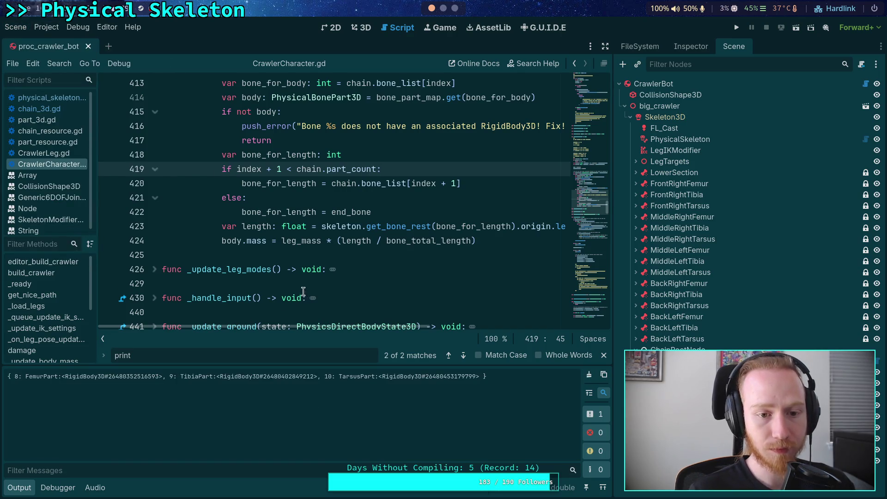
click(463, 356)
click(463, 356)
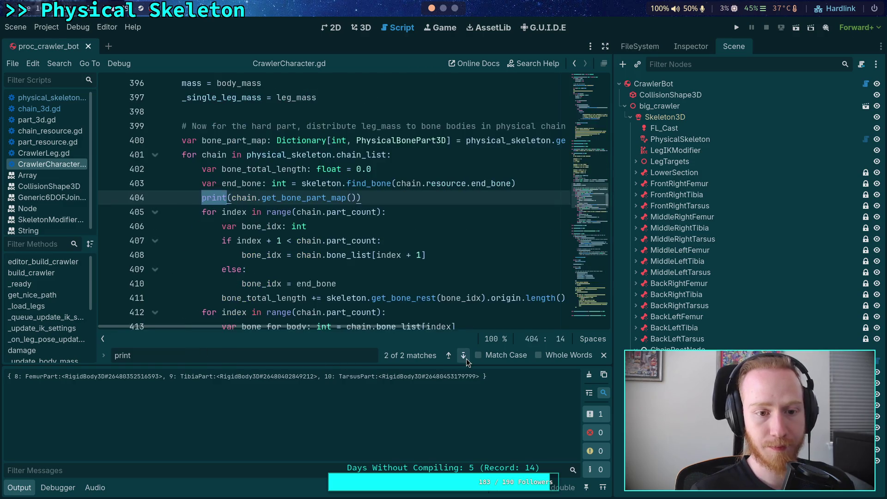
Delete the print(chain.get_bone_part_map()) line 404 and the empty line it leaves
click(69, 186)
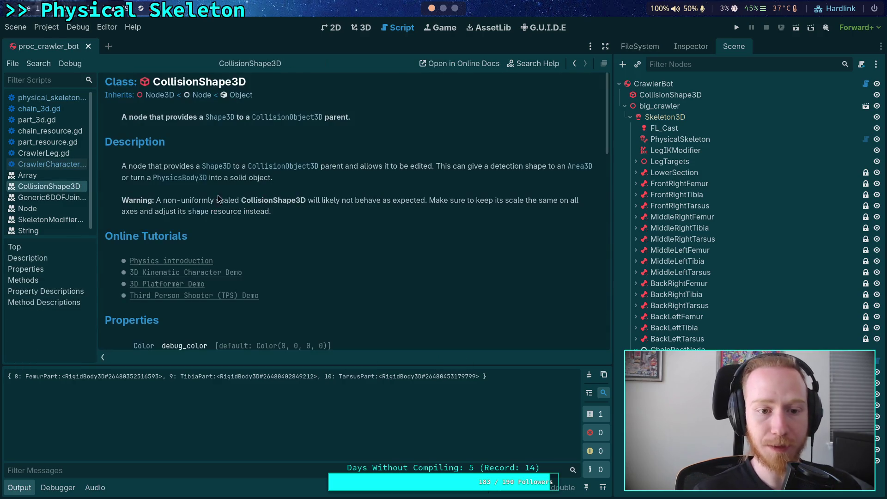
click(42, 100)
click(62, 164)
click(374, 197)
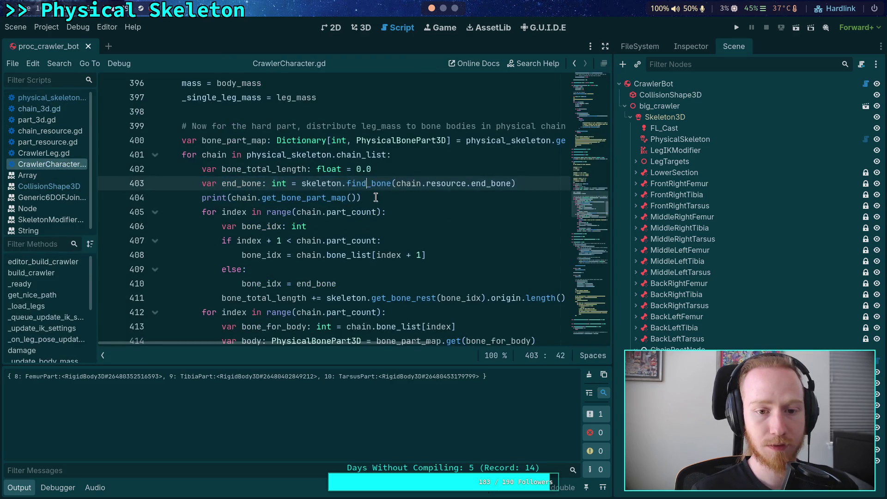
key(shift+Home)
key(shift+Home)
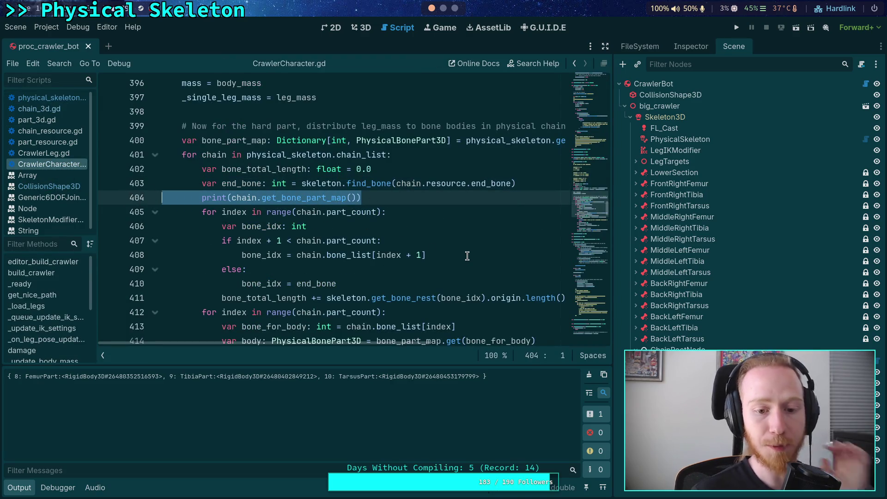
key(BackSpace)
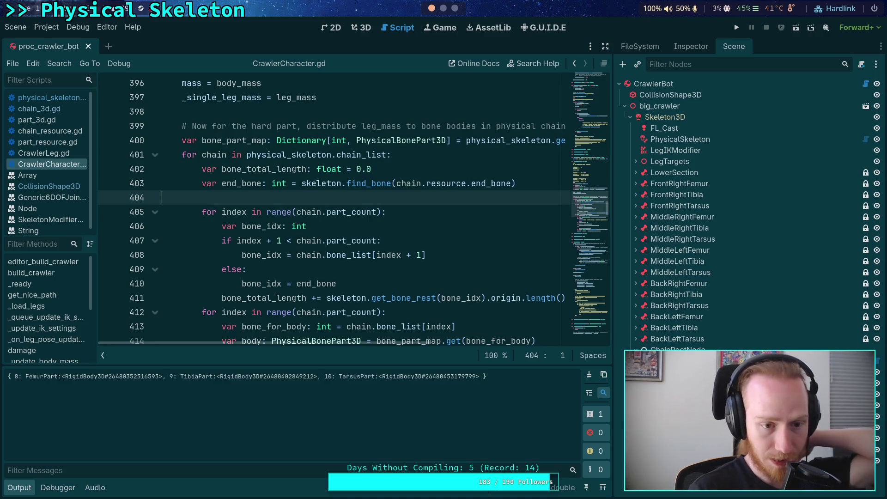
key(BackSpace)
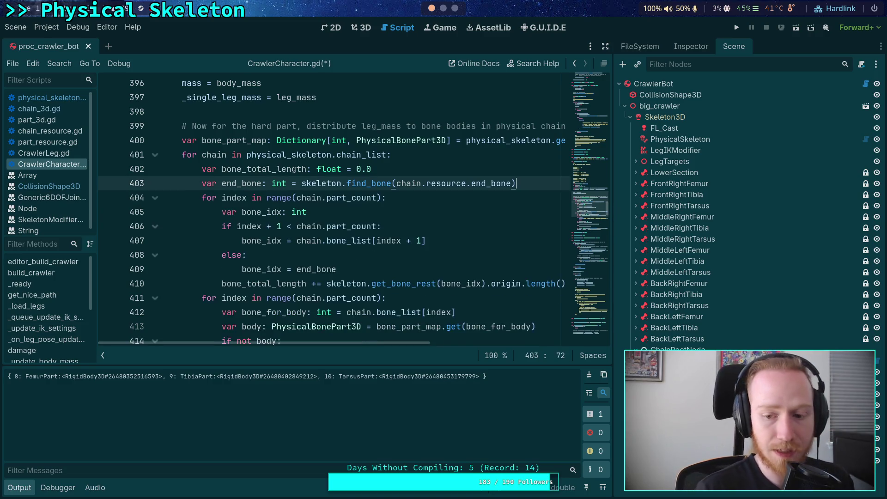
click(690, 51)
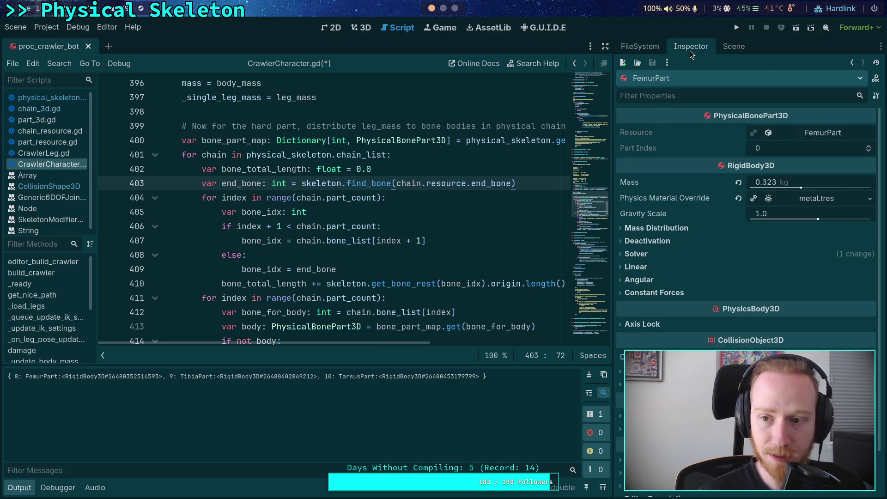
Inspect the FemurPart and BackLeftTarsus TarsusPart masses
click(732, 47)
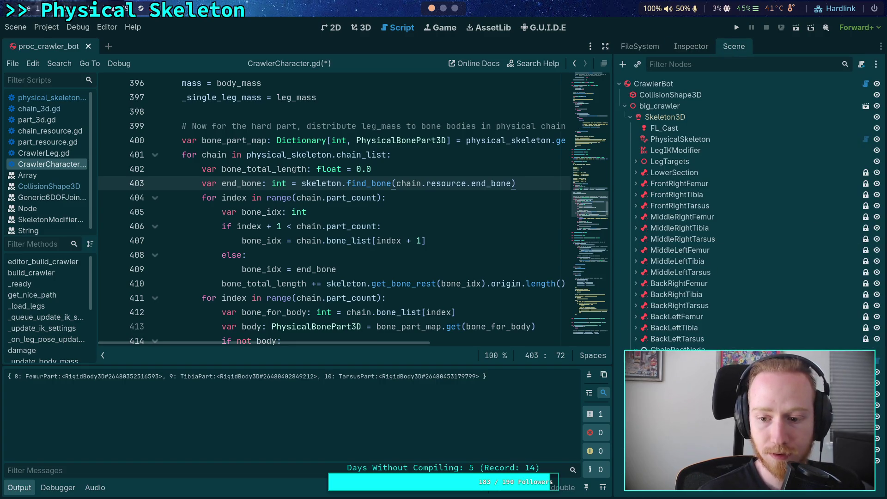
click(690, 46)
click(733, 47)
click(701, 340)
click(702, 48)
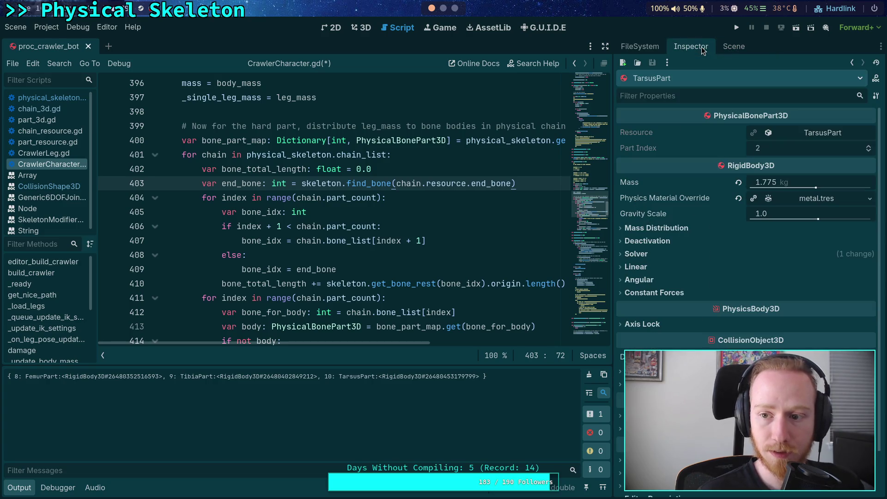
click(732, 47)
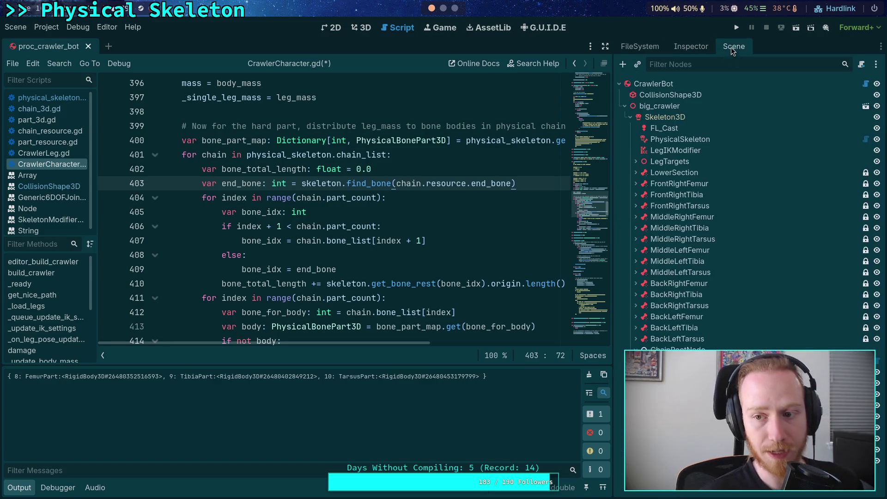
Enter a test Total Mass value on the CrawlerBot root
click(704, 85)
click(690, 47)
click(797, 151)
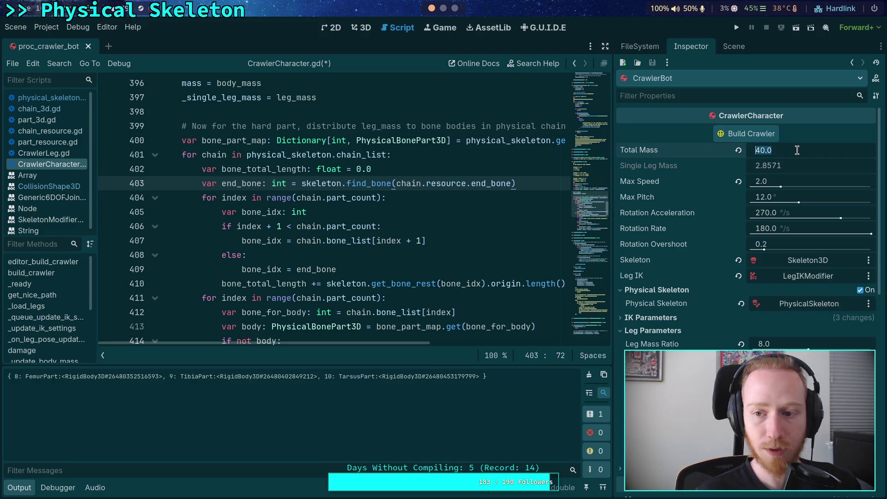
text(1)
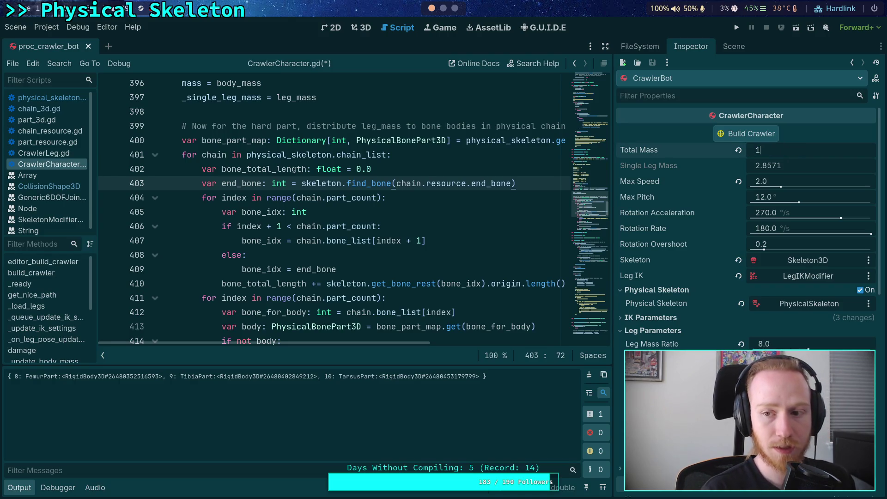
text(200)
key(Return)
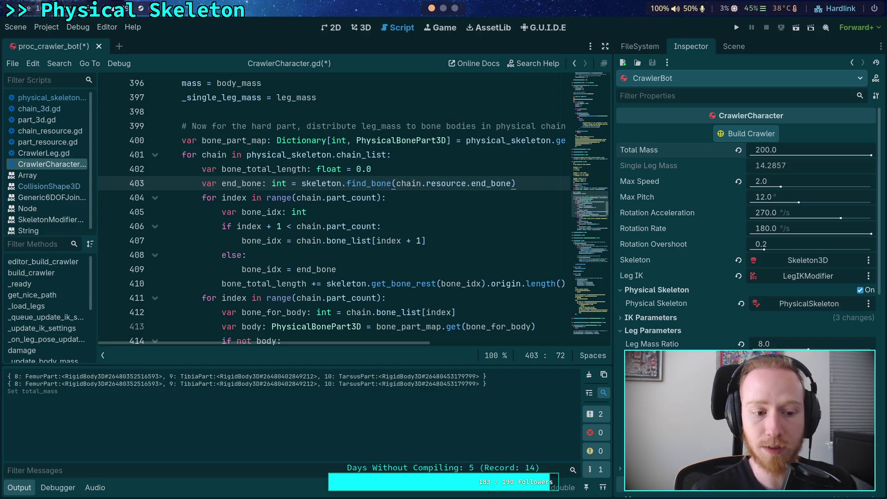
Check the resulting FemurPart, TibiaPart and TarsusPart masses, then return to CrawlerBot
click(647, 50)
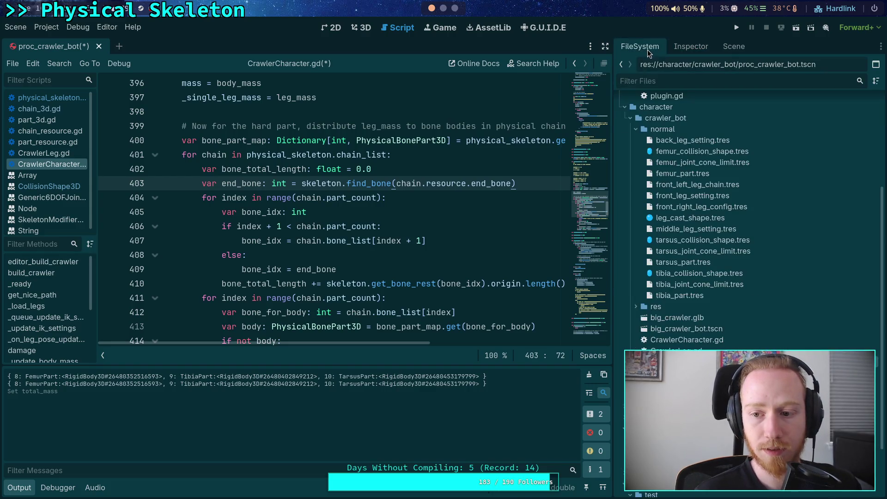
click(724, 48)
click(687, 48)
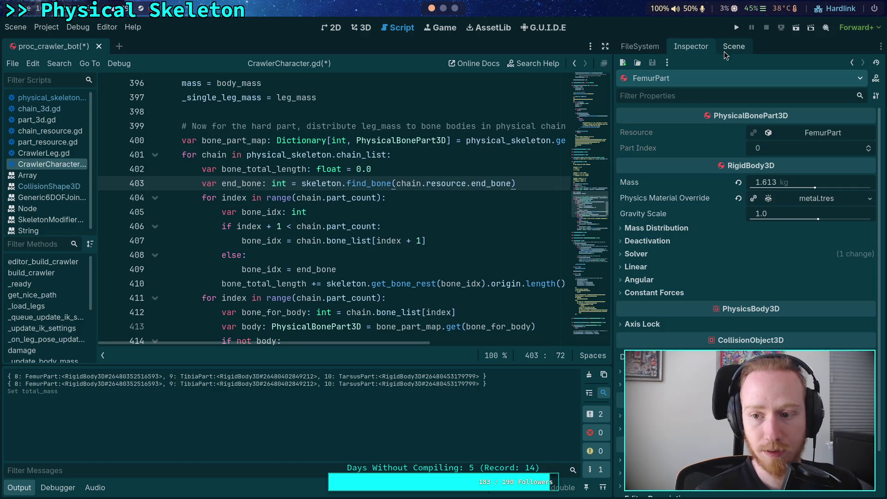
click(734, 46)
click(666, 162)
click(691, 47)
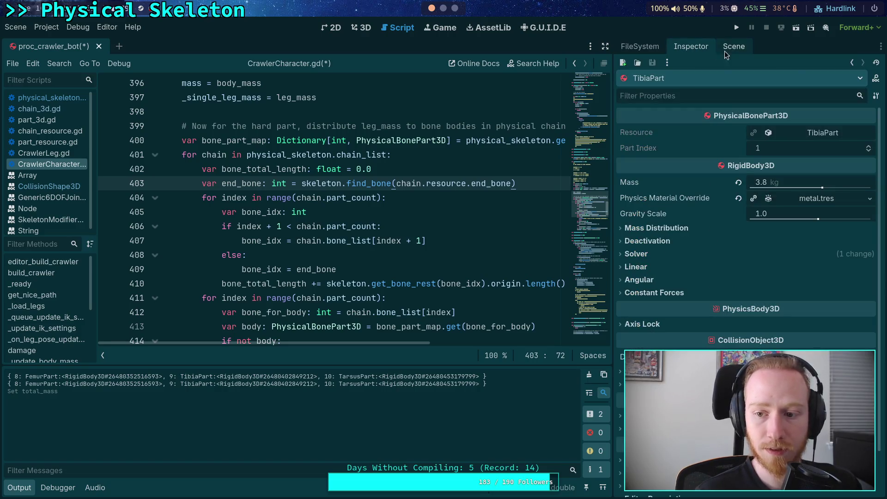
click(734, 48)
click(677, 294)
click(689, 48)
click(734, 46)
click(661, 93)
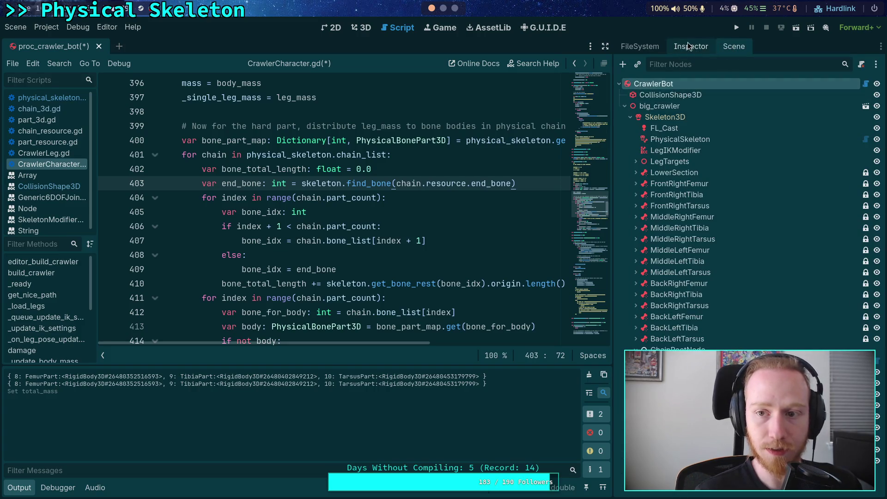
click(691, 47)
Set Total Mass back to 40 and save CrawlerCharacter.gd
click(813, 147)
text(40)
key(Return)
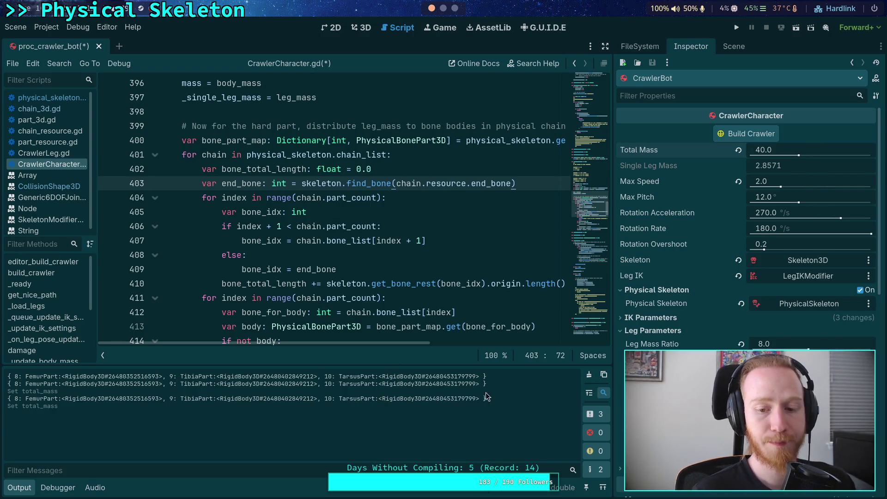
click(404, 255)
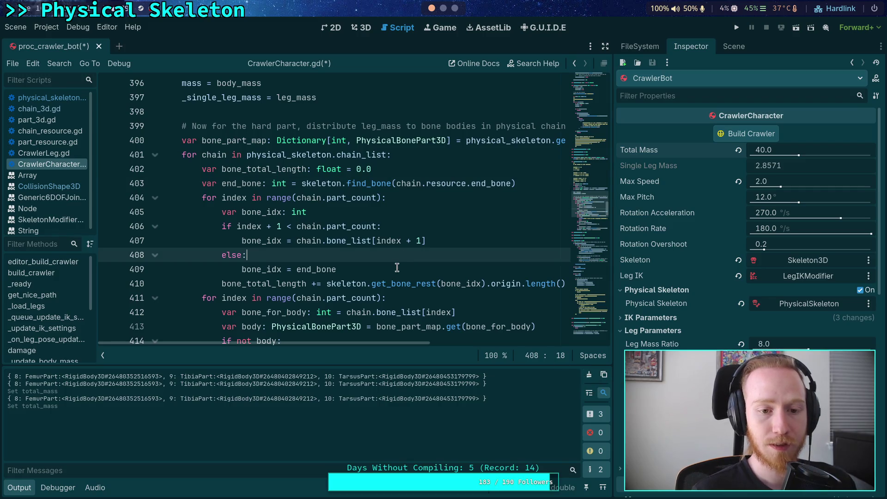
key(ctrl+s)
Reapply Total Mass 40, clear and hide Output, and save the proc_crawler_bot scene
click(776, 152)
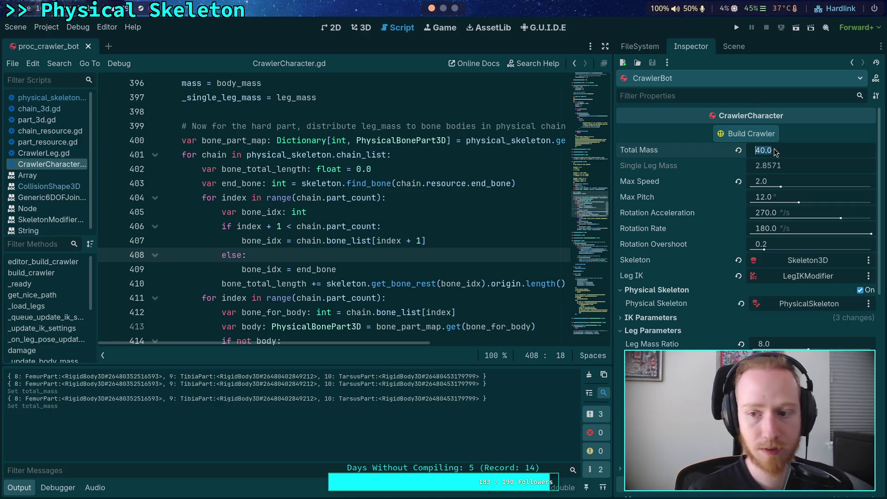
text(50)
key(Return)
key(Return)
key(Return)
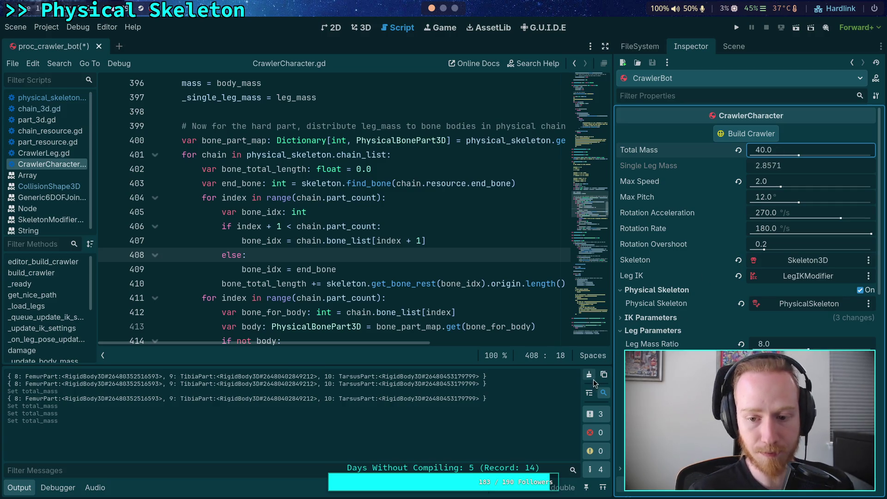
click(464, 242)
click(19, 487)
click(302, 326)
key(ctrl+s)
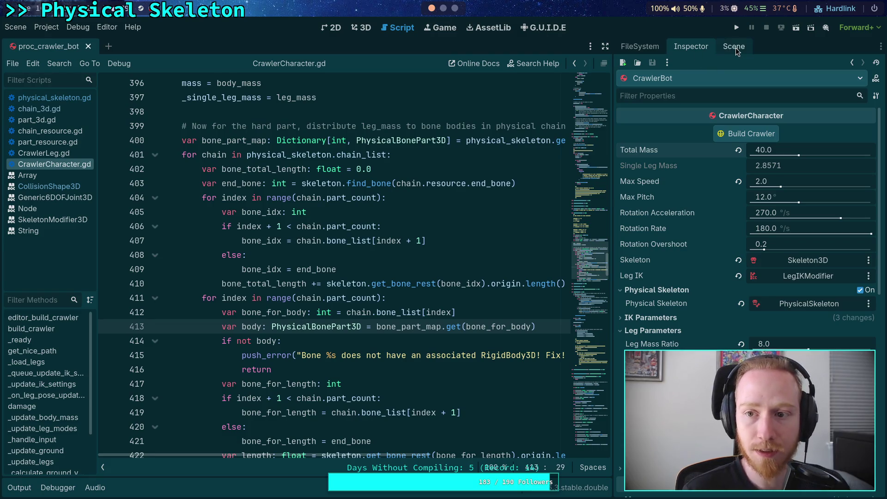
Delete ChainRootNode and its children from the scene tree
click(735, 47)
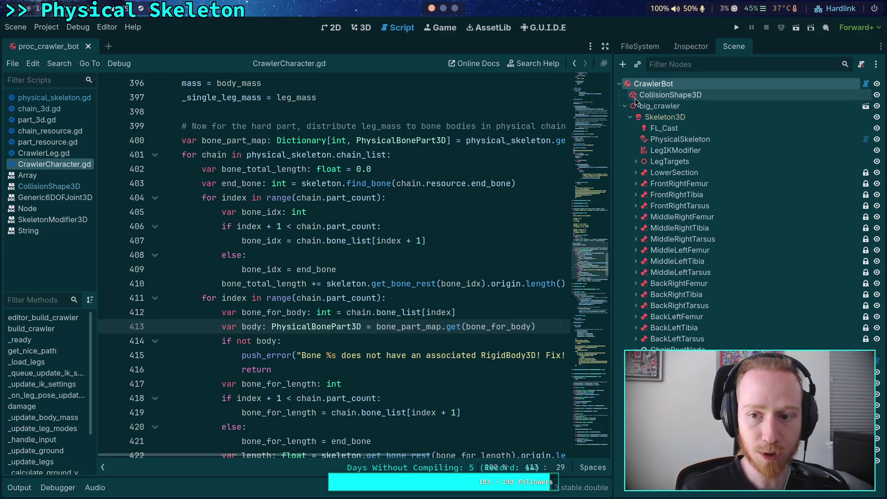
click(670, 350)
right_click(670, 350)
click(693, 437)
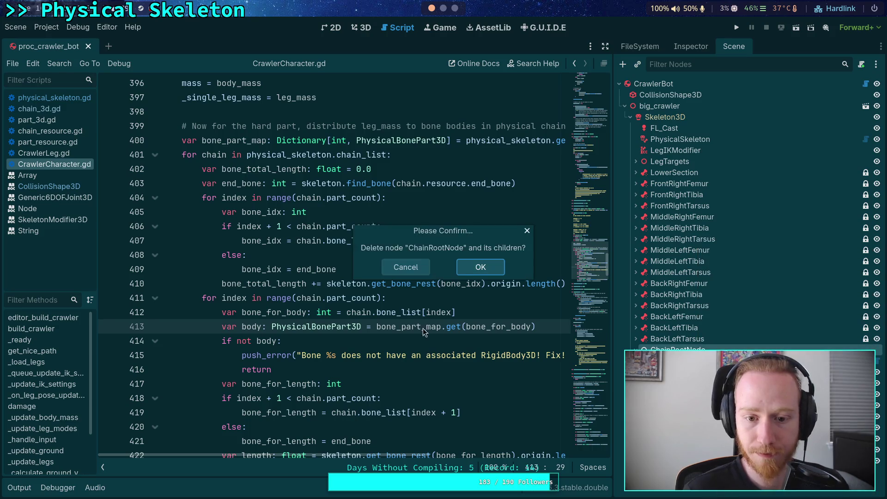
click(468, 269)
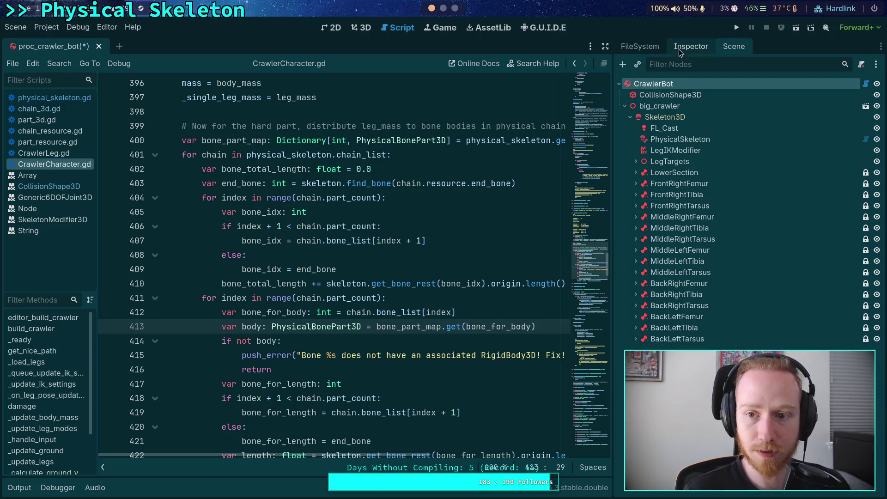
Set Total Mass to 40 and rebuild the crawler with Build Crawler
click(679, 49)
click(776, 148)
text(40)
key(Return)
click(748, 133)
click(491, 272)
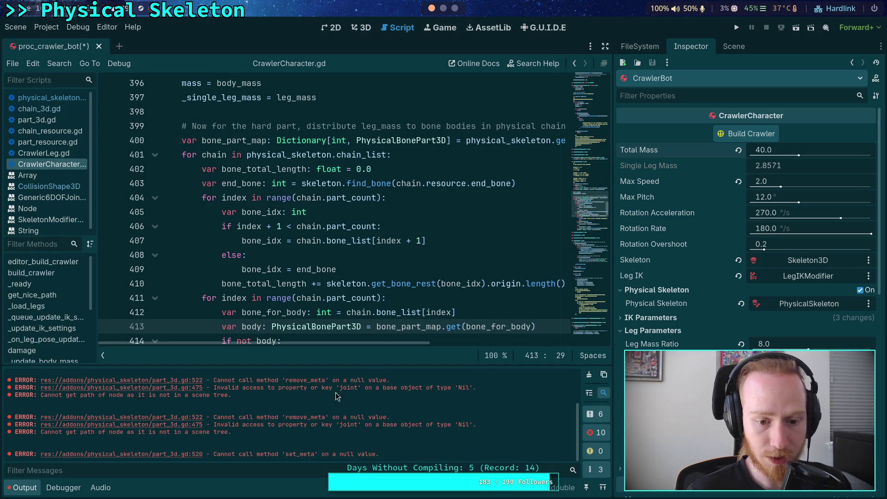
Enlarge the Output panel and follow the part_3d.gd:475 error to the joint_data_list assignment
mouse_move(370, 366)
mouse_down()
mouse_move(370, 229)
mouse_move(369, 303)
mouse_up()
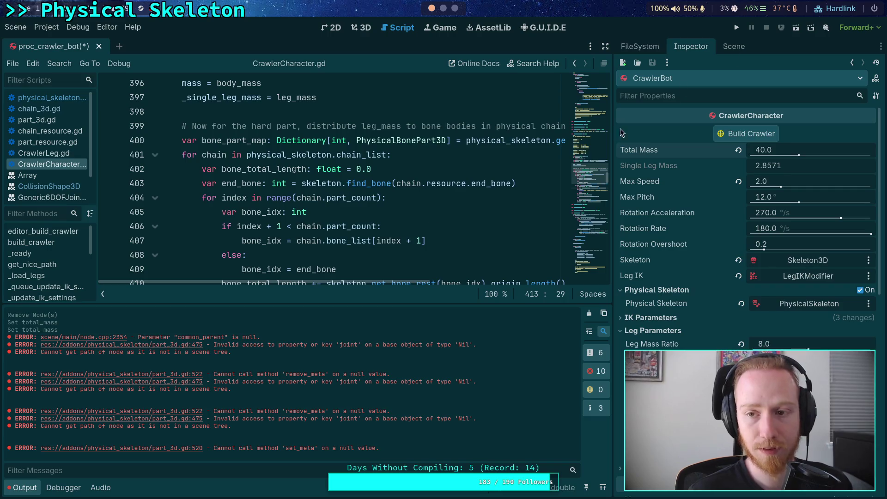
click(730, 46)
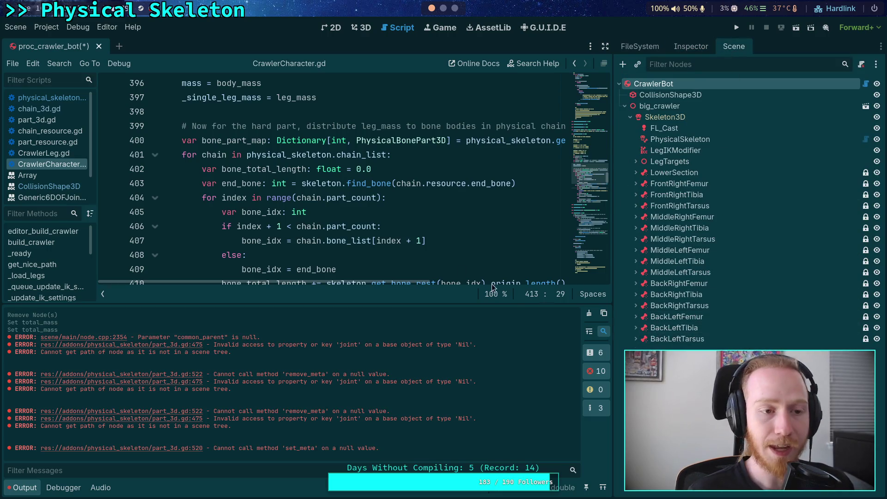
scroll(356, 207, down, 5)
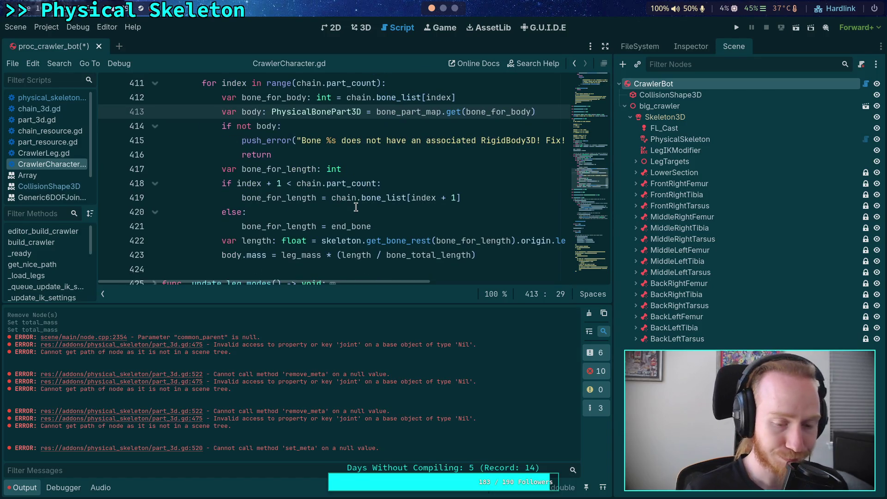
click(189, 350)
click(228, 241)
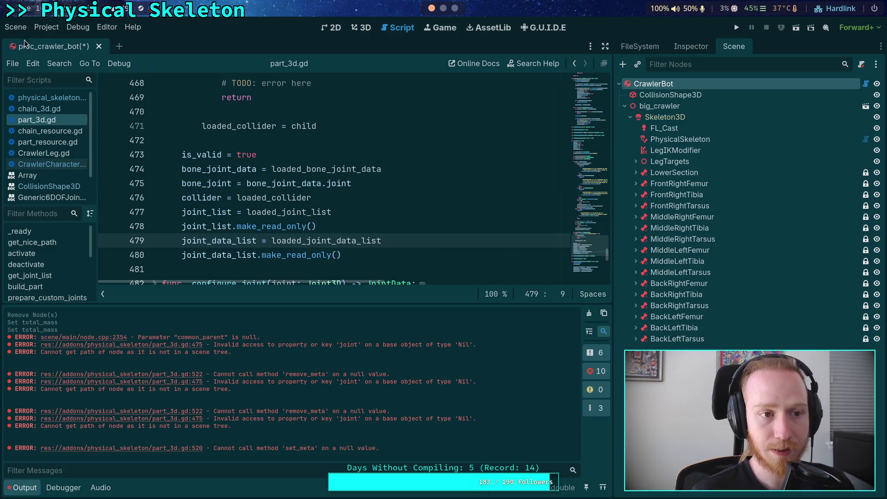
click(96, 46)
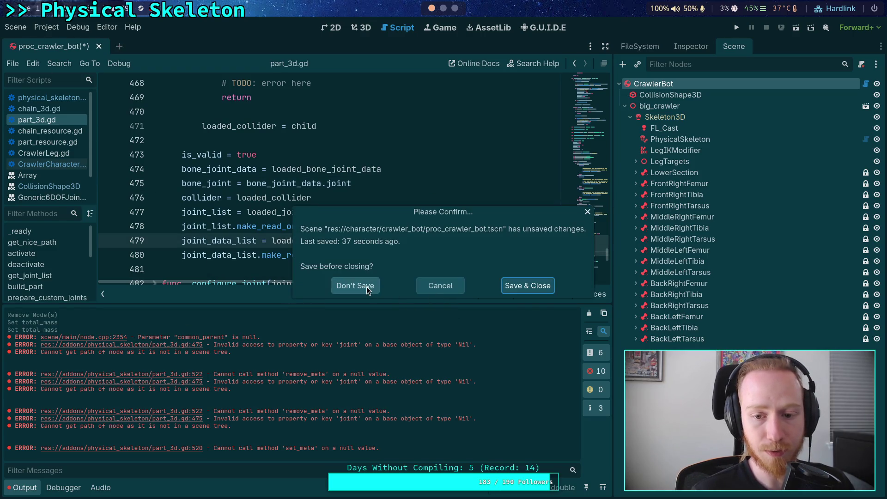
Save proc_crawler_bot.tscn while closing it, then reopen it and show its node tree
click(535, 291)
click(639, 46)
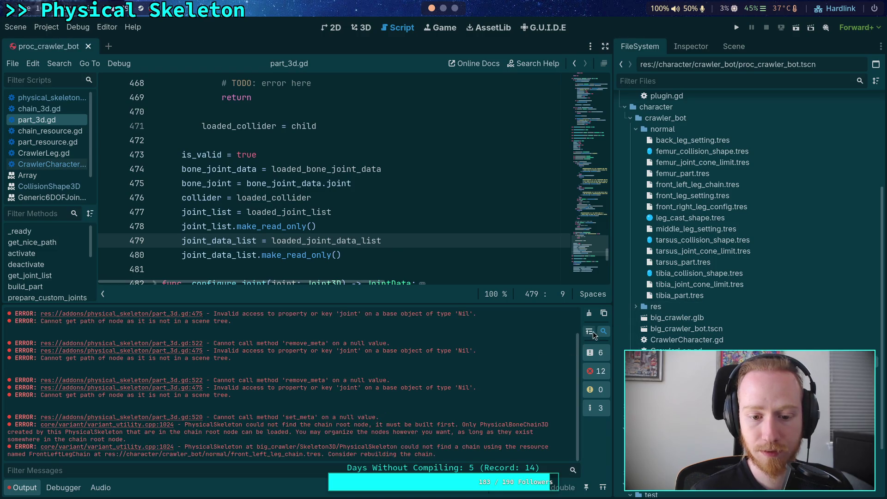
click(733, 46)
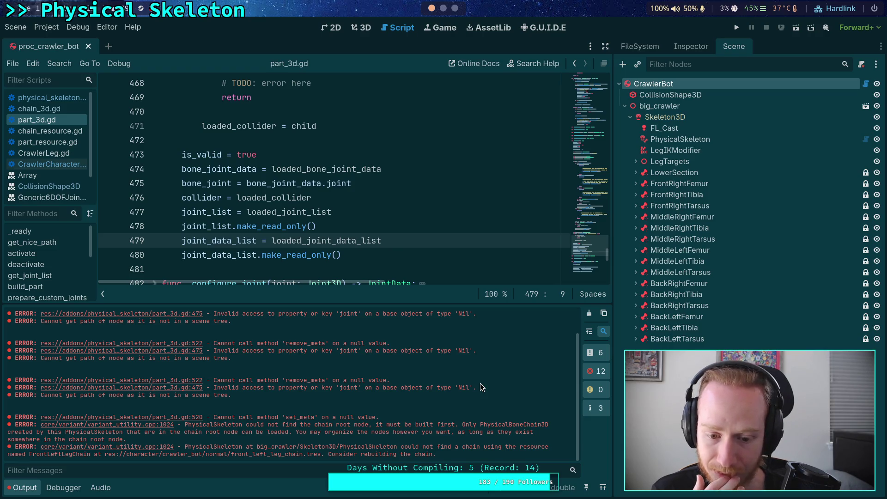
Clear the Output and rebuild the crawler nodes from the CrawlerBot root
click(588, 315)
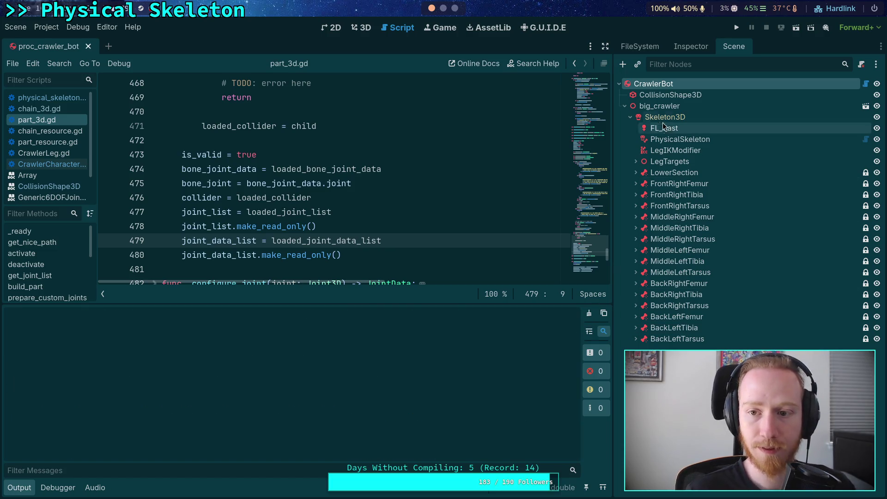
click(691, 47)
click(748, 133)
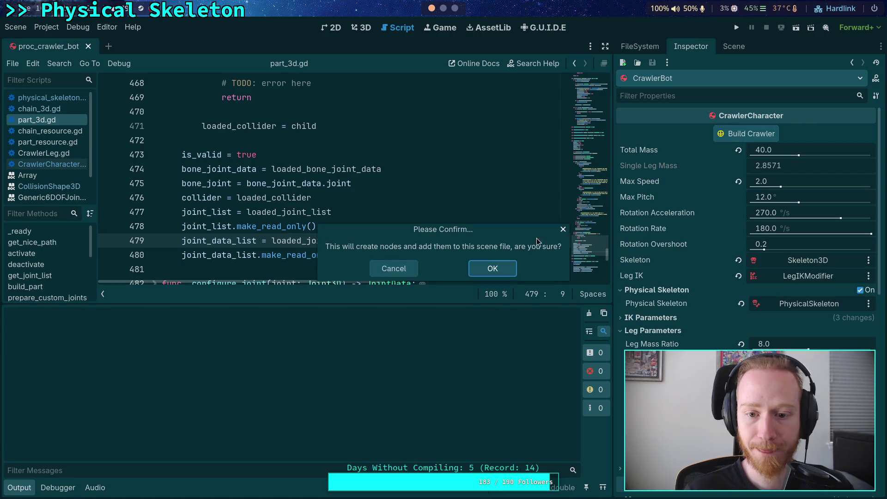
click(504, 272)
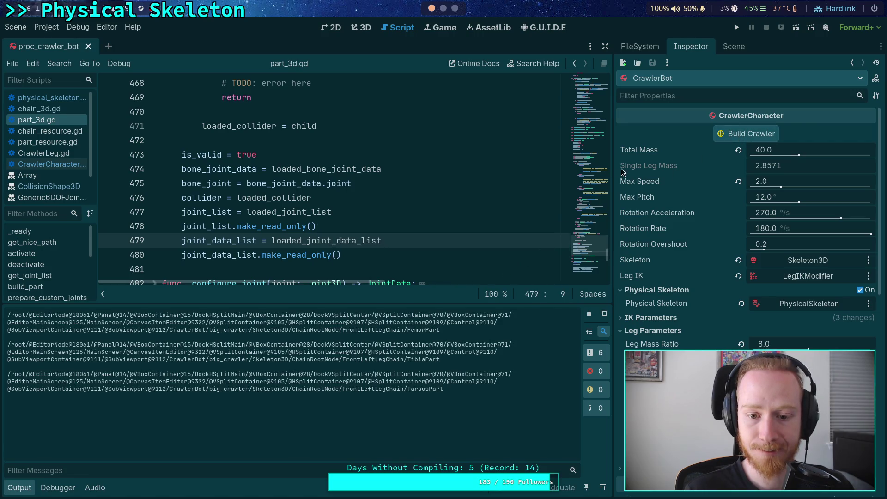
click(738, 48)
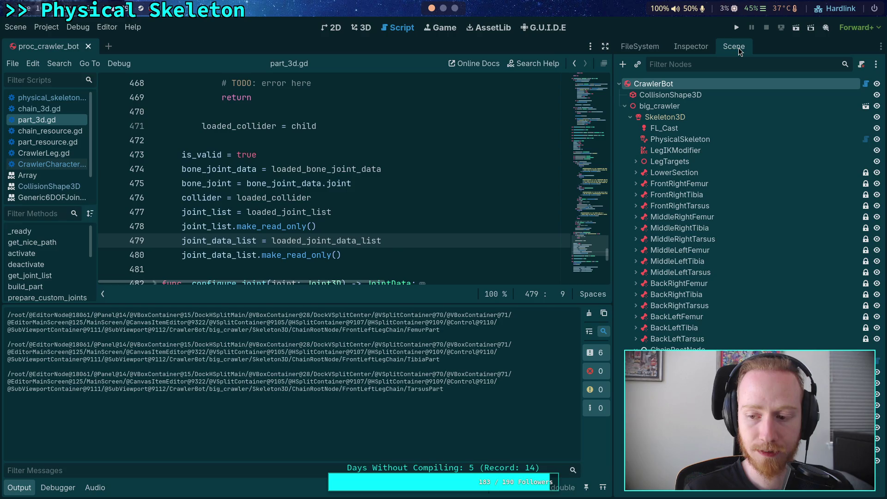
Give the code editor more room and open physical_skeleton.gd
click(361, 270)
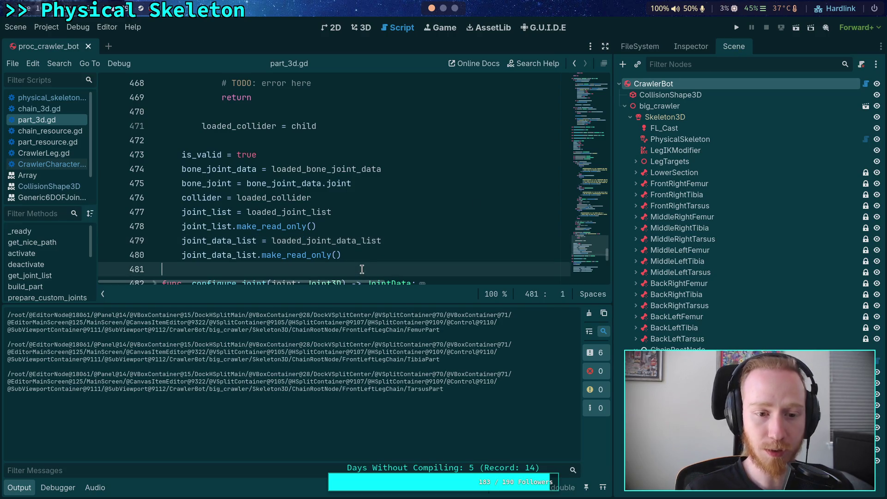
drag(354, 299, 351, 348)
scroll(369, 277, down, 3)
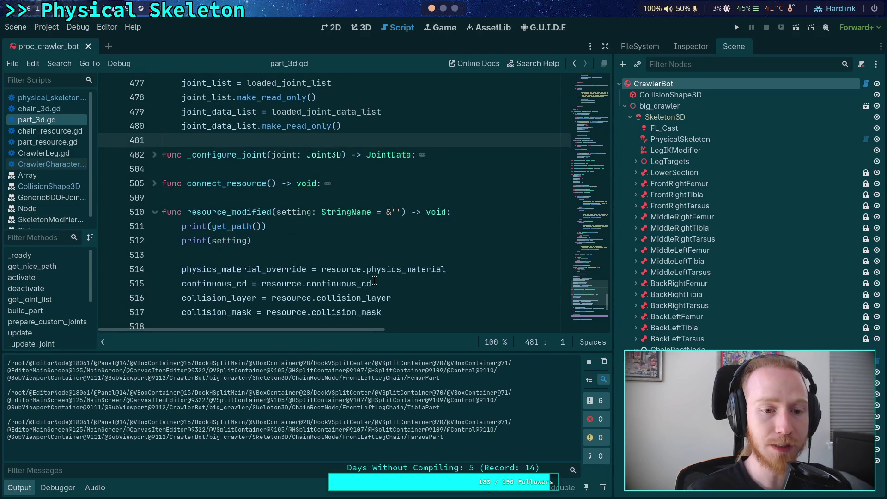
scroll(374, 281, up, 3)
click(46, 97)
click(338, 177)
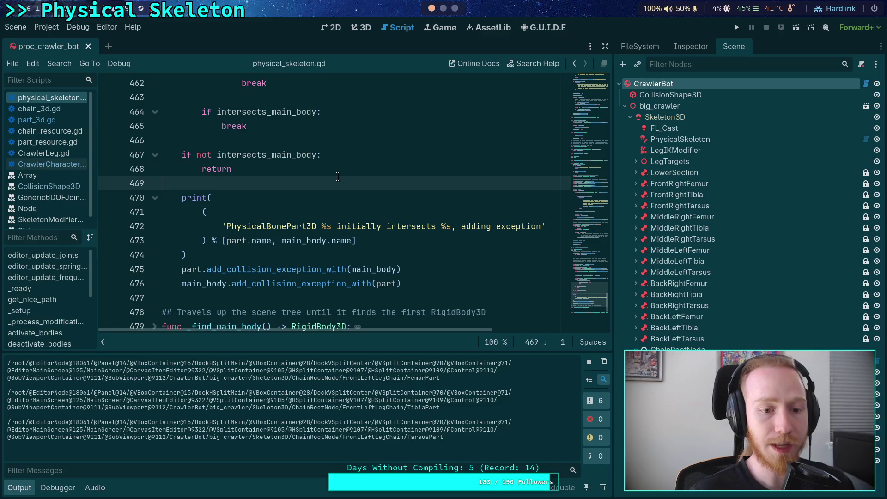
Search physical_skeleton.gd for chain_root and read through the _setup lookup code
key(ctrl+f)
text(ch)
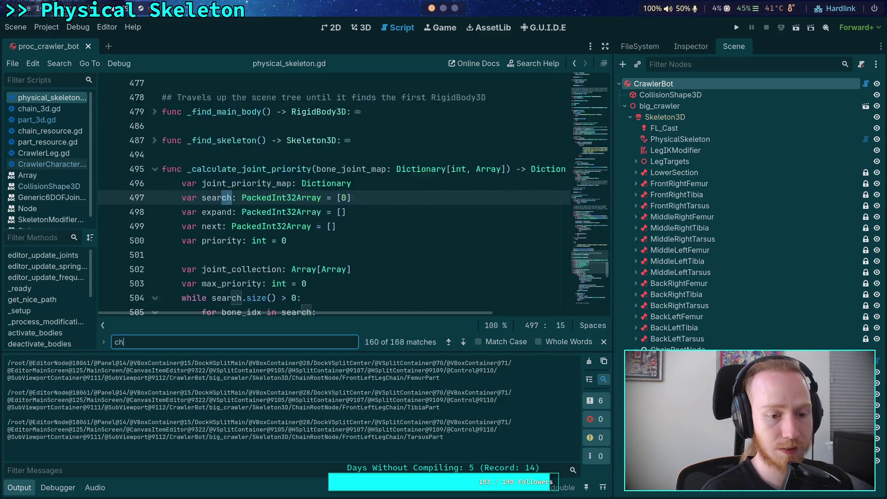
text(ain_root)
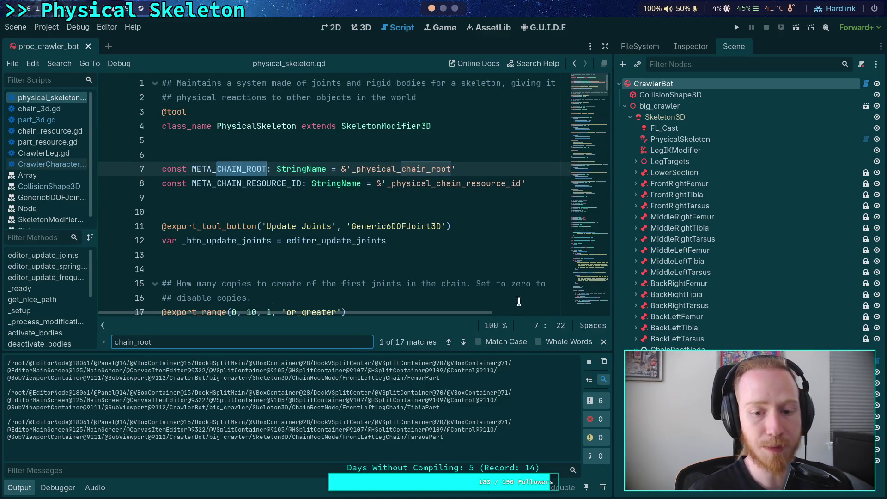
click(459, 336)
click(459, 336)
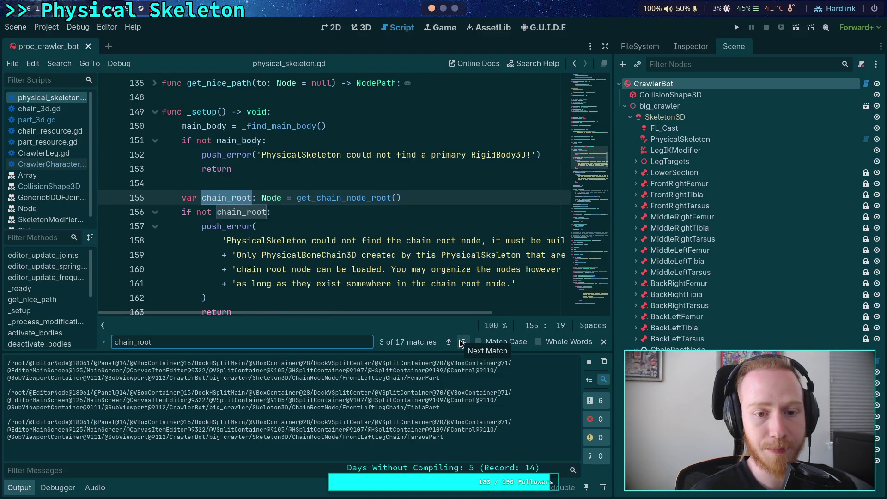
scroll(379, 228, down, 3)
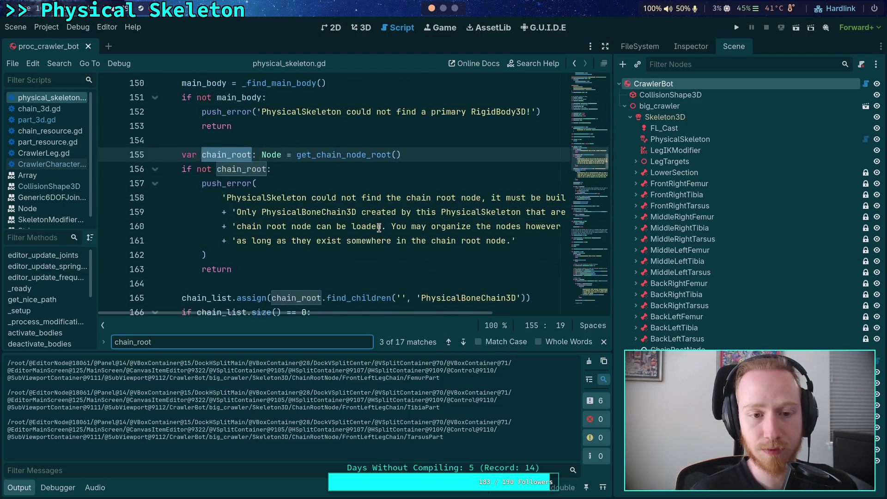
scroll(379, 227, up, 1)
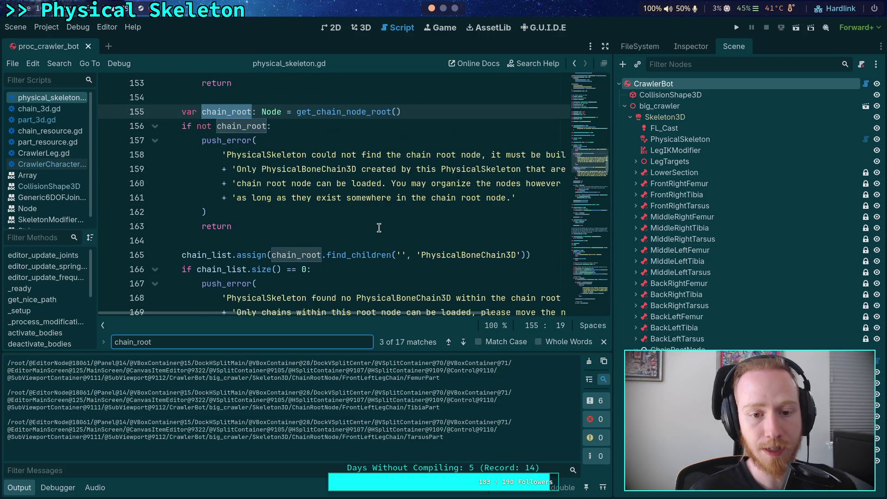
scroll(379, 227, down, 8)
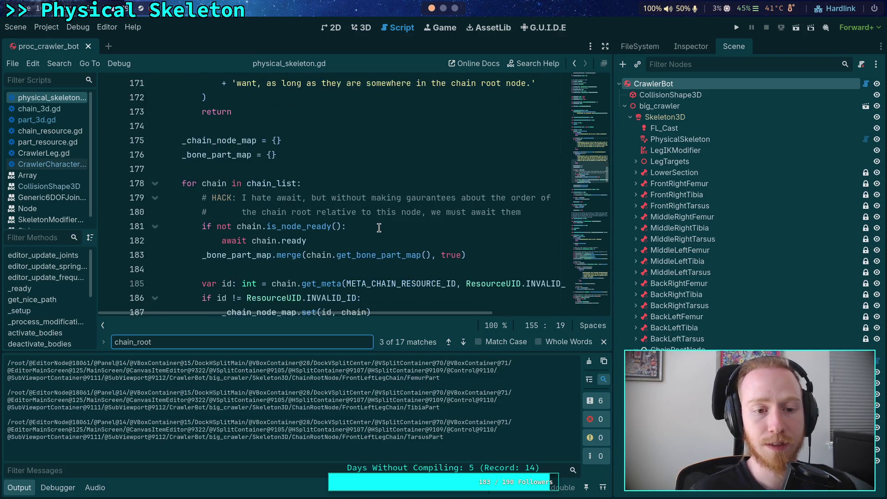
click(376, 240)
scroll(347, 233, up, 8)
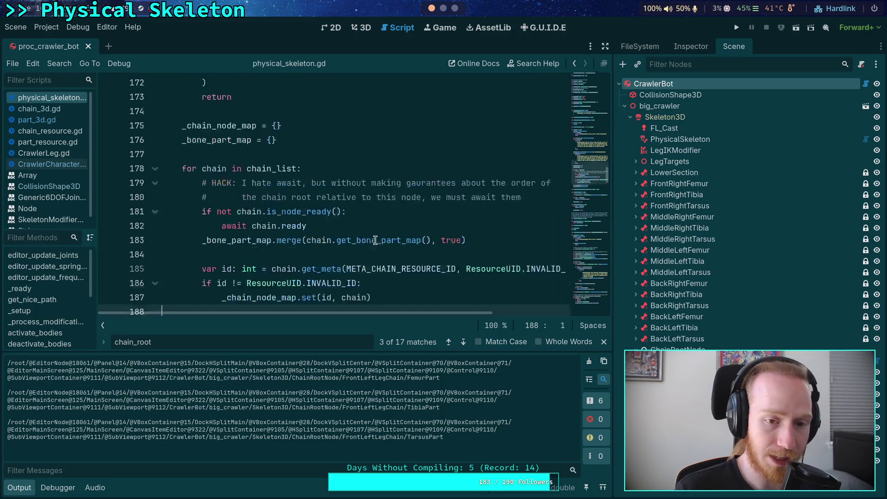
Highlight every use of chain_list, then change the search term to 'print'
double_click(306, 255)
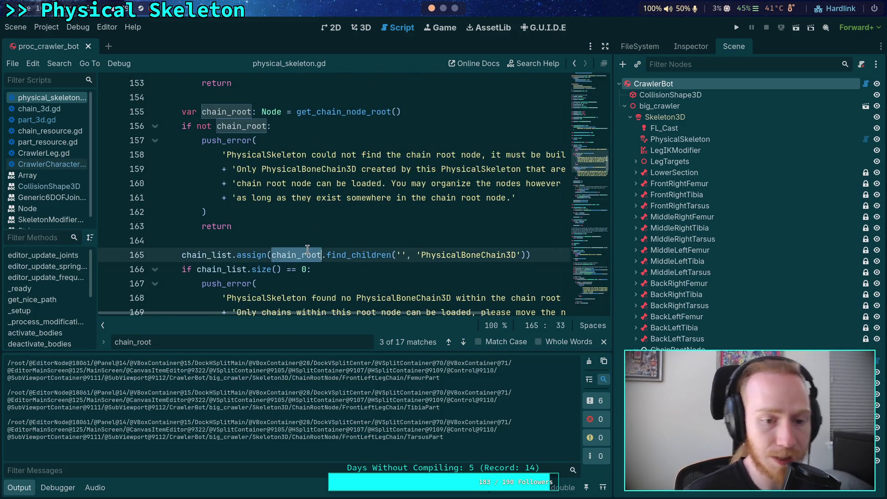
double_click(214, 256)
click(268, 234)
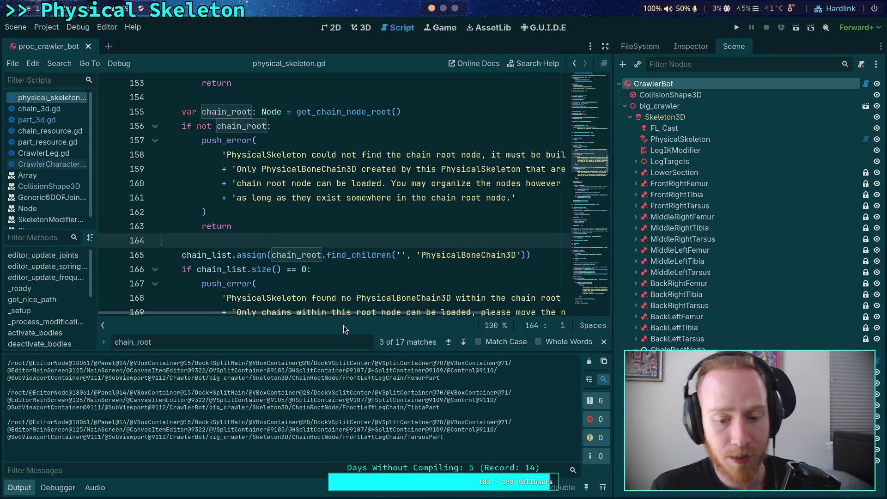
double_click(154, 341)
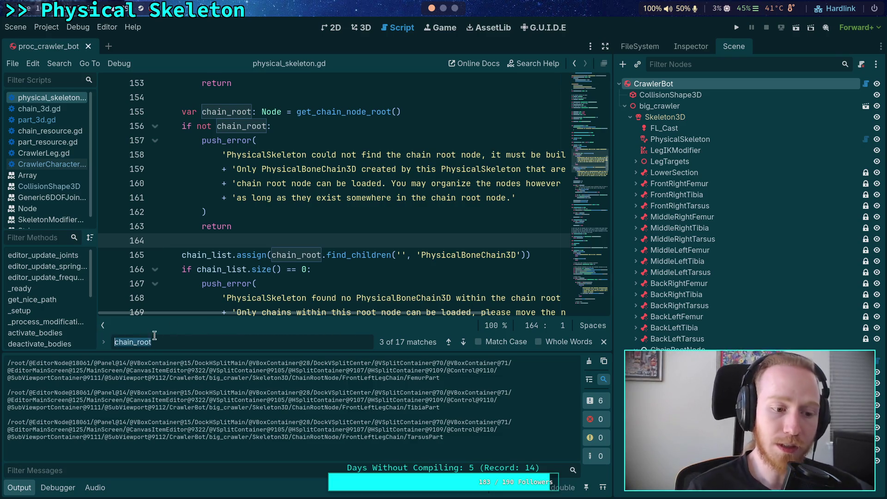
text(print)
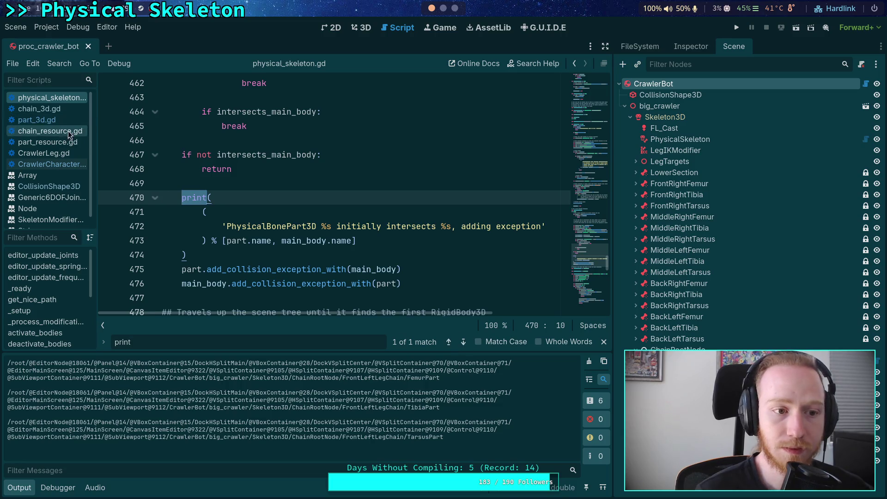
Step through print matches in CrawlerCharacter.gd, chain_3d.gd and part_3d.gd
click(47, 164)
click(462, 344)
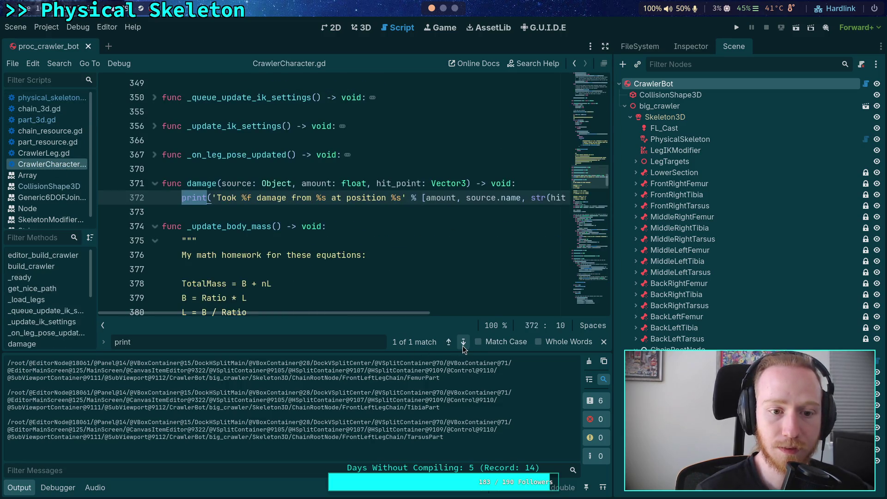
click(57, 111)
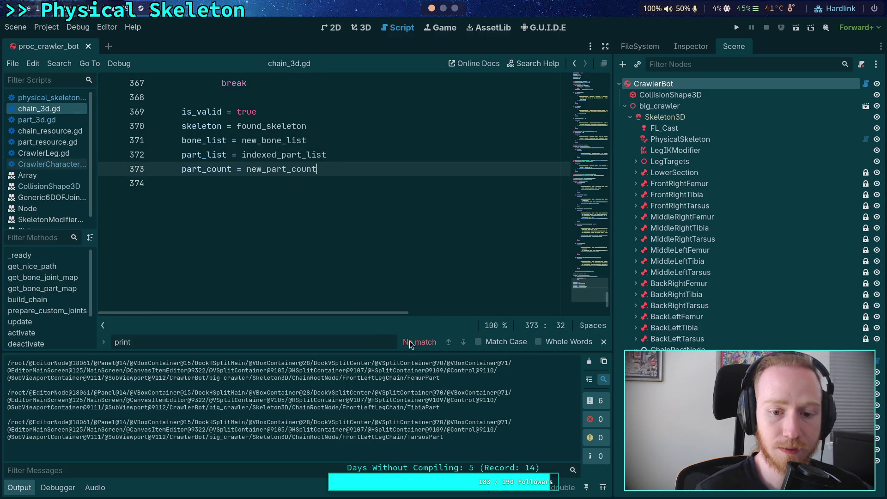
click(38, 119)
click(464, 343)
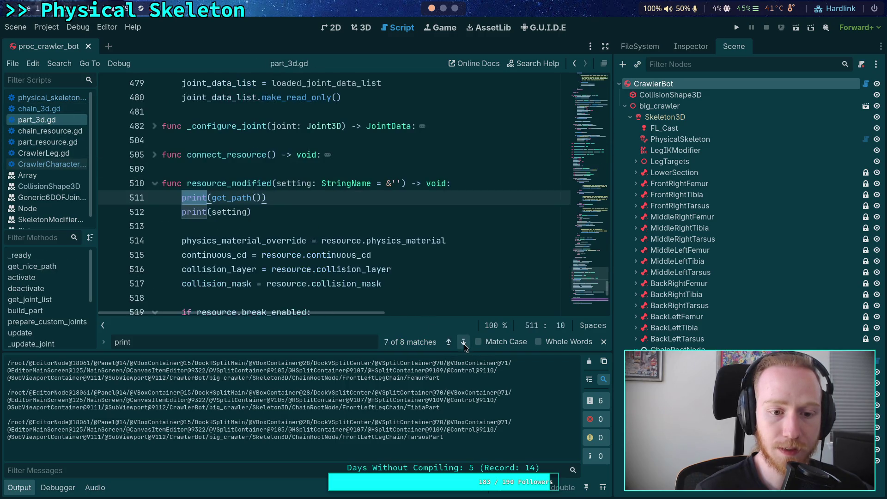
Delete the debug print lines 511–512 in resource_modified and save part_3d.gd
drag(299, 208, 162, 197)
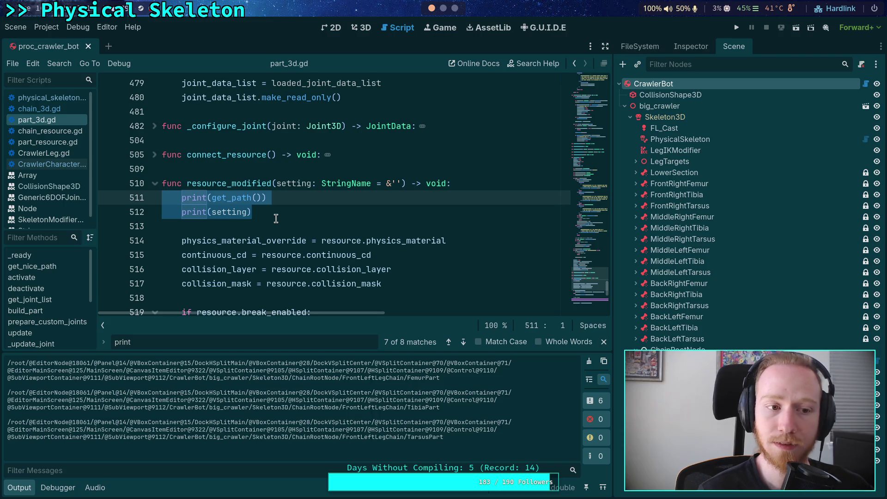
key(BackSpace)
key(Delete)
key(Delete)
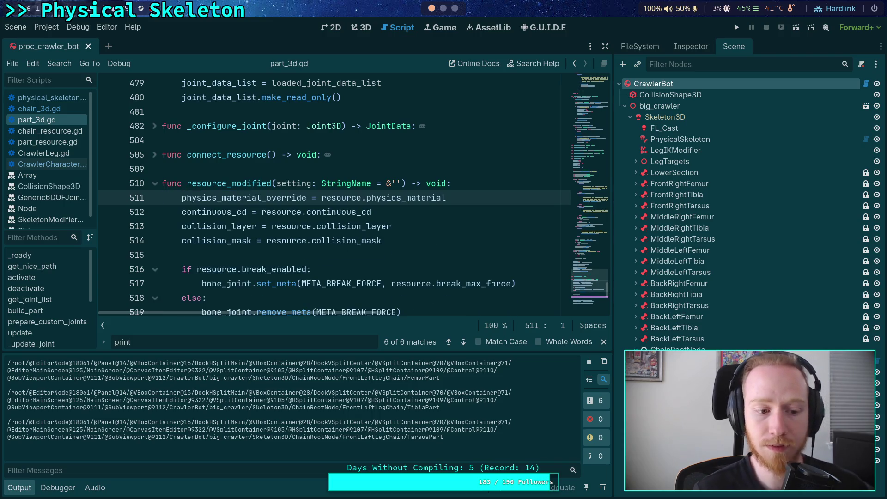
click(306, 225)
key(ctrl+s)
click(588, 362)
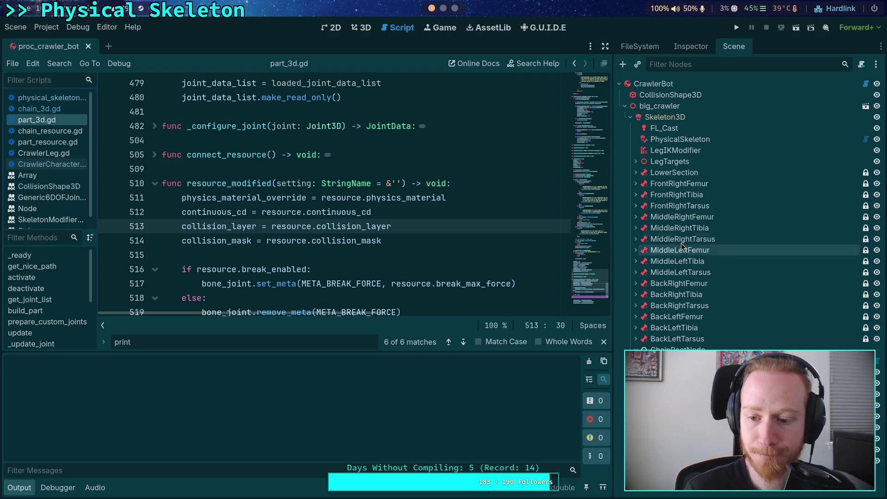
Toggle FemurPart's Continuous CD off and back on in the Inspector
click(690, 46)
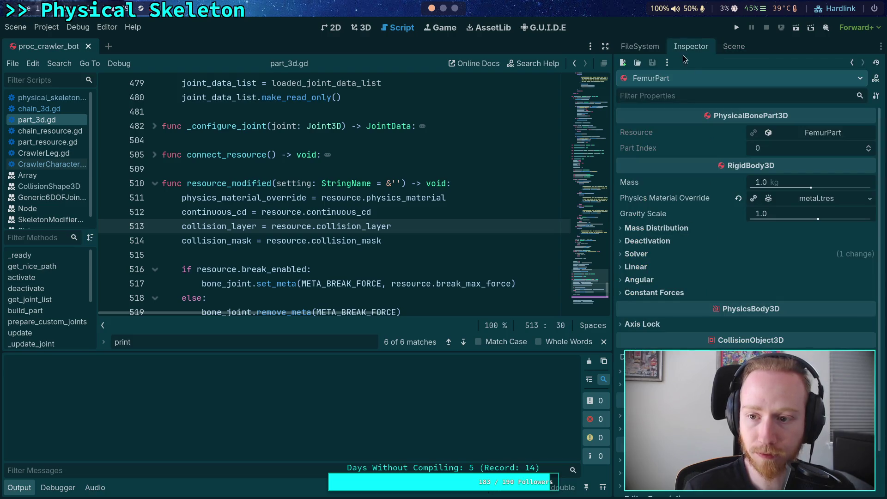
click(814, 134)
click(756, 193)
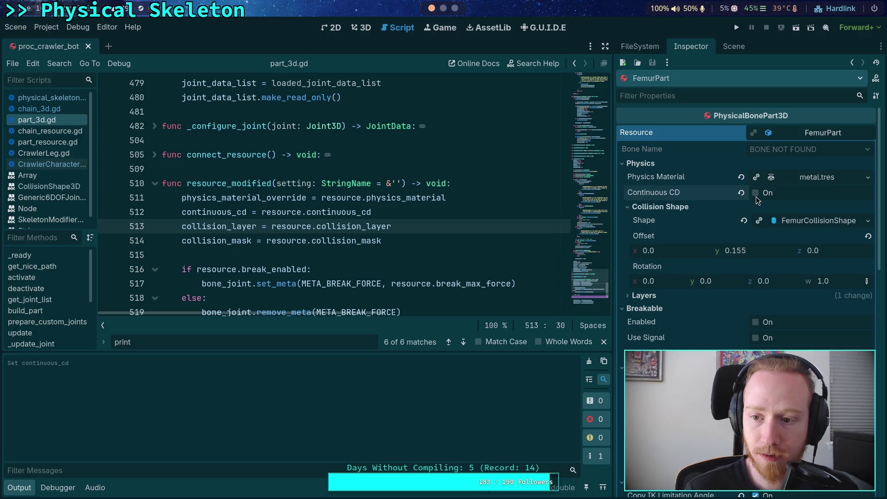
scroll(710, 221, down, 10)
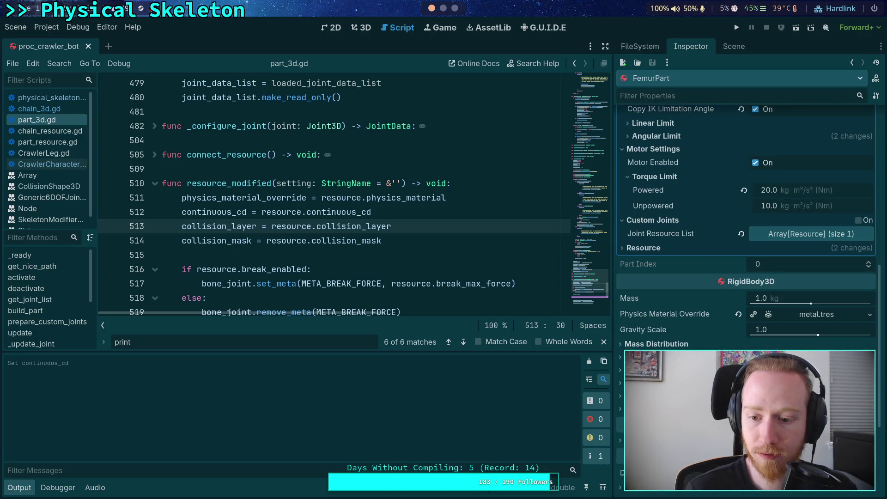
scroll(746, 172, up, 10)
click(757, 150)
scroll(757, 149, down, 10)
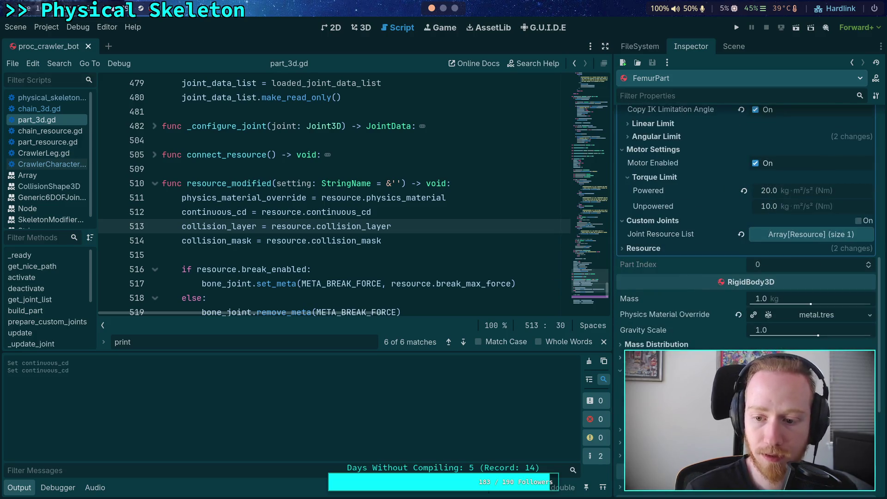
scroll(700, 296, up, 5)
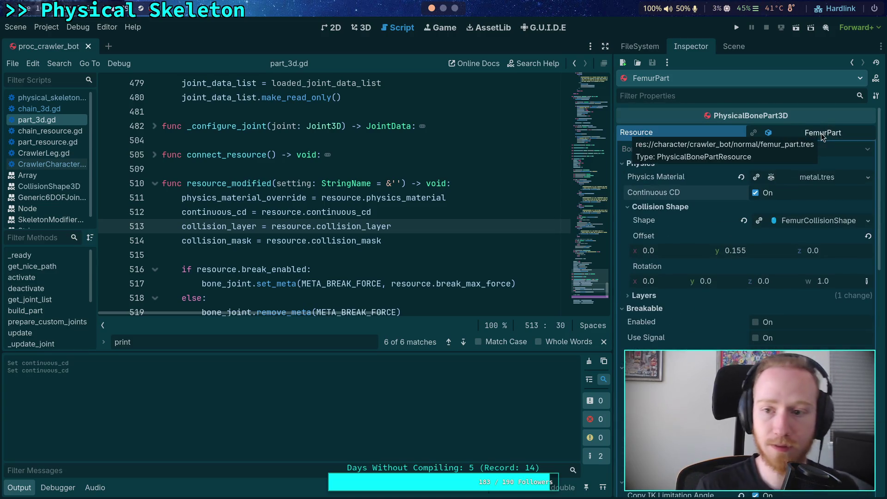
click(822, 133)
Hide the Output and print search bar, widen the code editor, then switch to the Python terminal
click(395, 206)
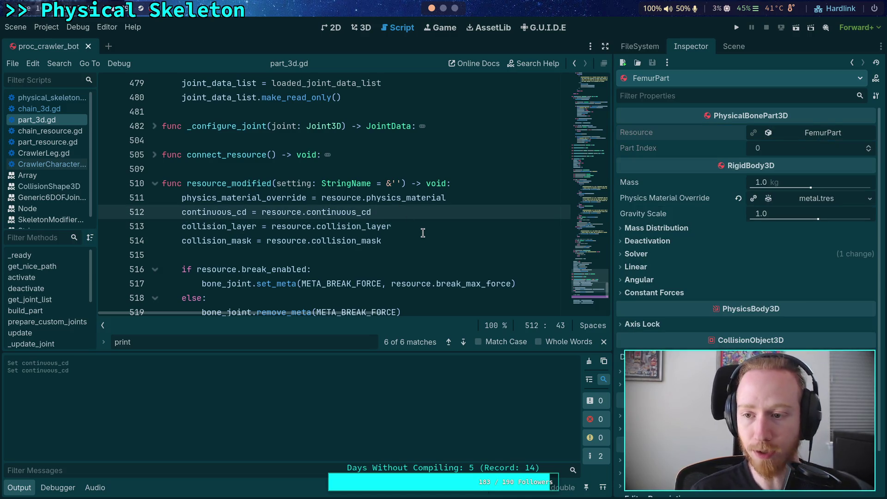
click(20, 487)
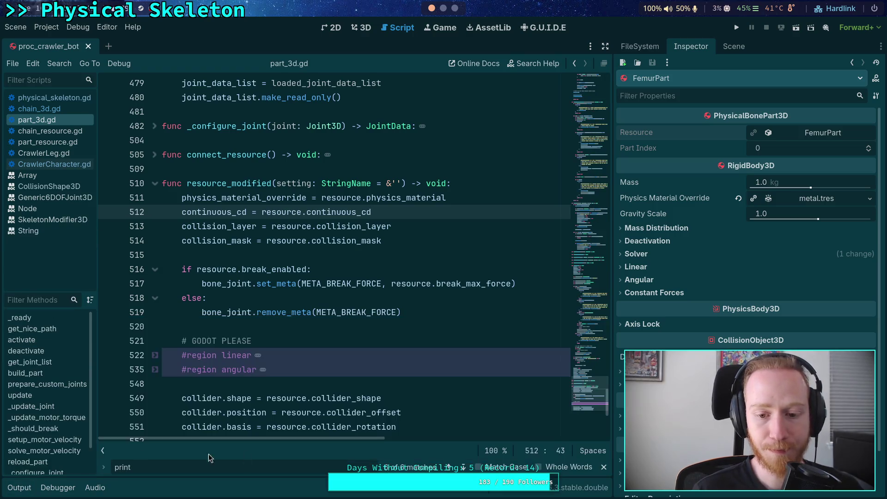
click(604, 467)
click(563, 326)
drag(613, 231, 644, 231)
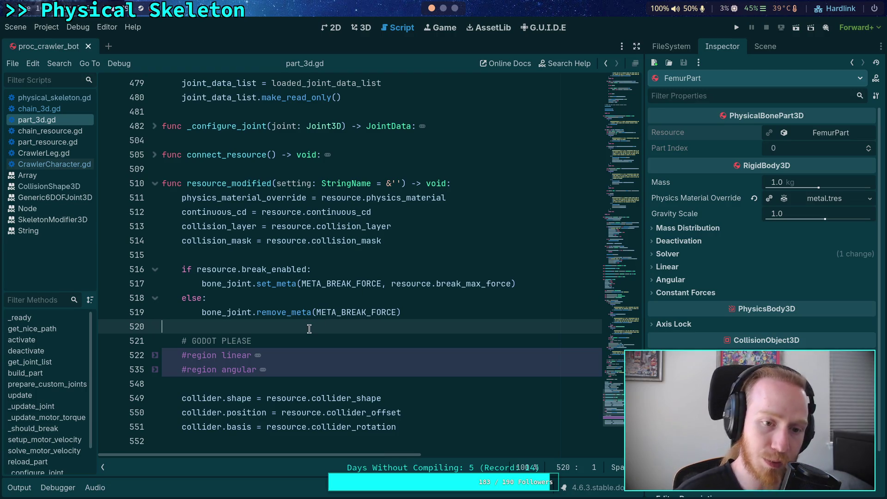
scroll(296, 323, up, 5)
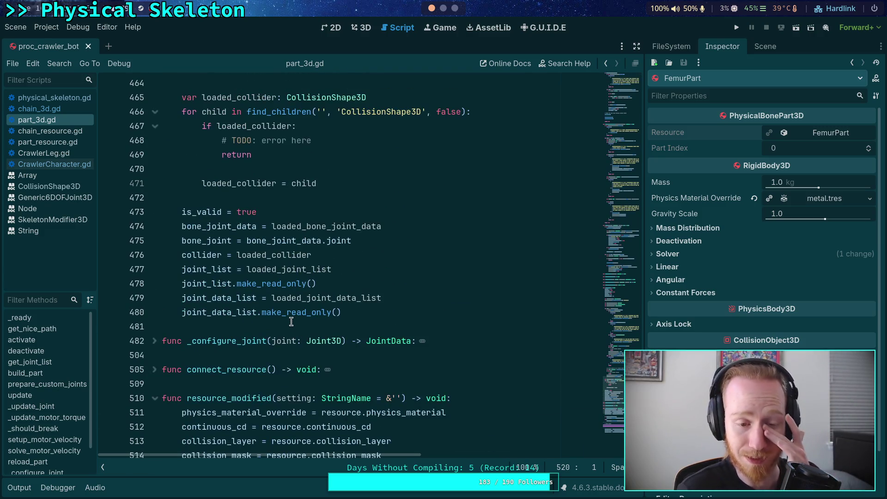
click(238, 326)
scroll(239, 326, up, 5)
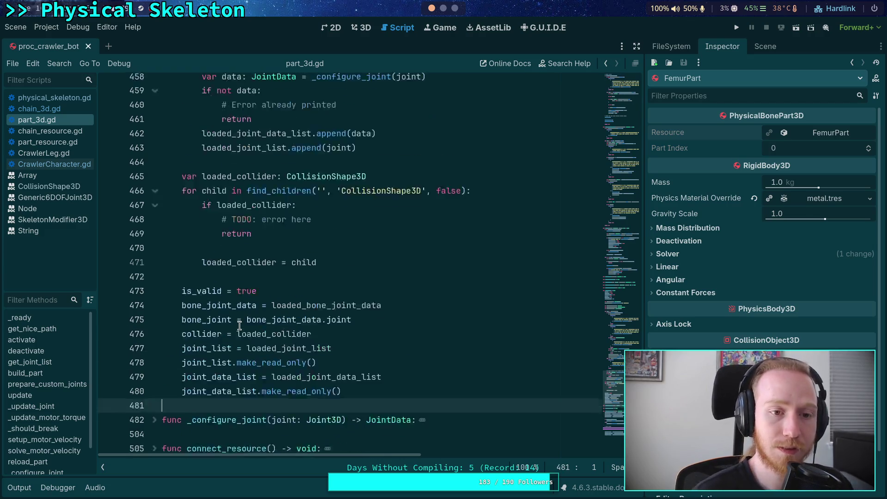
click(54, 164)
key(super+4)
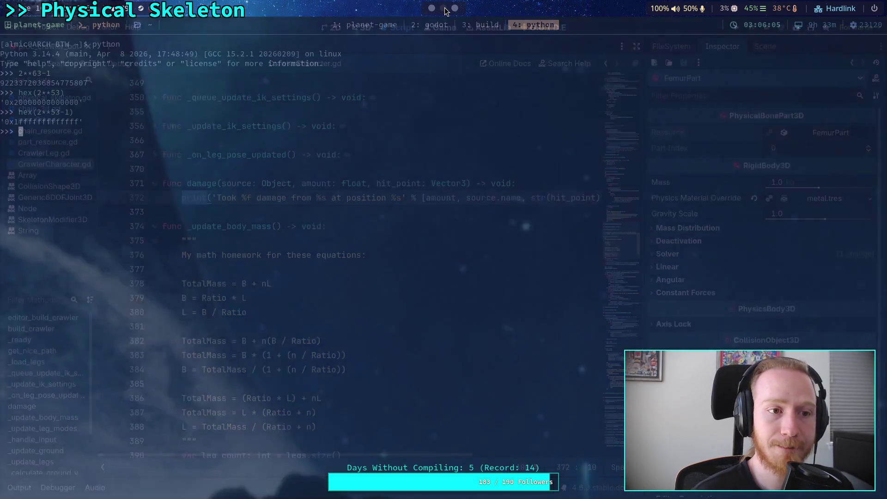
In the terminal, quit the scene file in nvim, run git status, and start git diff
click(368, 26)
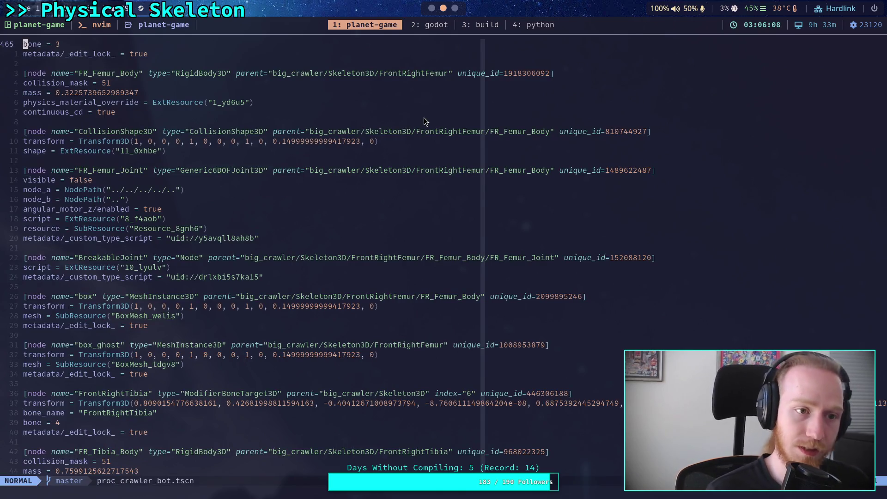
text(:q)
key(Return)
text(git status)
key(Return)
text(git diff)
key(Return)
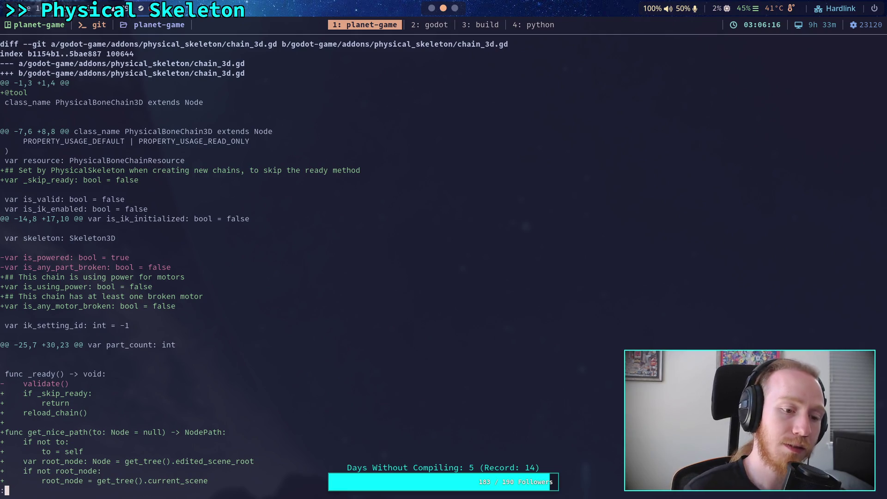
Page through the diff, rereading validate(), up to part_3d.gd's prepare_custom_joints changes
scroll(332, 262, down, 4)
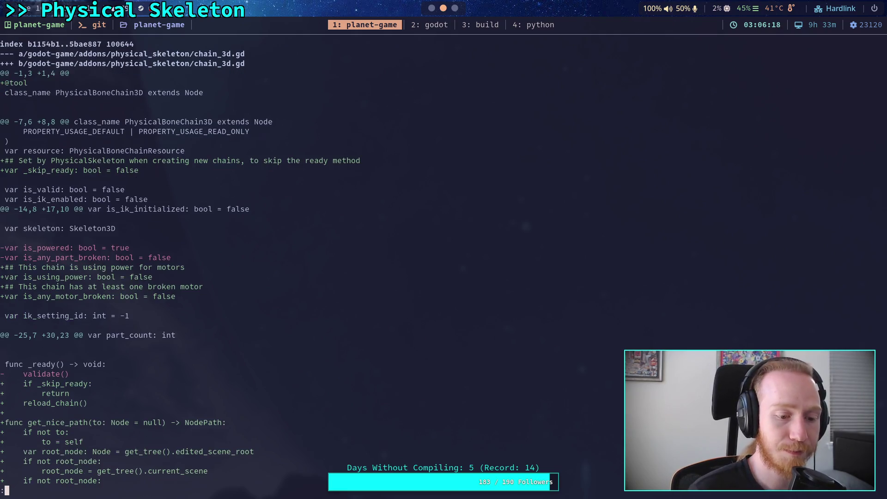
scroll(332, 263, down, 3)
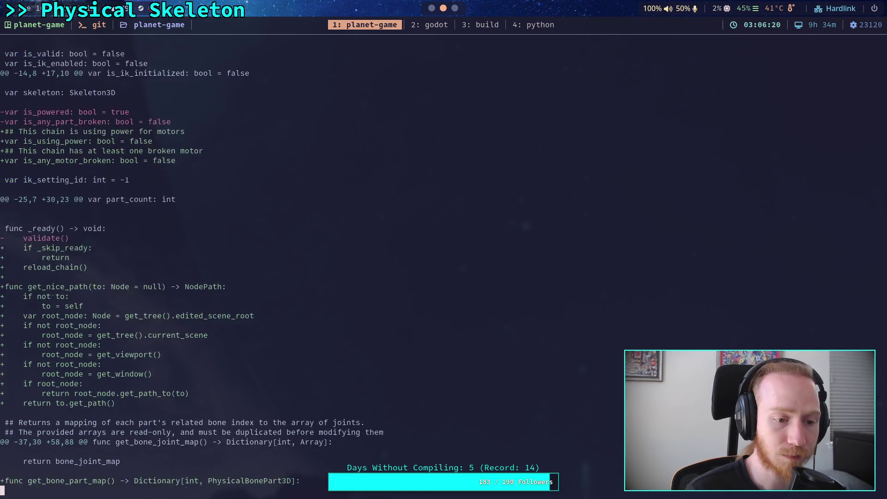
key(space)
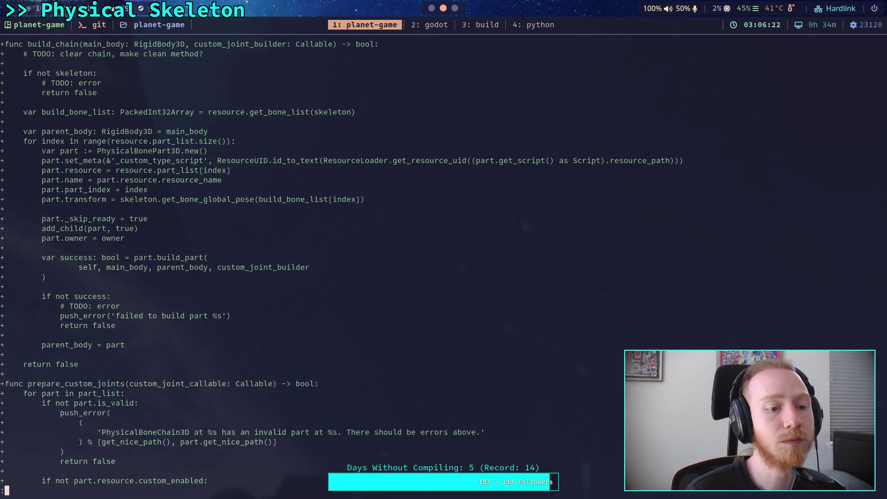
key(space)
key(space)
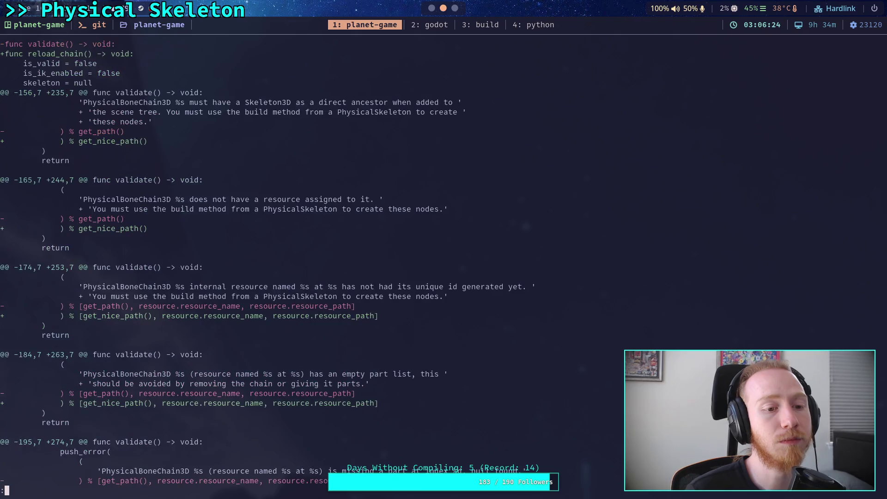
key(space)
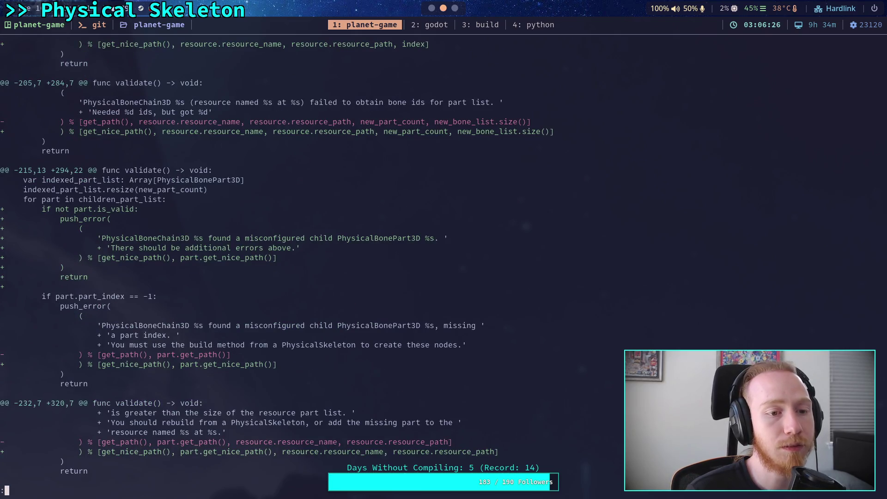
key(space)
key(space)
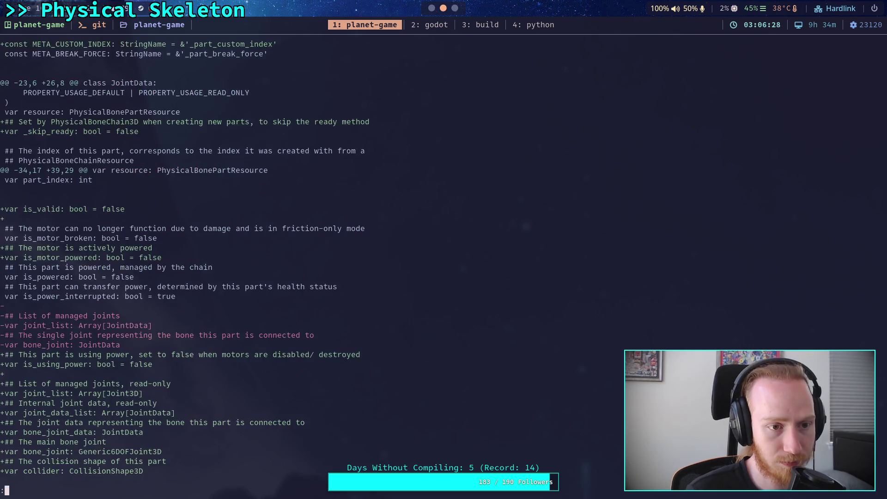
key(space)
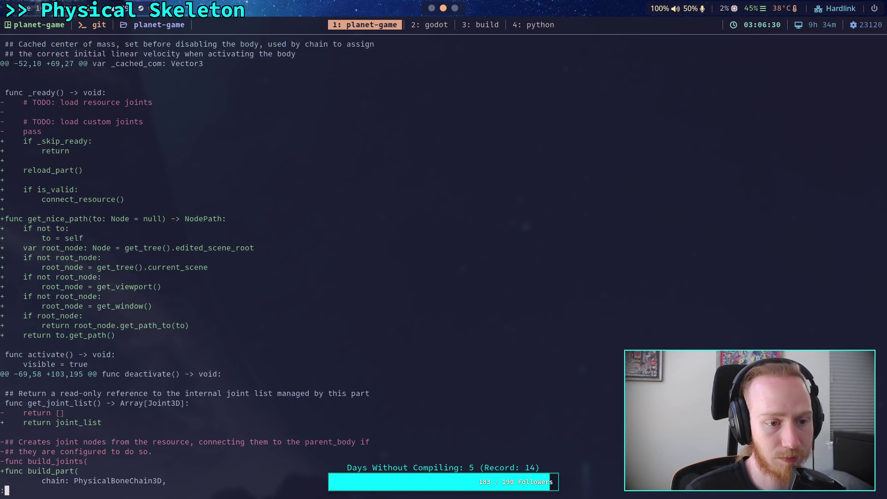
key(b)
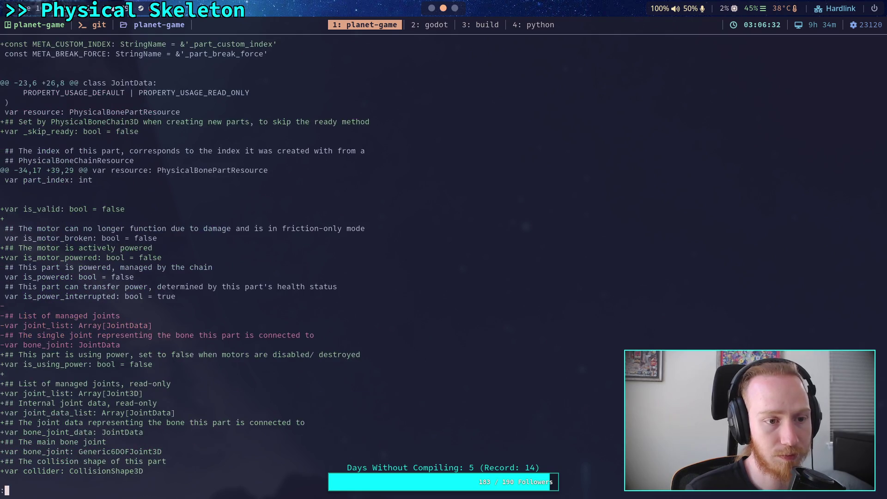
key(b)
key(space)
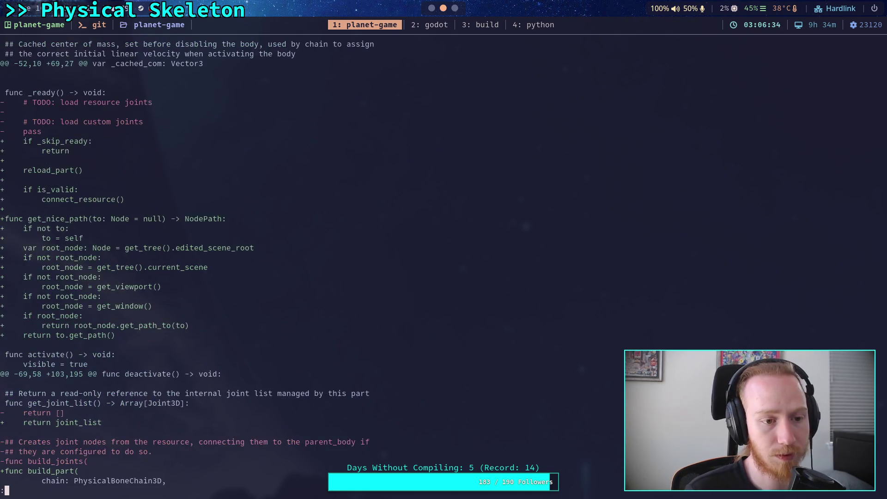
key(space)
key(q)
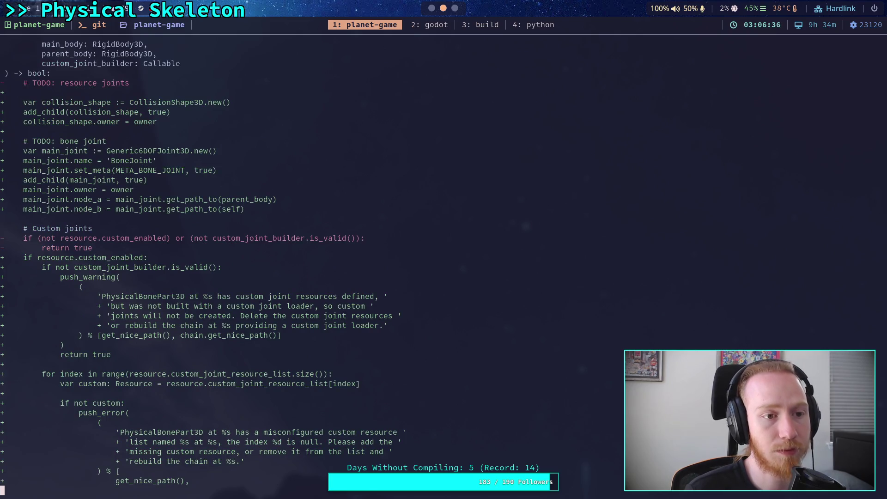
key(space)
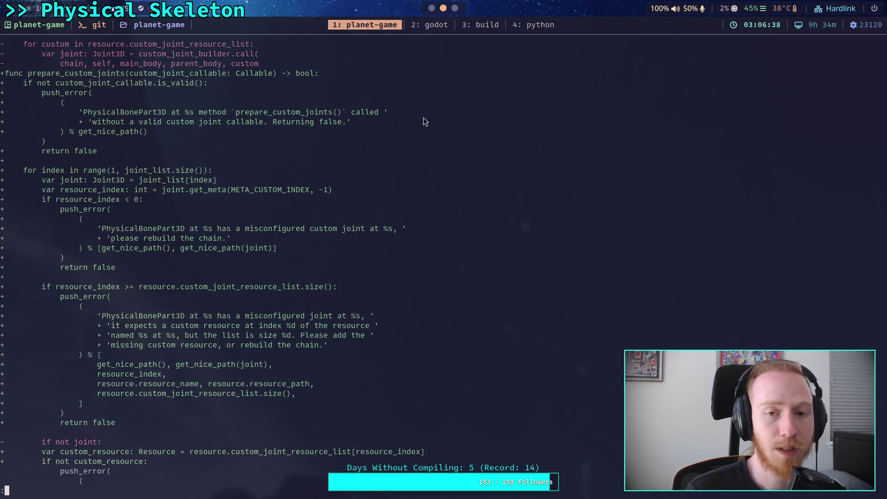
Back in Godot, show the FileSystem dock, then the CrawlerBot scene tree
key(super+2)
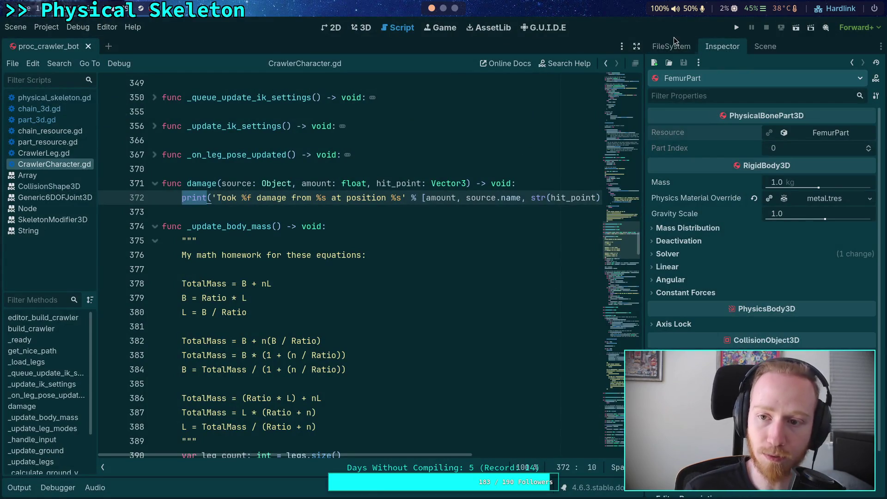
click(672, 46)
click(757, 47)
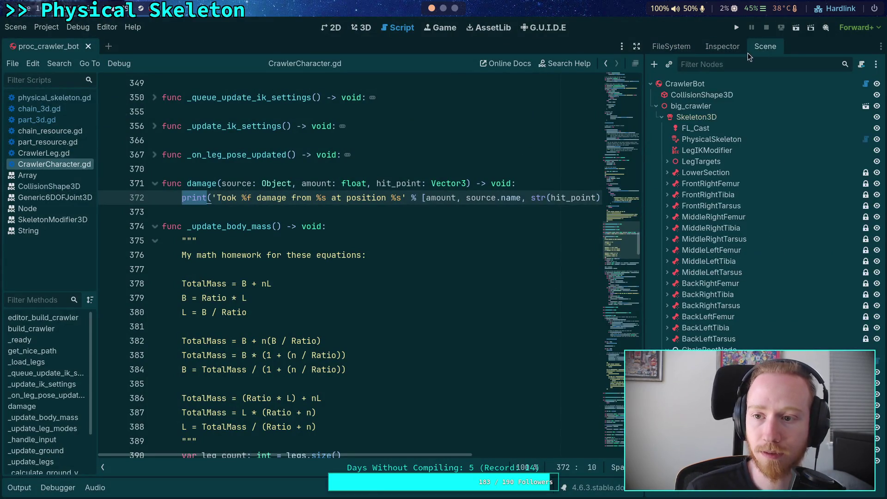
Check the Node A/B links of the FemurPart–TibiaPart and TibiaPart–TarsusPart BoneJoints
click(724, 46)
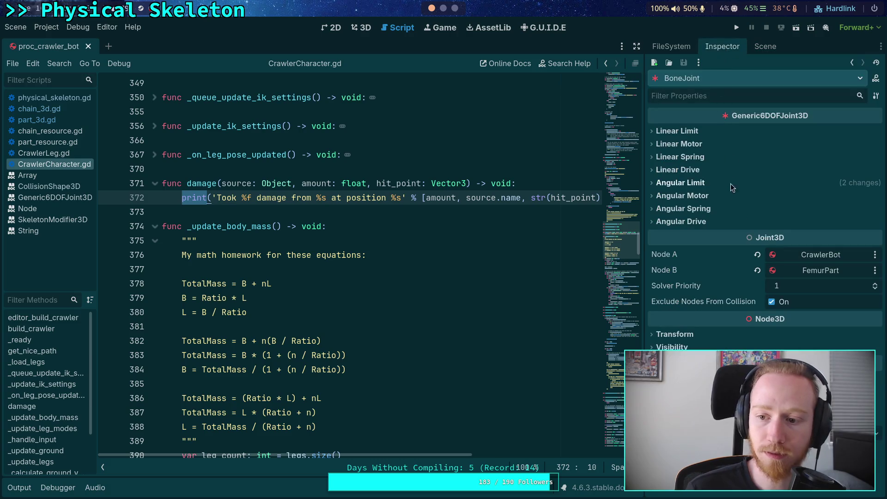
click(759, 45)
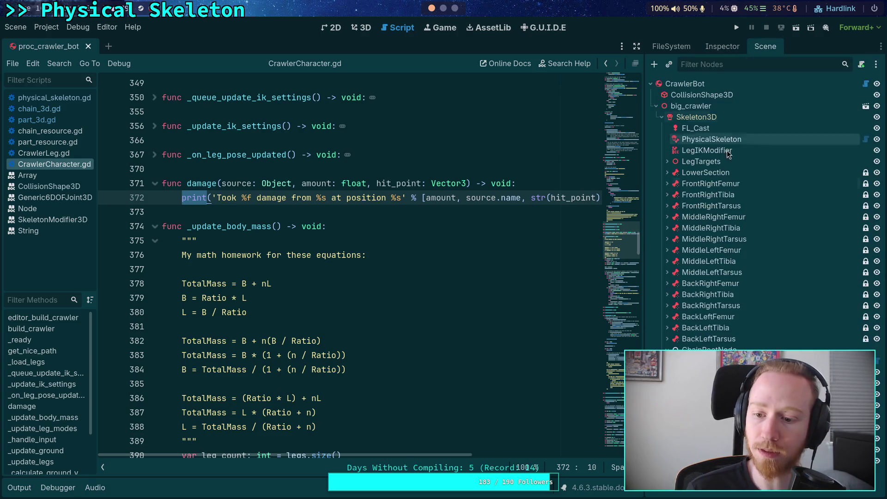
click(707, 48)
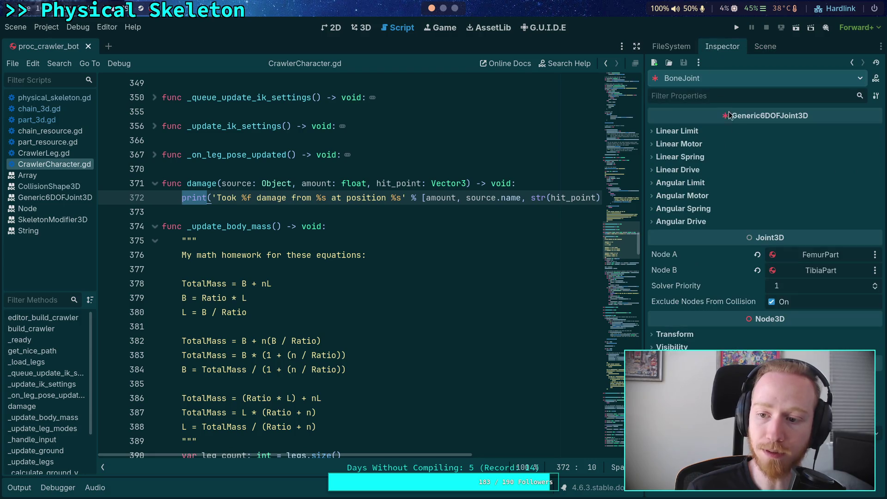
click(767, 47)
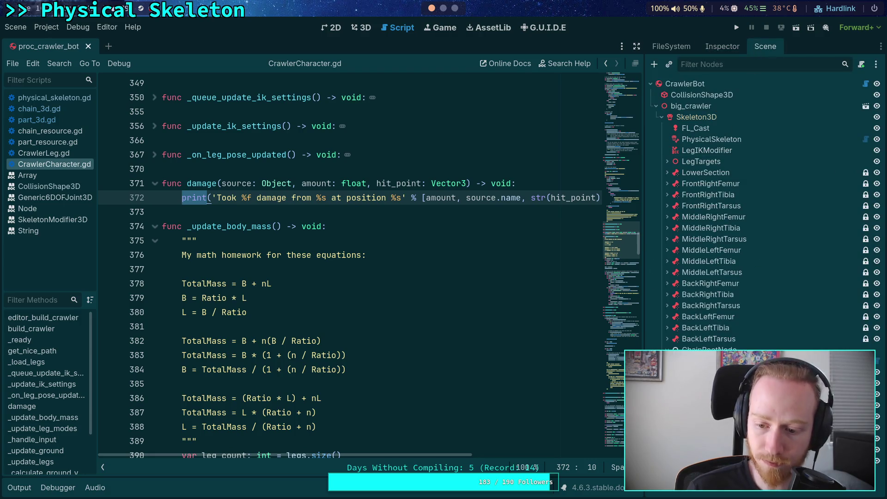
click(722, 46)
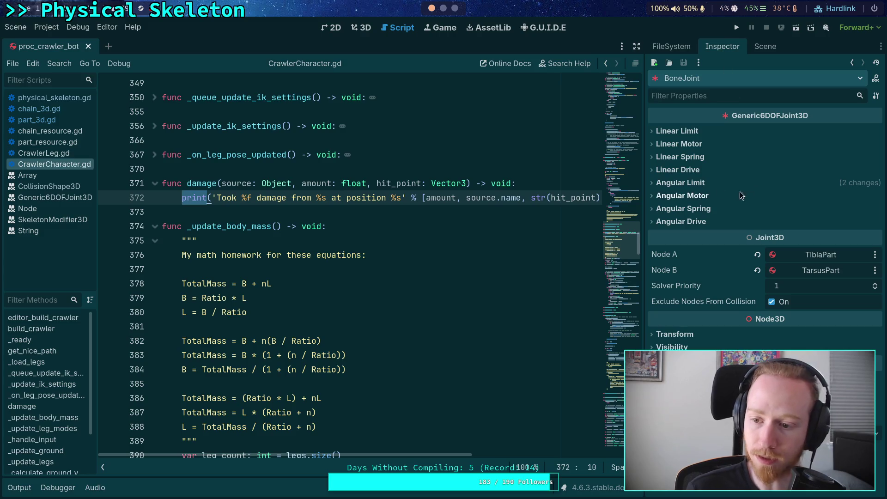
click(761, 47)
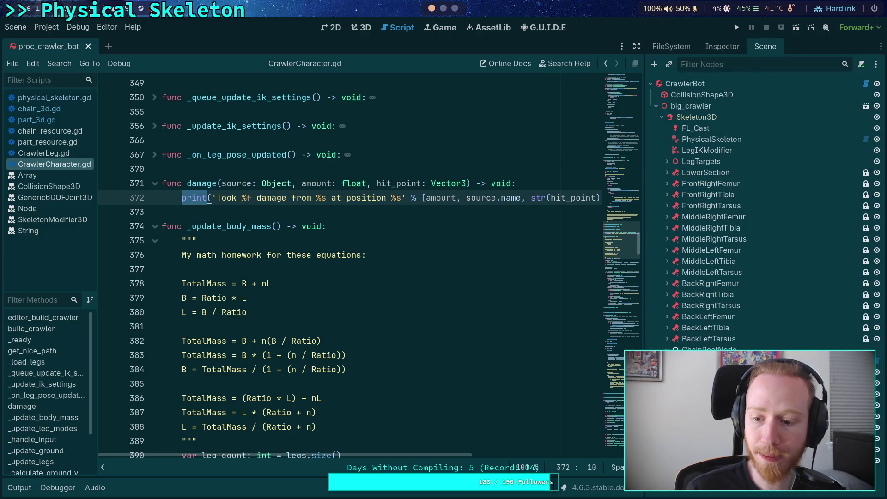
Recheck the BoneJoint's connected bodies and place the cursor on empty line 373 of CrawlerCharacter.gd
click(723, 50)
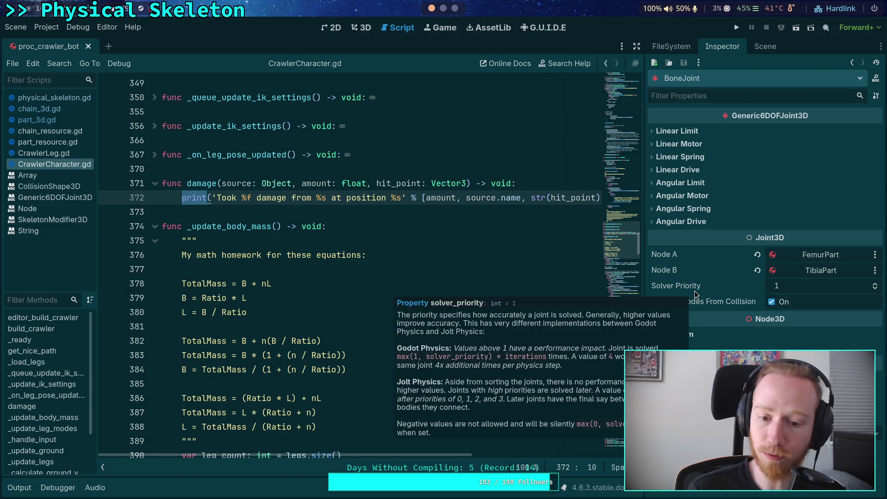
click(424, 208)
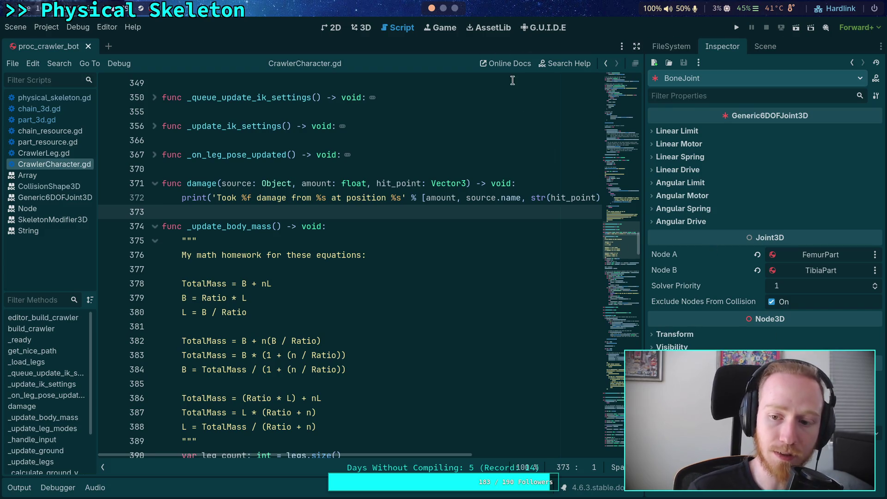
scroll(452, 11, down, 1)
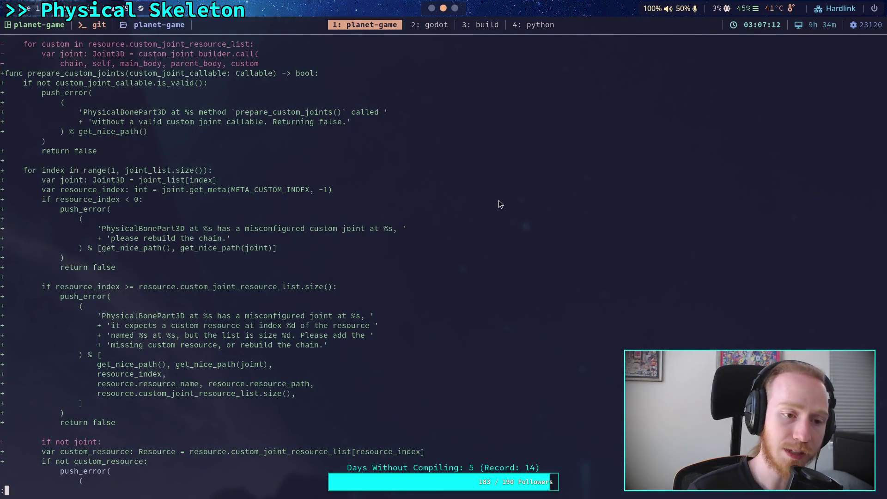
Page through the motor velocity, reload_part and joint code into physical_skeleton.gd's build_chain and collision changes
key(Down)
key(Down)
key(Down)
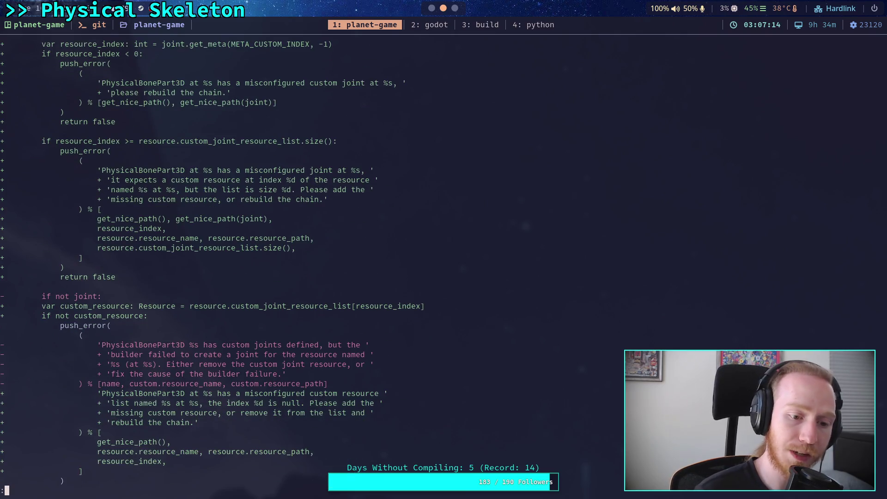
key(space)
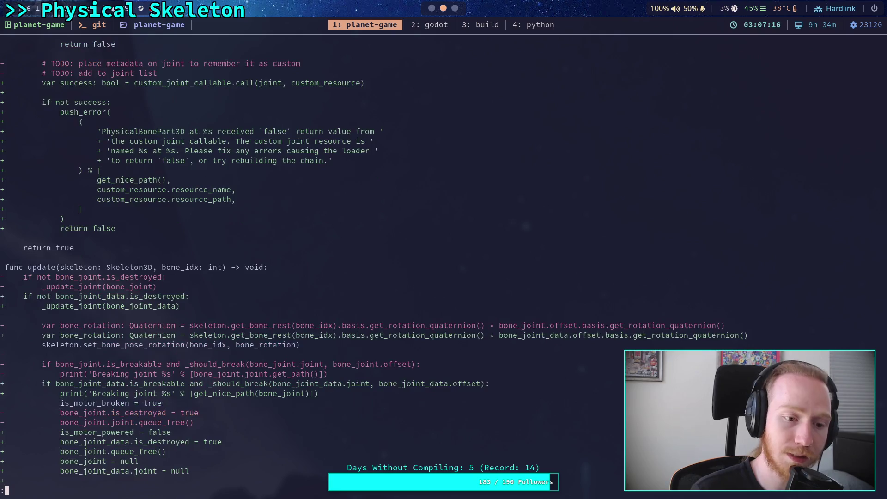
key(space)
key(space)
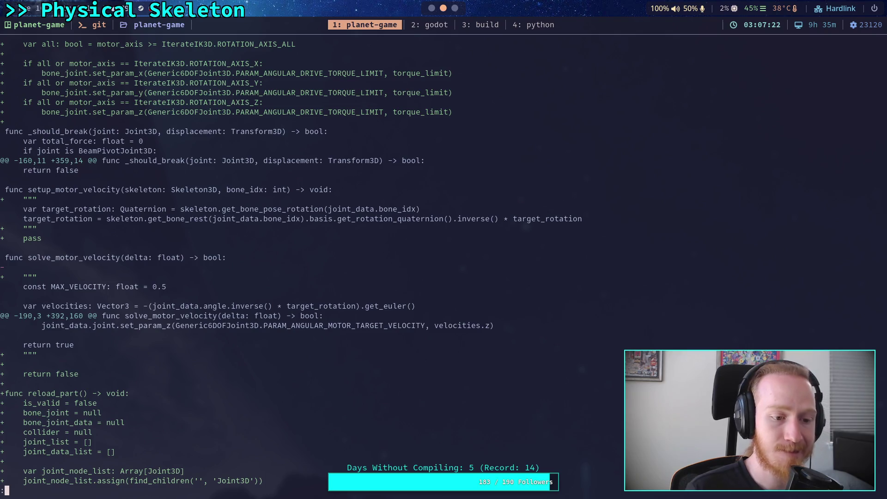
key(space)
key(space)
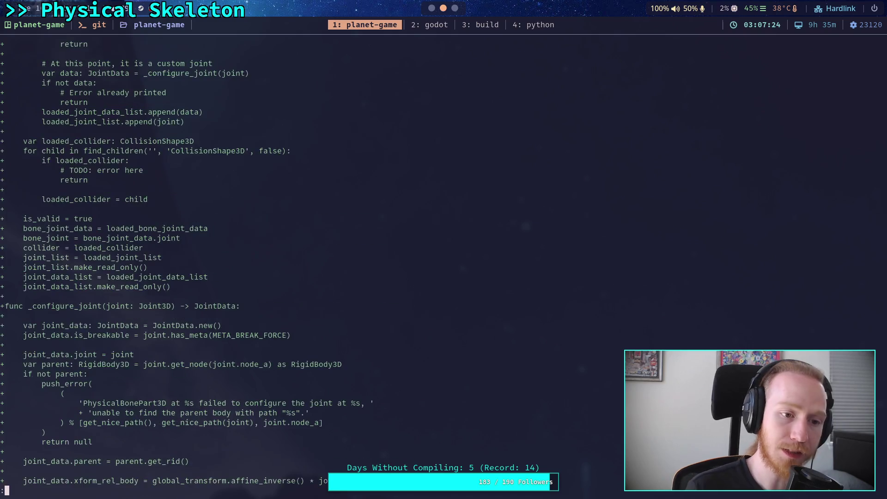
key(space)
key(space)
key(space)
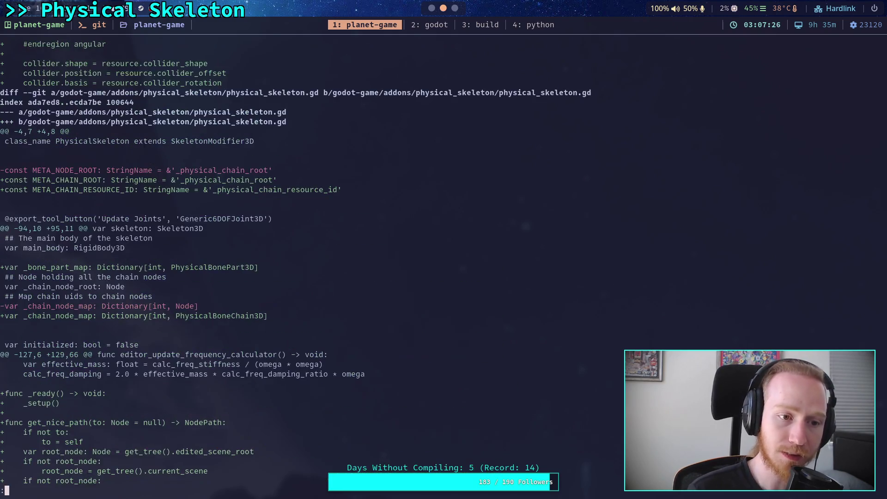
key(space)
key(space)
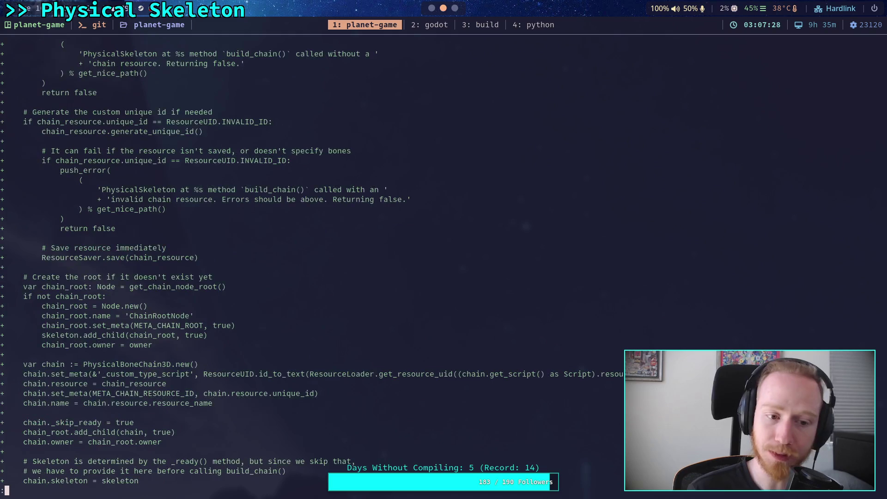
key(space)
key(space)
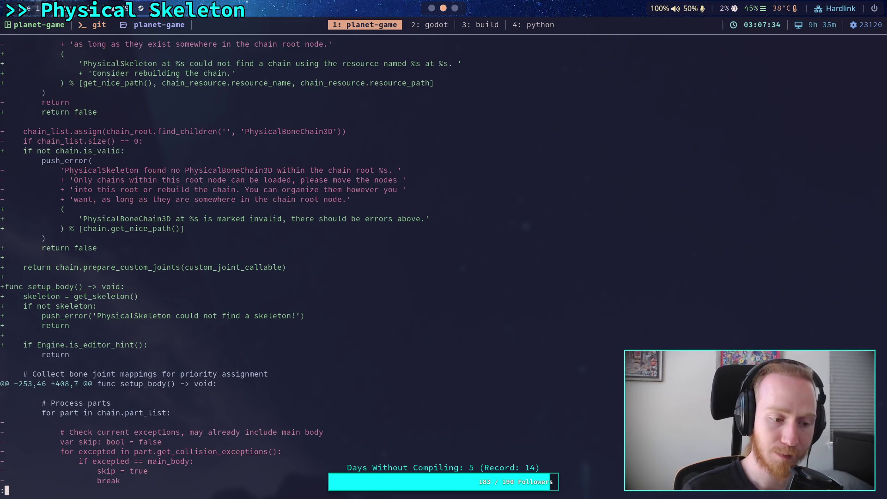
key(space)
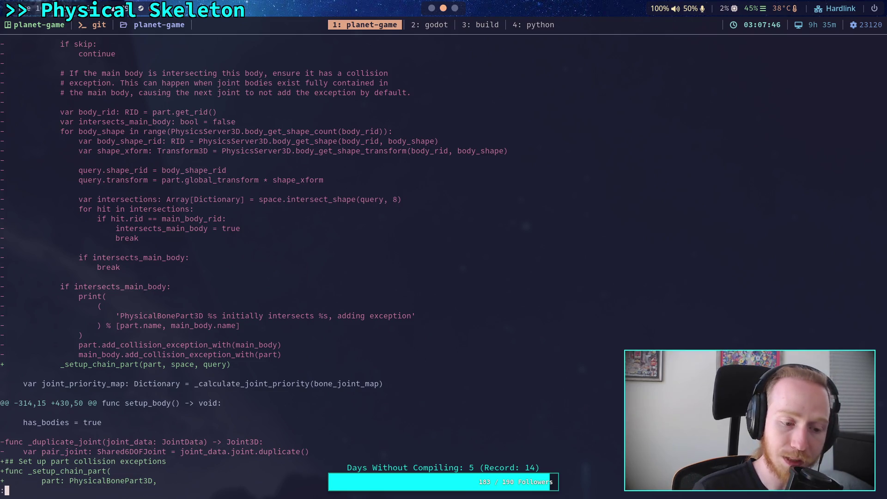
key(space)
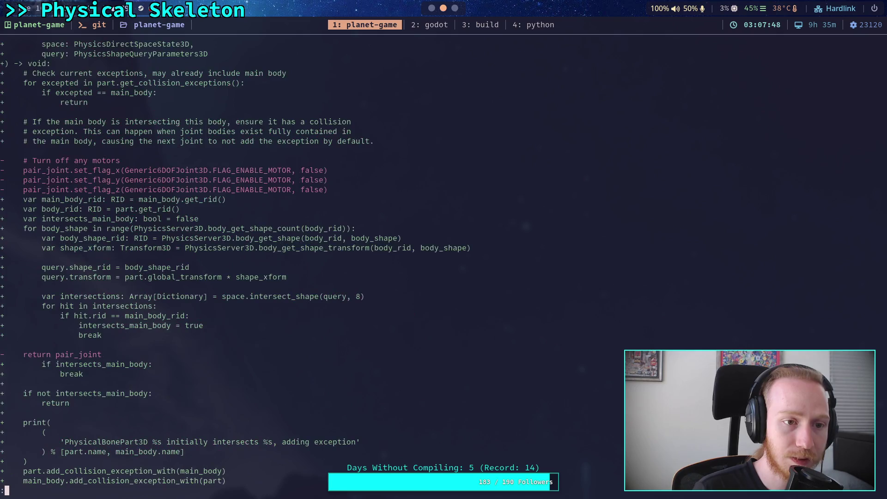
Review the _find_main_body and removed bone-length hunks, then chain_resource.gd's generate_unique_id changes
key(space)
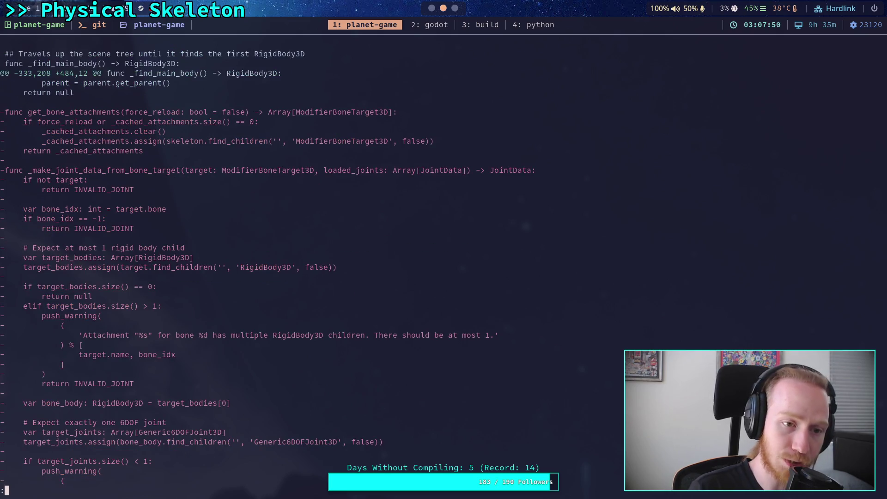
key(space)
key(space)
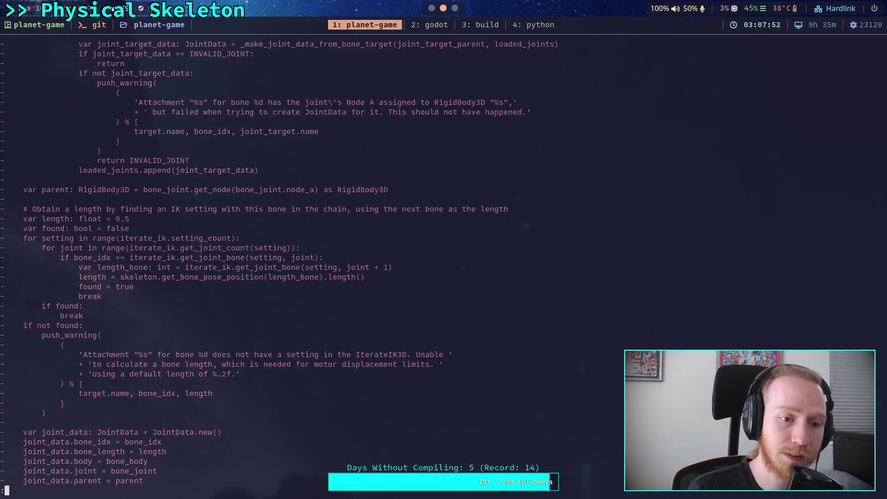
key(space)
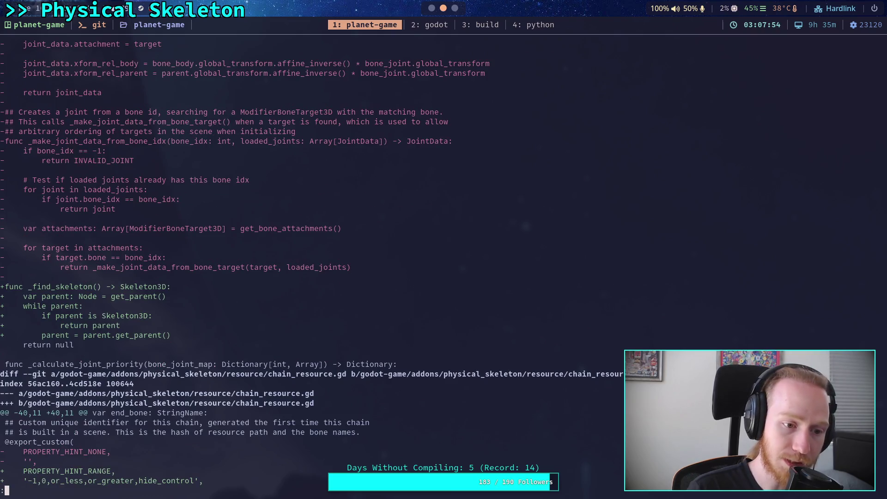
key(b)
key(b)
key(b)
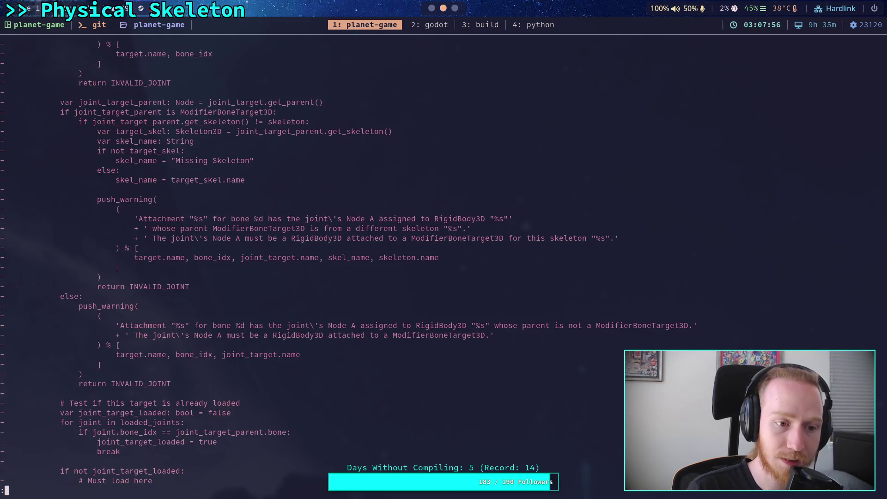
key(space)
key(space)
key(space)
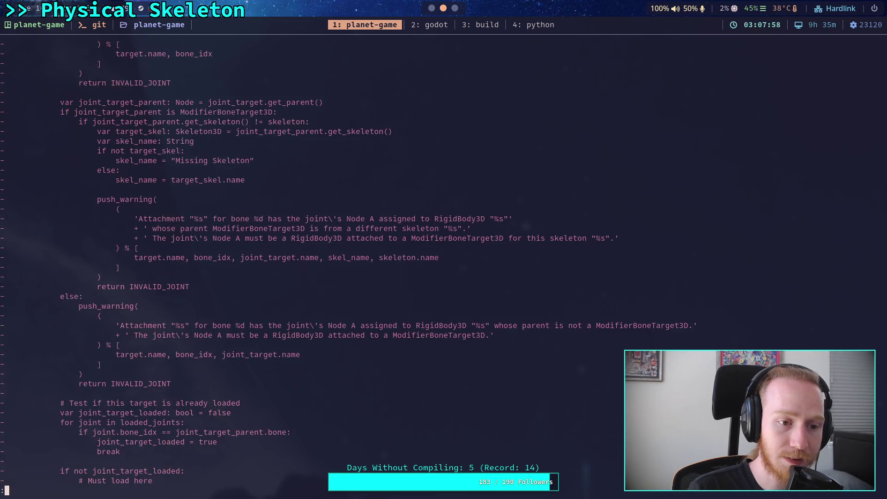
key(b)
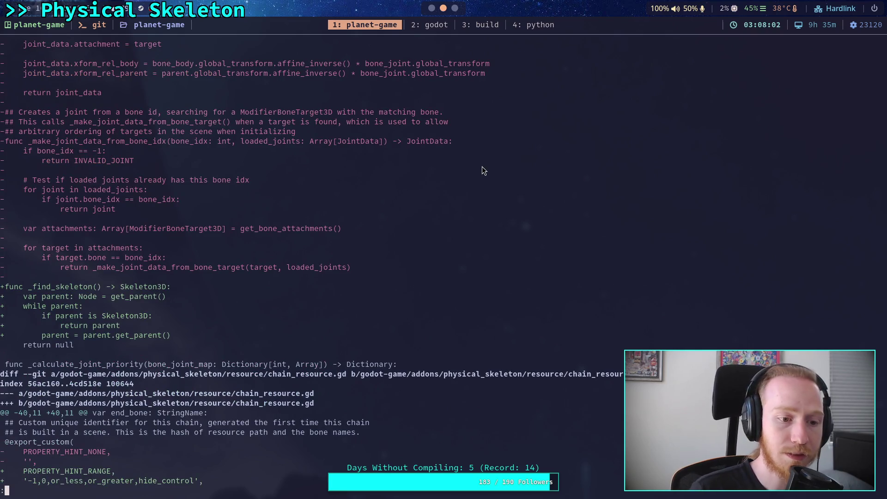
key(space)
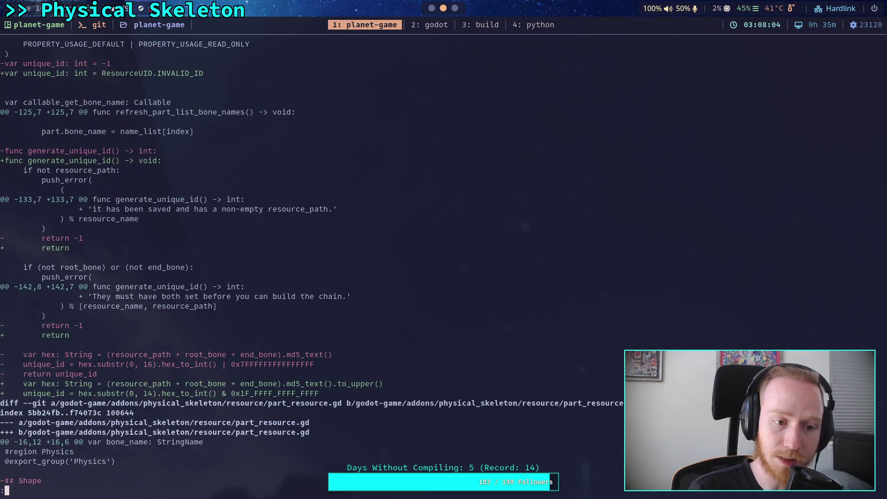
Scroll around the diff and page on to the collider shape changes
scroll(312, 263, up, 3)
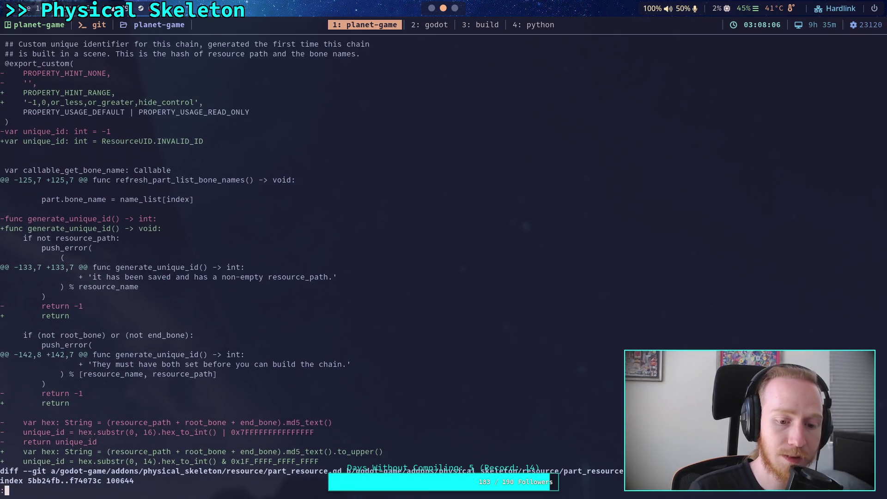
scroll(312, 268, up, 2)
scroll(312, 268, down, 1)
scroll(312, 262, down, 3)
key(space)
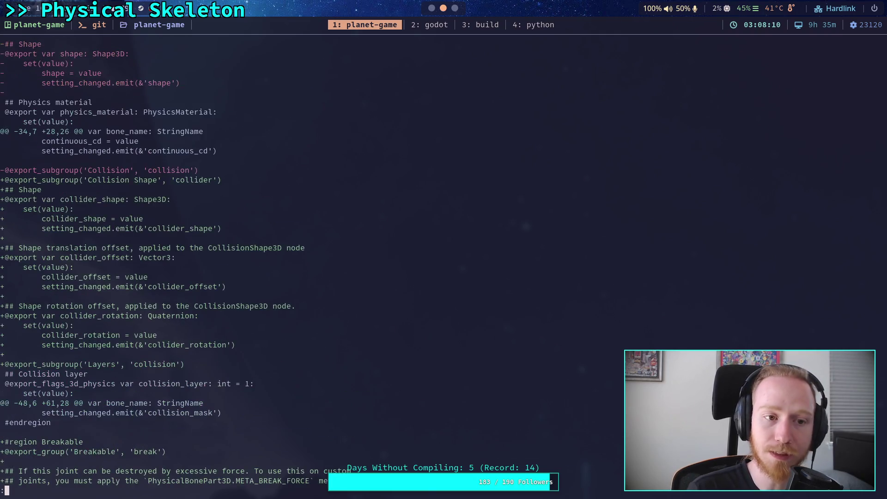
Review CrawlerCharacter.gd's editor_build_crawler, IK Parameters and Breakable hunks, back to its diff header
key(space)
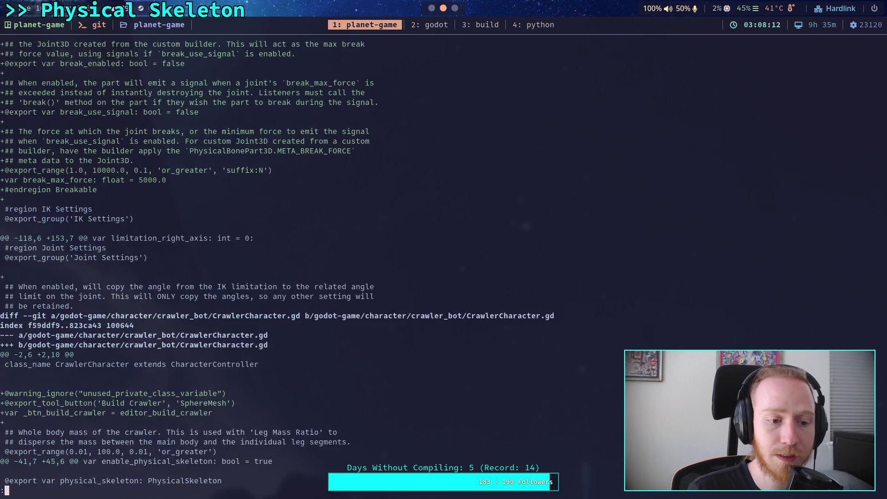
key(space)
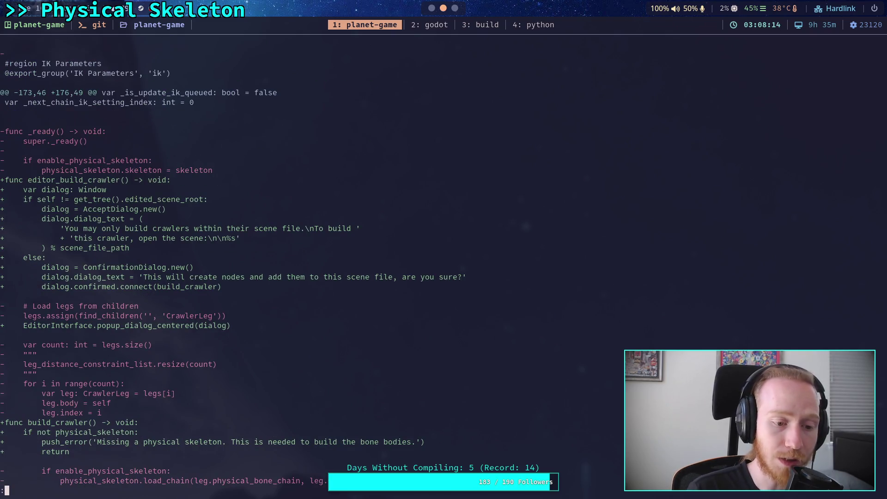
key(space)
key(b)
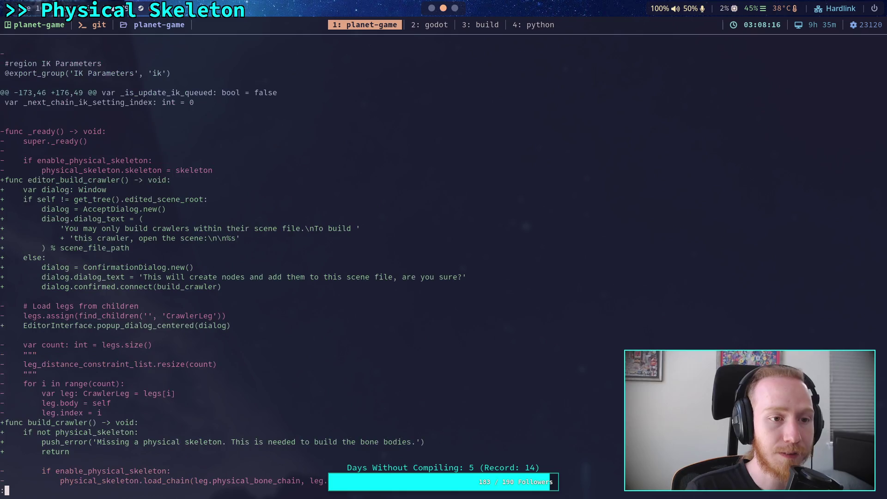
key(b)
key(space)
key(Up)
key(Up)
key(Up)
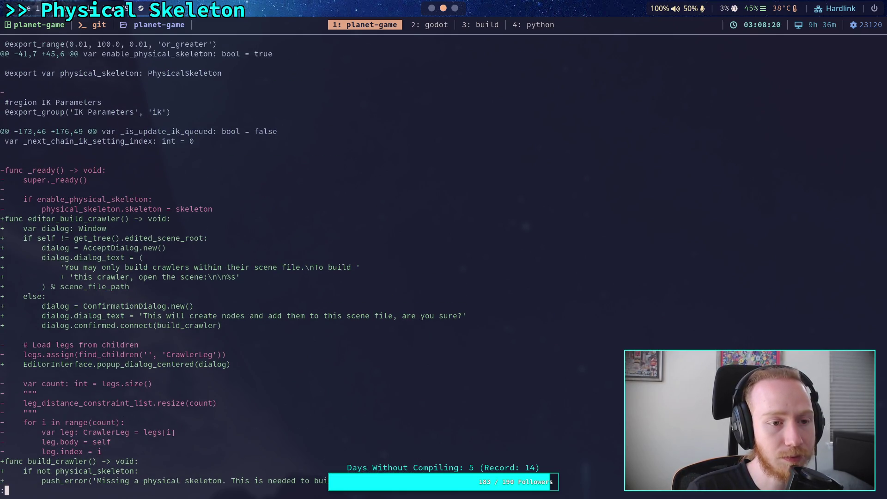
key(Up)
key(Up)
key(Up)
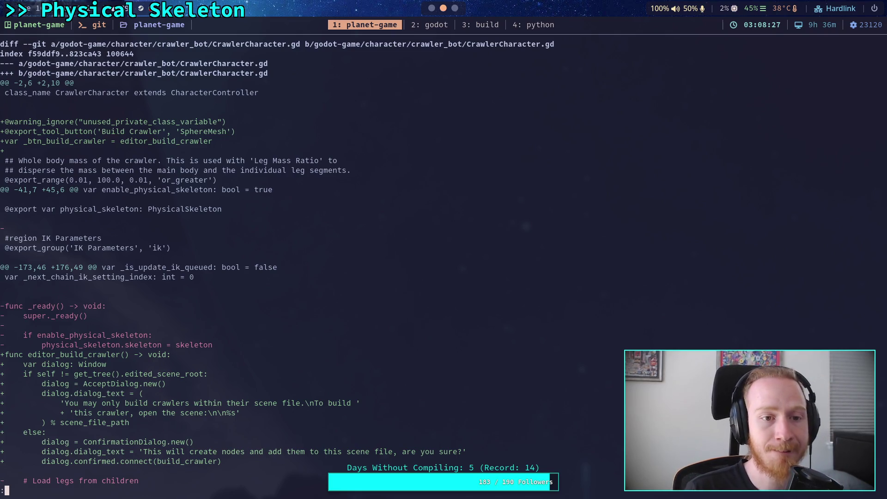
click(429, 9)
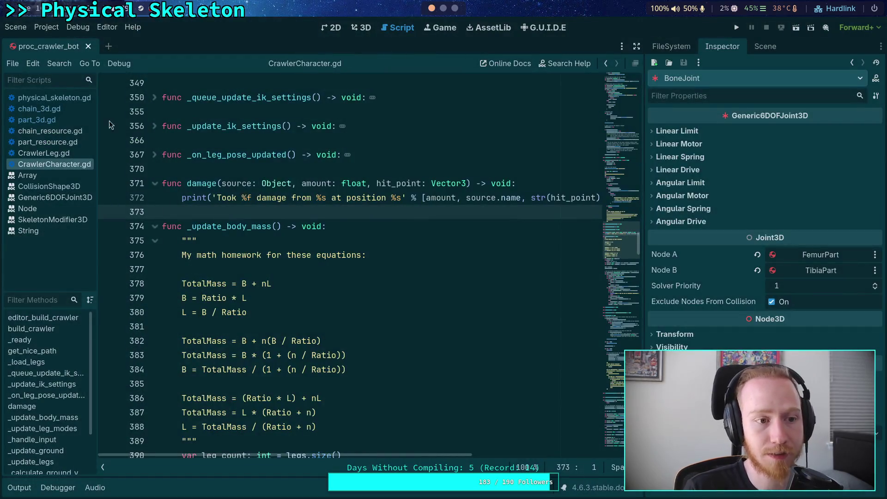
click(44, 153)
click(54, 164)
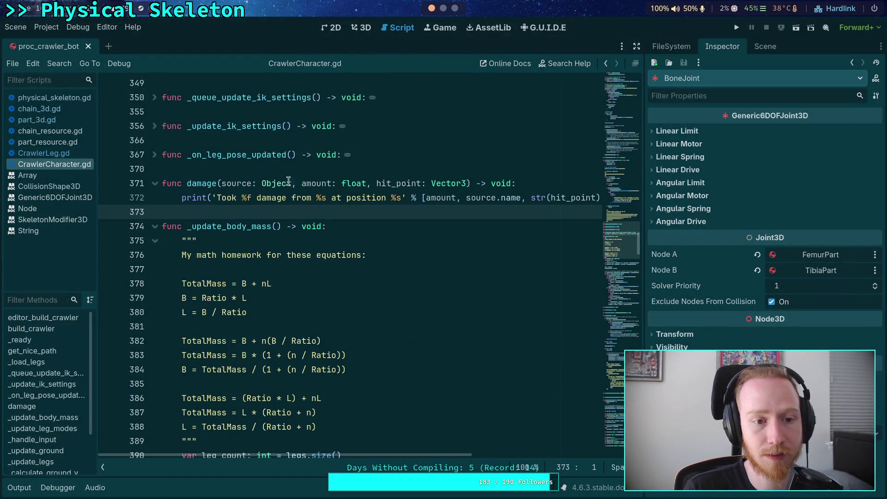
scroll(277, 208, up, 15)
click(242, 230)
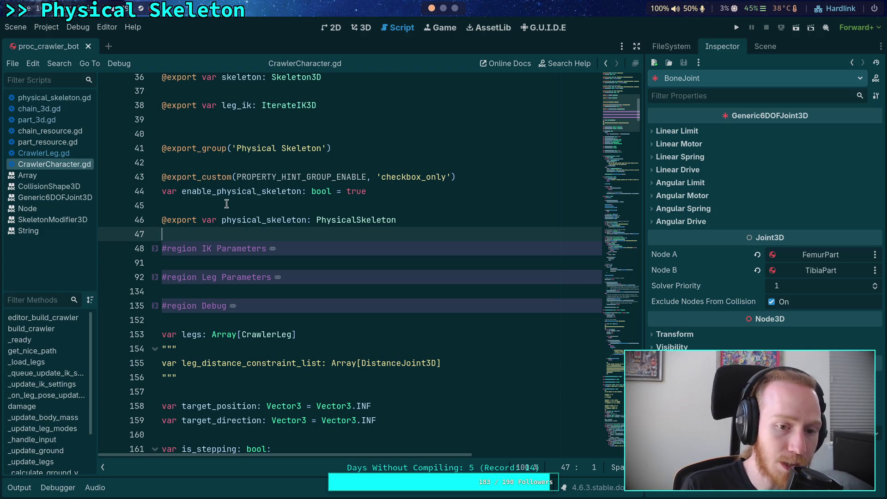
click(443, 8)
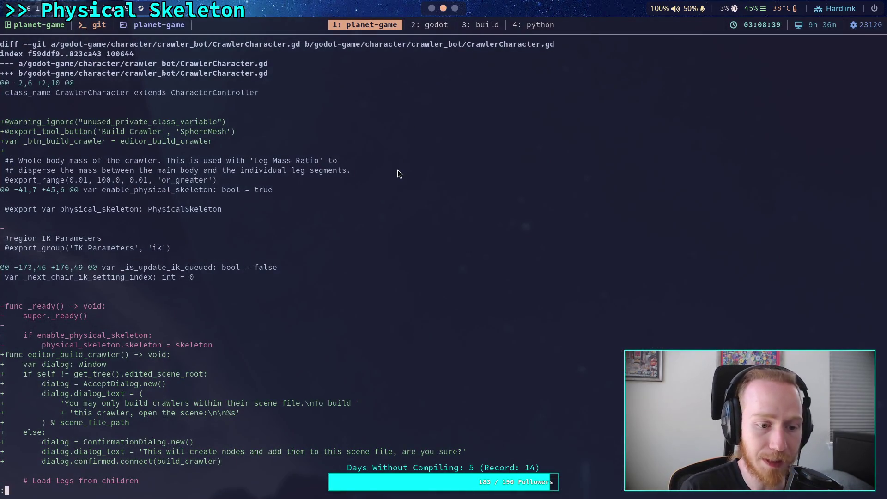
Page past CrawlerCharacter.gd's _ready and CrawlerLeg.gd changes to the big_crawler_bot.tscn diff
key(j)
key(j)
key(j)
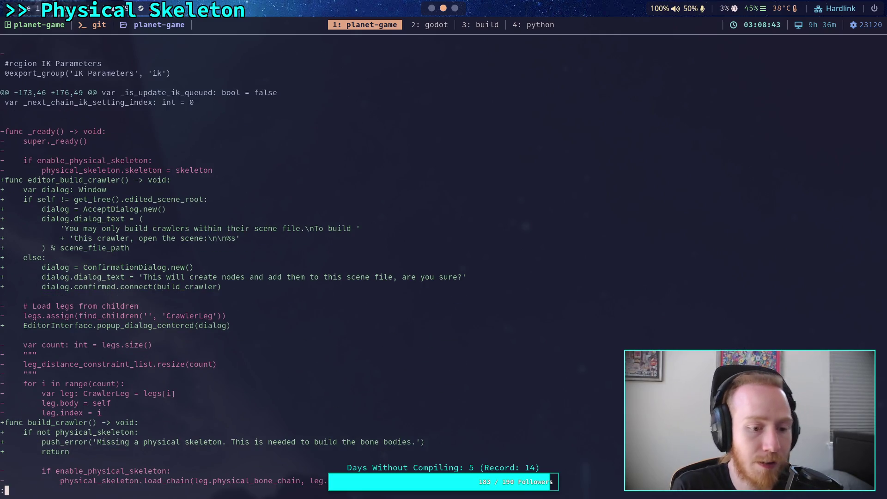
key(space)
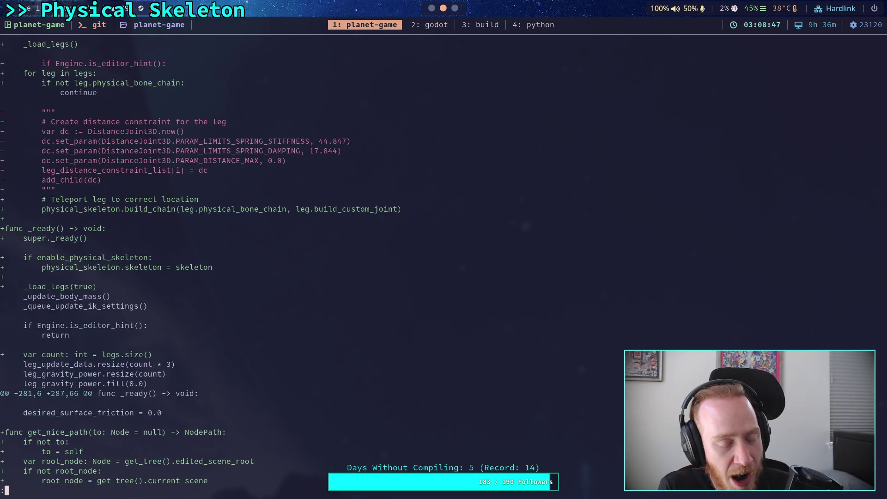
key(space)
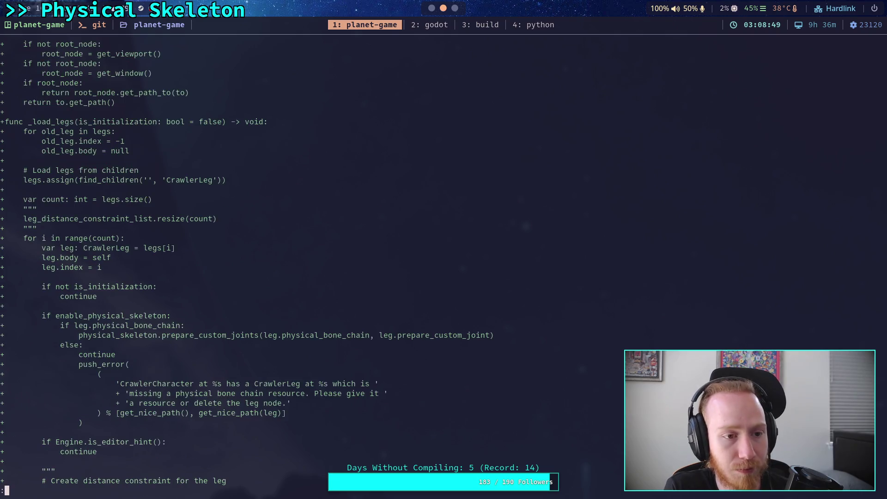
key(space)
key(space)
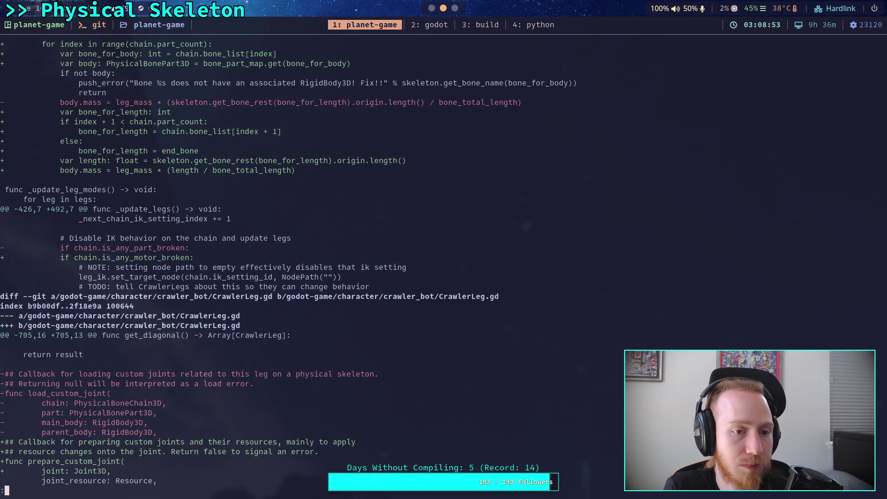
key(space)
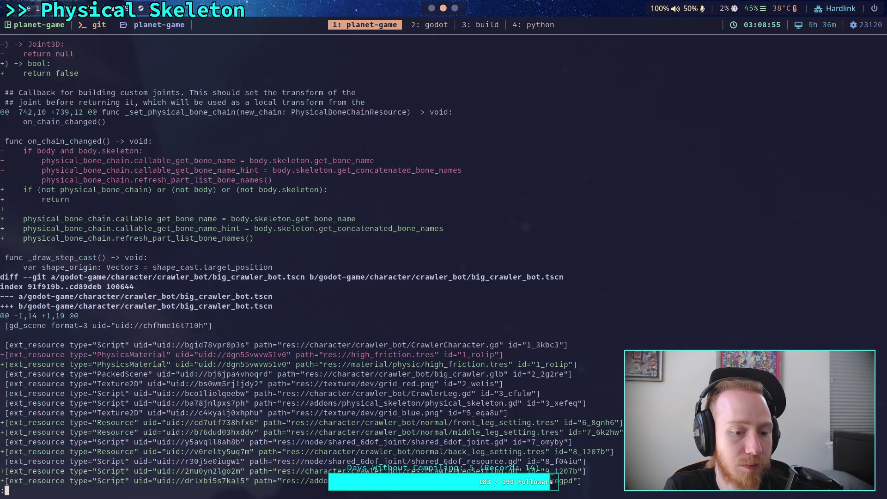
scroll(311, 268, down, 4)
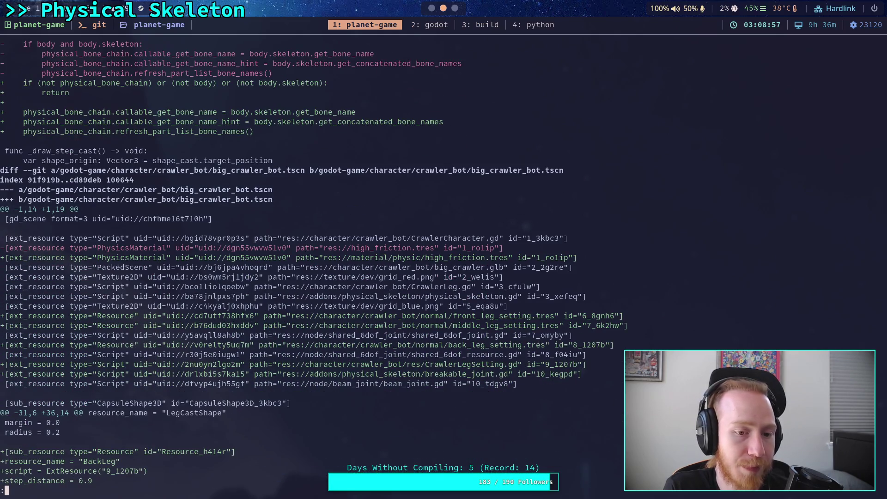
Quit the pager, run git status, and start typing git add godot-game/addons/
text(qgit )
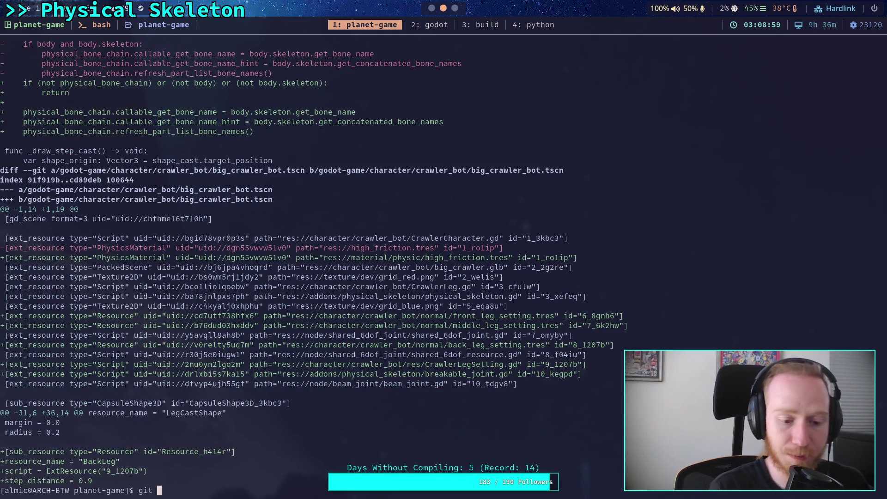
text(status)
key(Return)
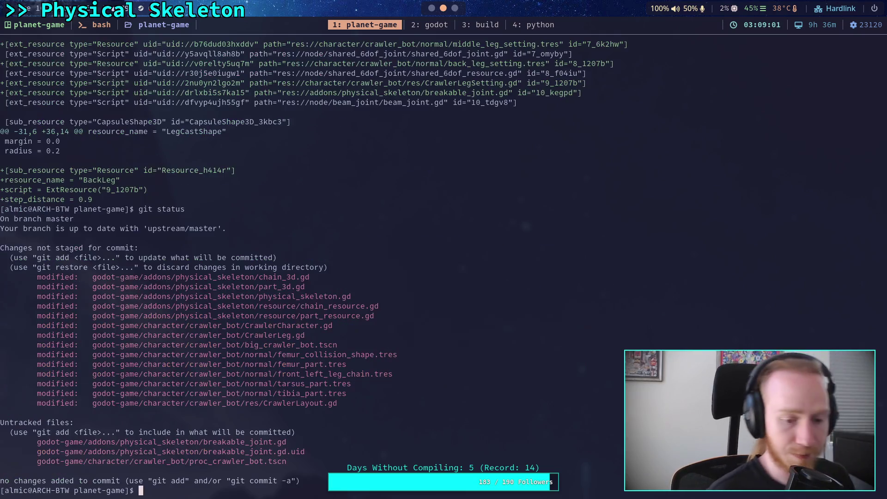
text(gitadd godot-game/ad)
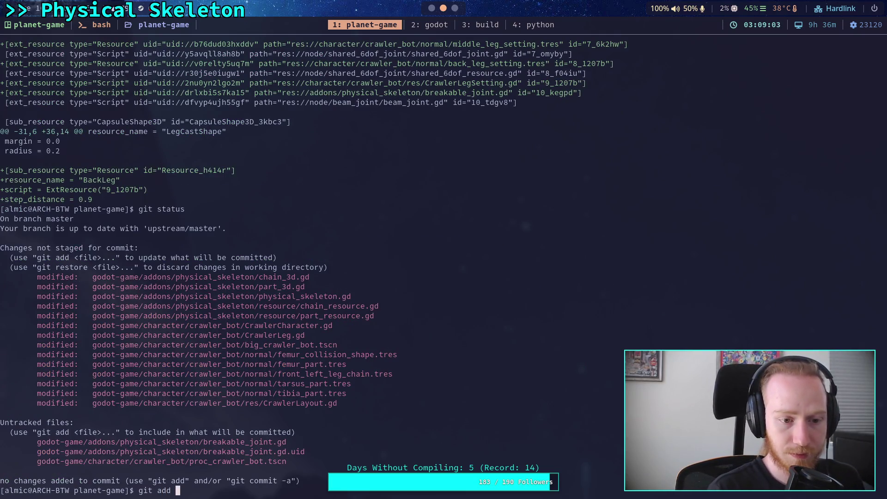
key(Tab)
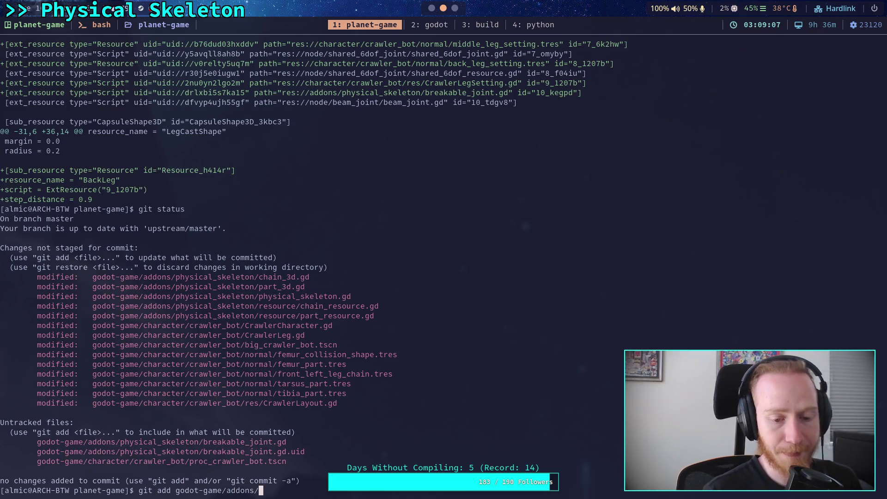
In Godot's FileSystem dock, delete the breakable_joint.gd script
click(431, 8)
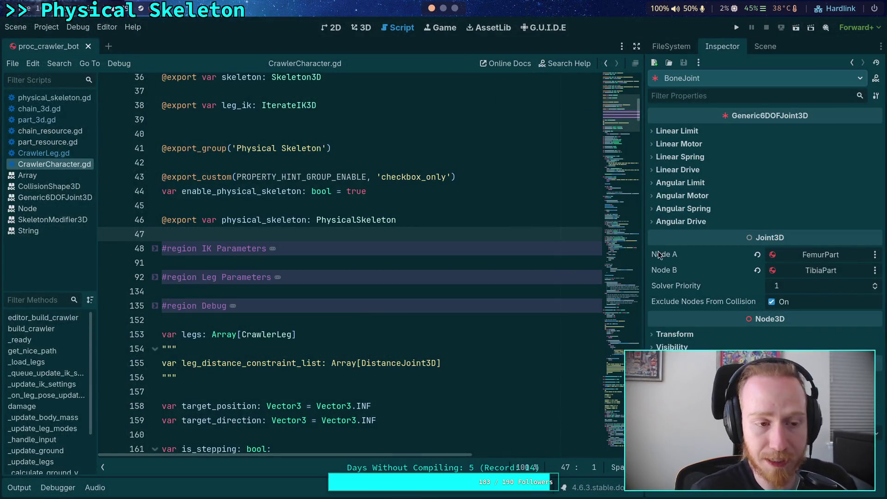
click(763, 46)
click(671, 46)
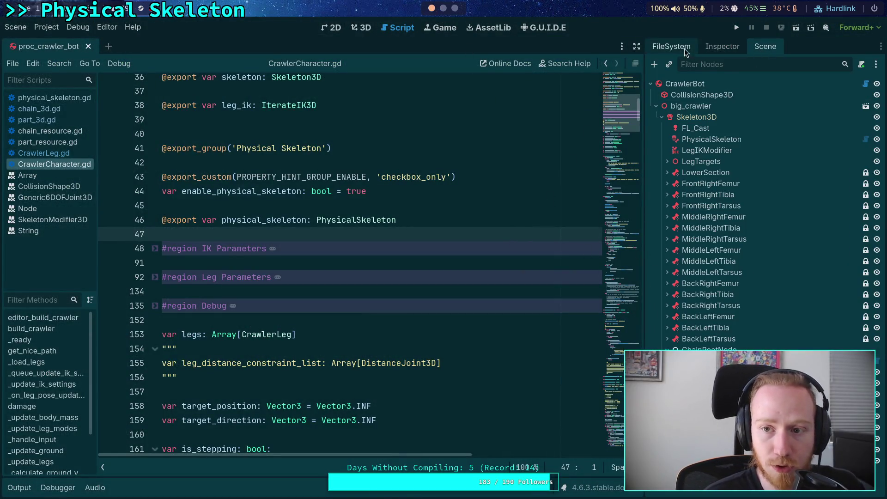
scroll(715, 236, up, 5)
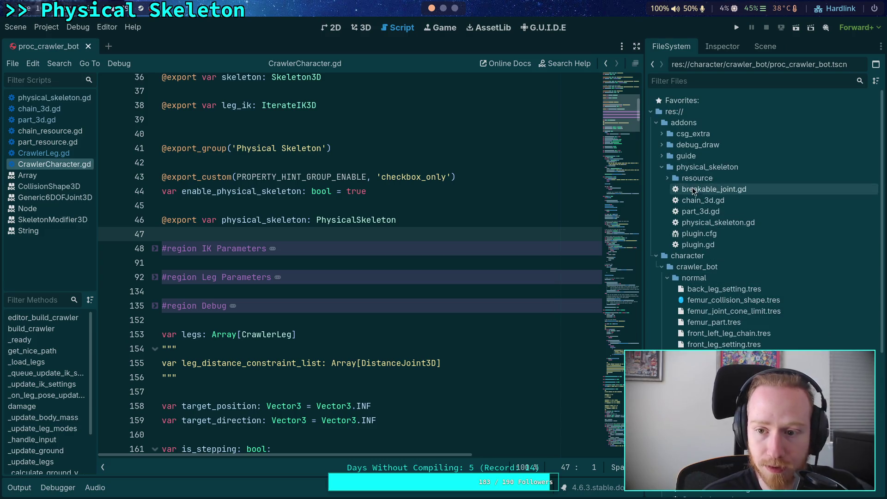
click(709, 189)
key(Delete)
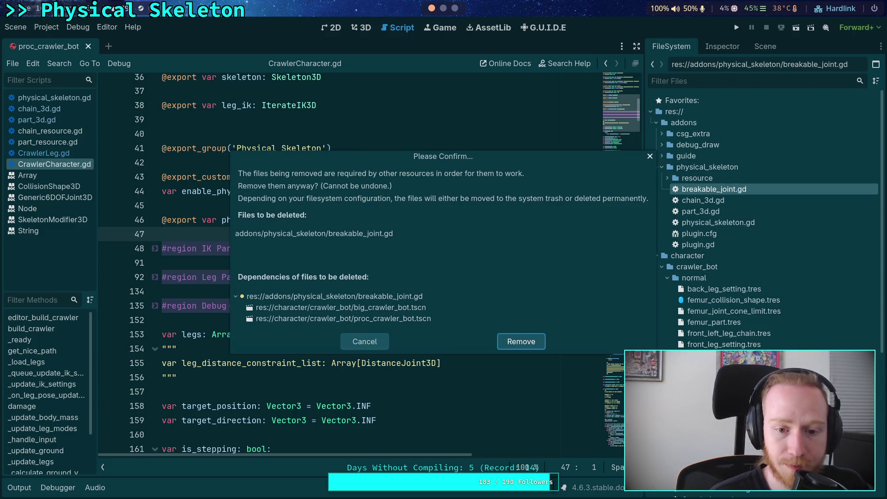
key(Return)
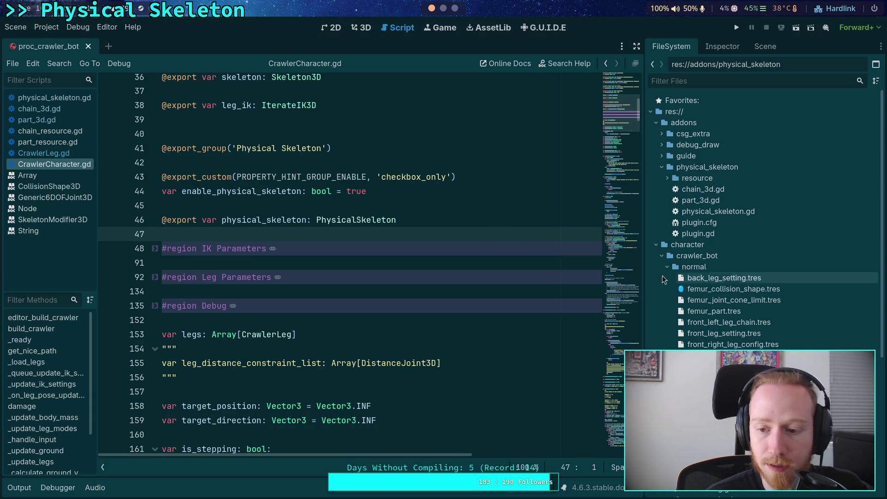
Delete the BreakableJoint under FrontRightFemur's FR_Femur_Joint
click(765, 46)
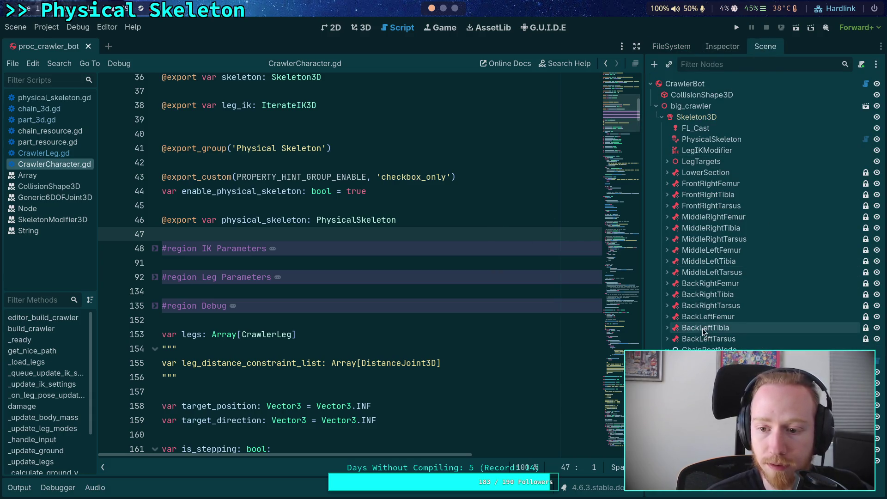
click(667, 318)
click(668, 319)
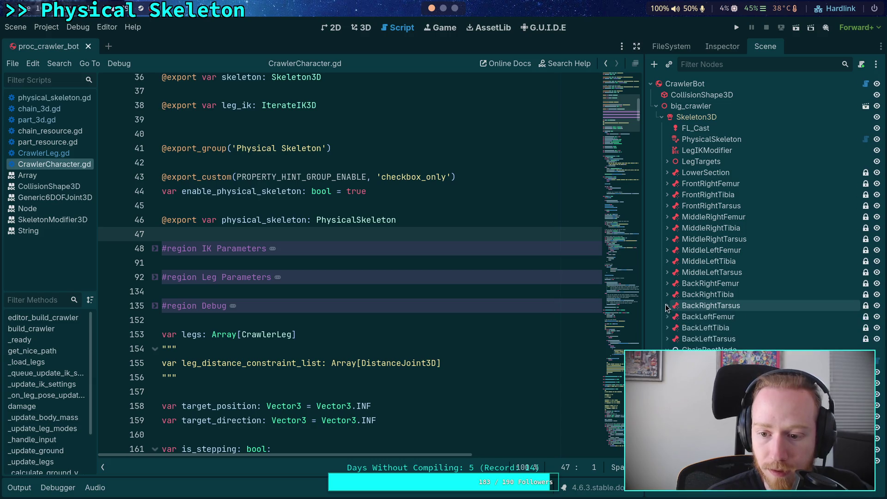
click(668, 185)
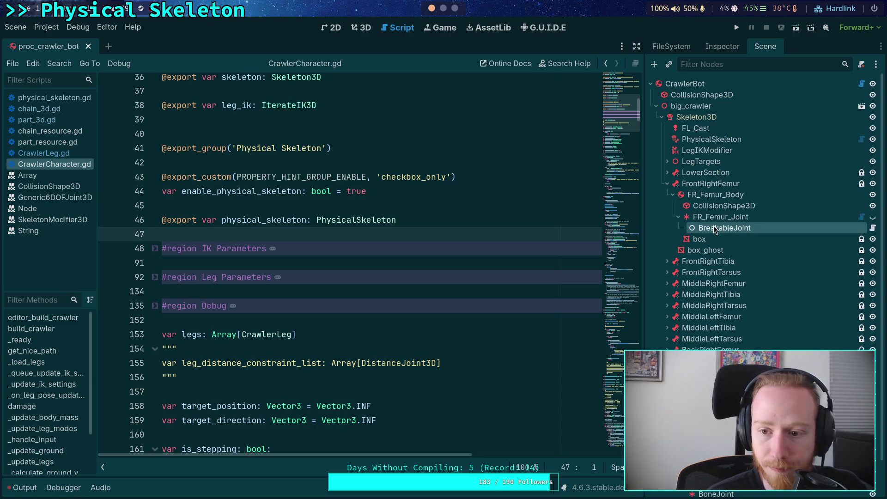
key(Delete)
click(493, 265)
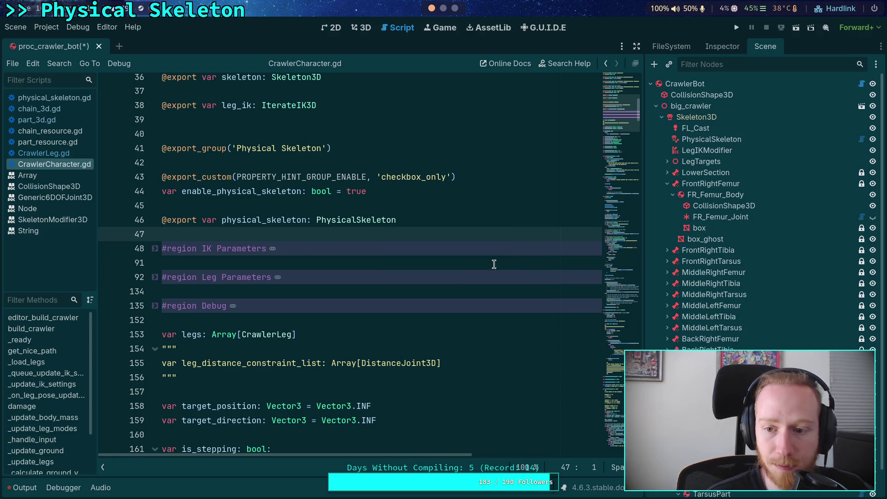
click(667, 184)
Remove the BreakableJoints under FrontRightTibia's FR_Tibia_Joint and FR_Tibia_Beam
click(668, 195)
click(720, 239)
key(Delete)
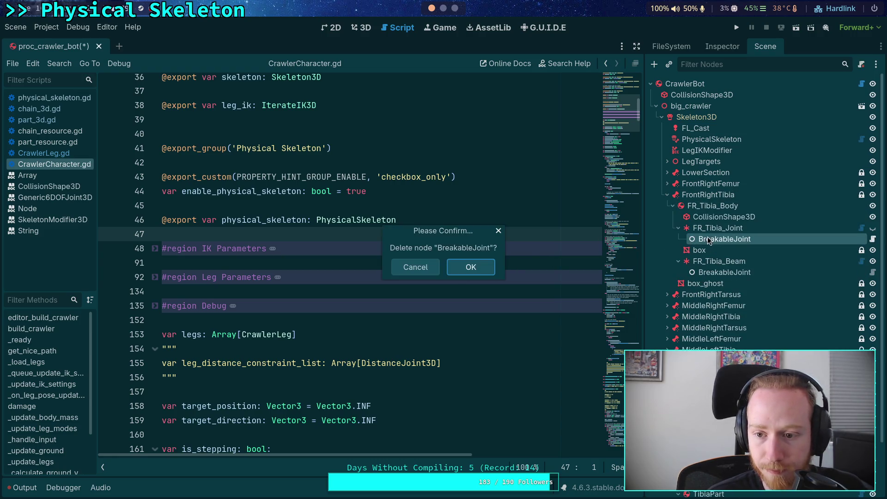
key(Return)
click(725, 261)
key(Delete)
key(Return)
click(673, 206)
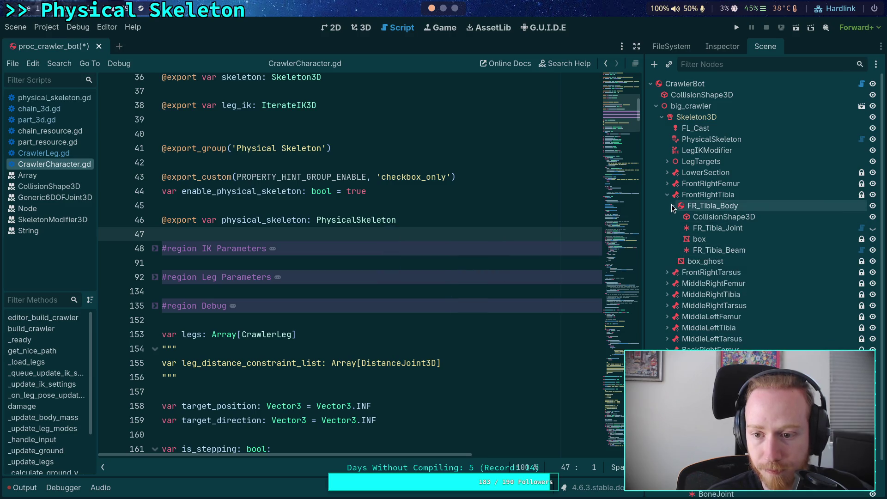
click(667, 195)
Remove the BreakableJoints under FrontRightTarsus's FR_Tarsus_Joint and FR_Tarsus_Beam
click(667, 206)
click(720, 250)
key(Delete)
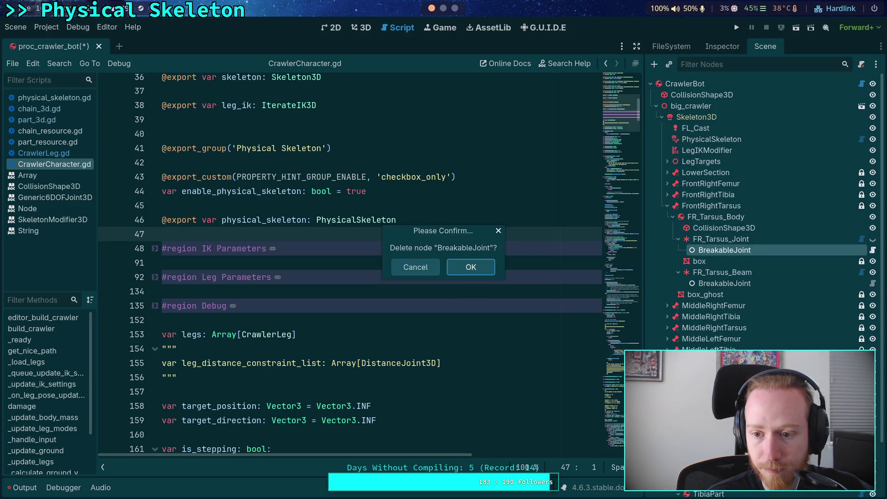
key(Return)
click(712, 261)
click(724, 272)
key(Delete)
key(Return)
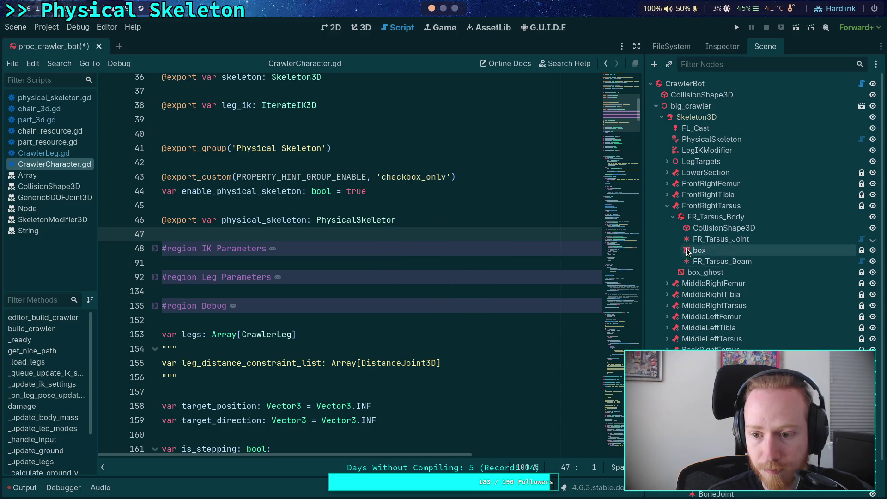
click(673, 217)
click(667, 206)
Confirm MiddleRightFemur holds no BreakableJoint nodes
click(670, 217)
click(667, 216)
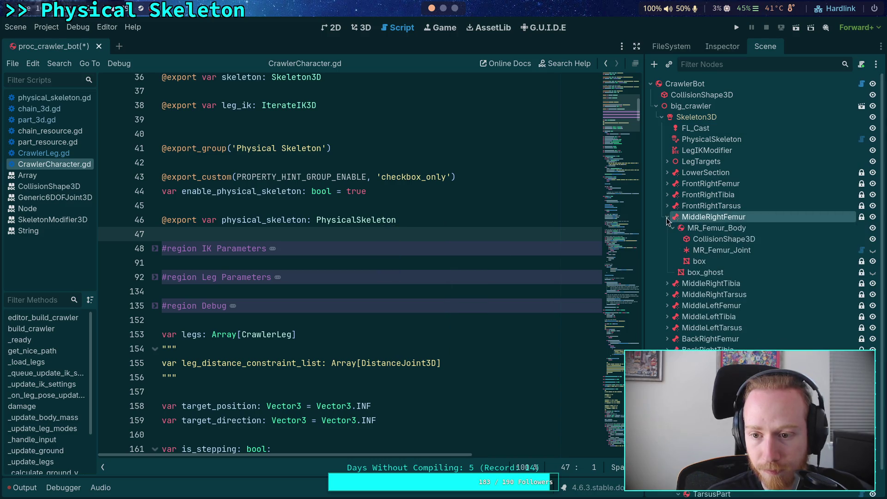
click(667, 217)
click(667, 217)
click(668, 216)
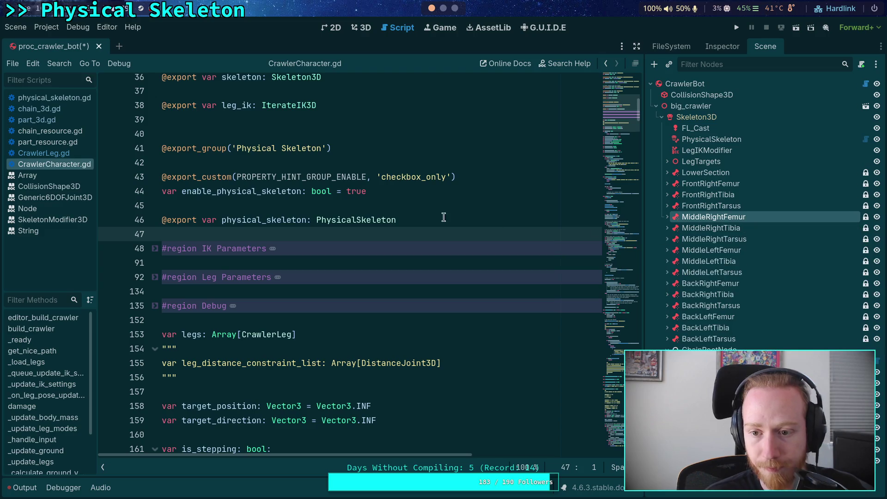
click(432, 216)
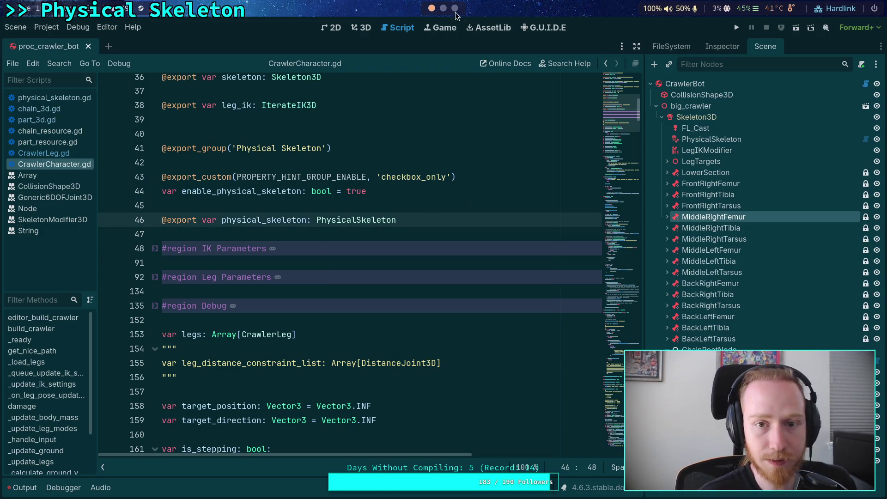
key(super+1)
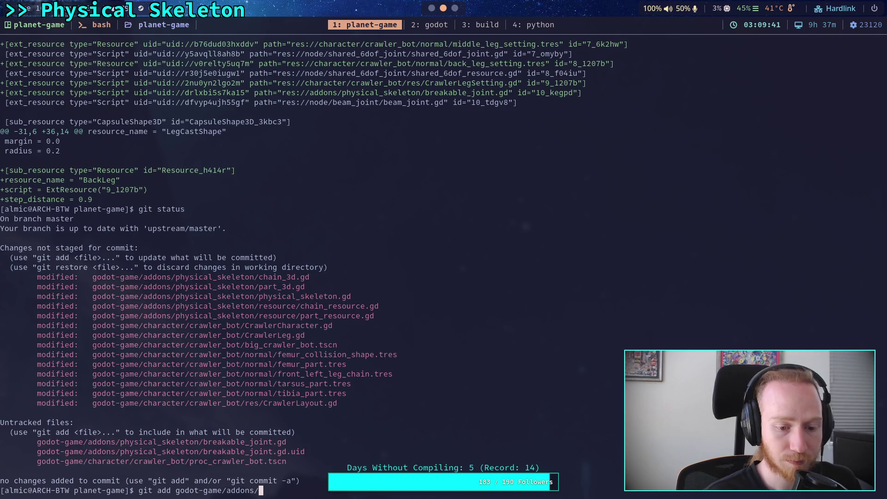
Clear the half-written add command and check the repository status with git status
key(BackSpace)
key(BackSpace)
key(BackSpace)
text(status)
key(Return)
Stage the whole godot-game/addons/physical_skeleton folder with git add
text(git)
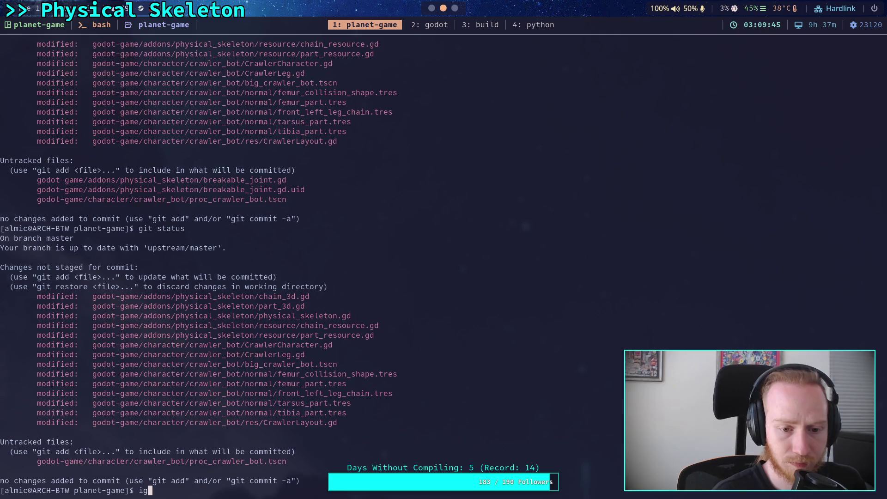
key(BackSpace)
key(BackSpace)
key(BackSpace)
text(git add godot-game/a)
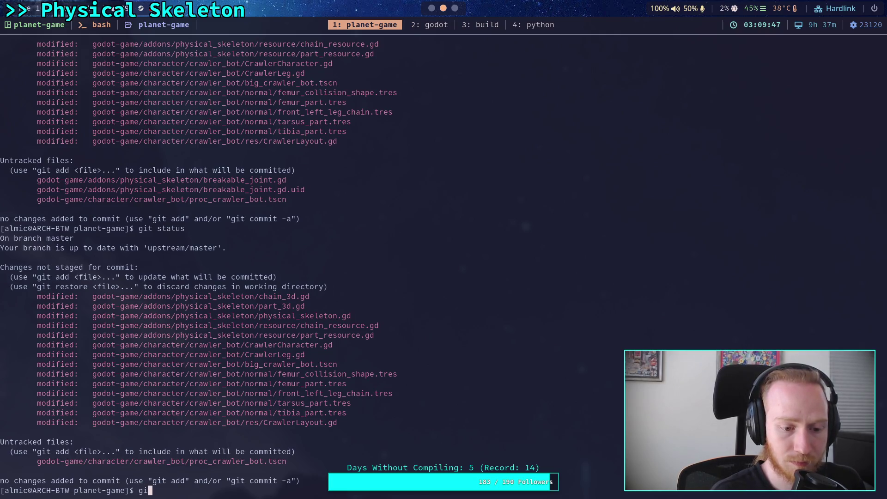
key(Tab)
text(p)
key(Tab)
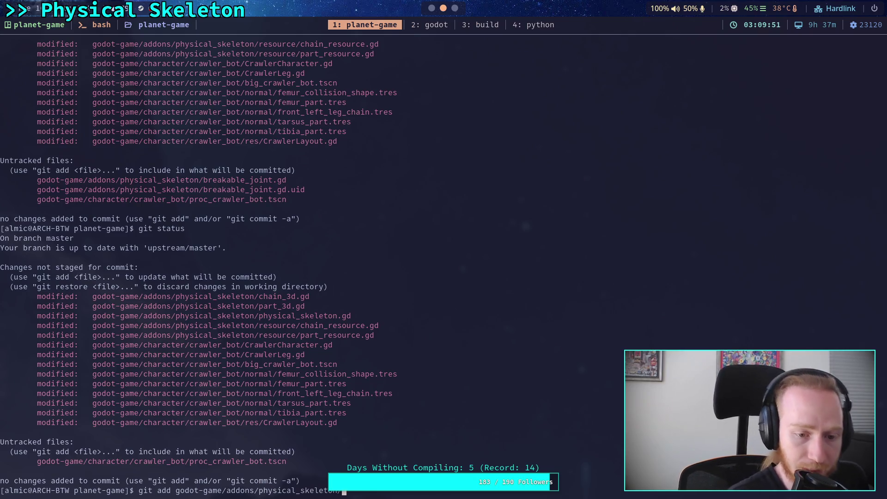
key(Return)
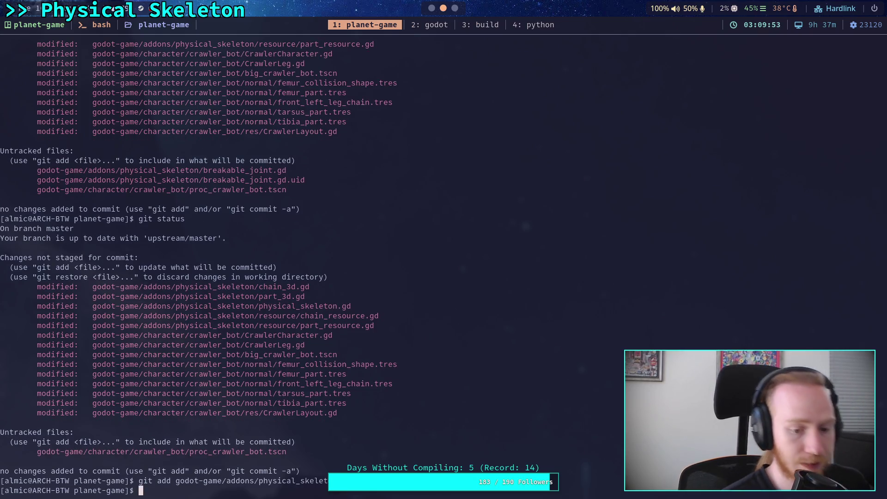
Review the remaining unstaged changes with git diff, then confirm staged files with git status
text(git diff)
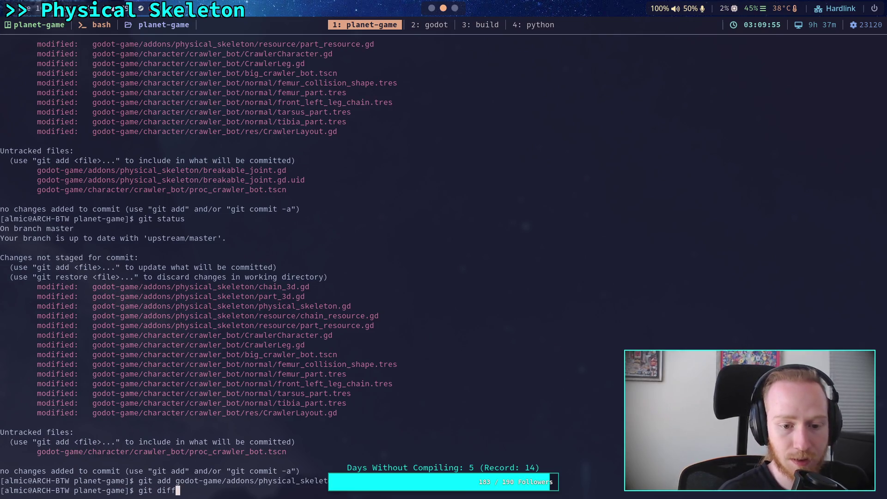
key(Return)
key(space)
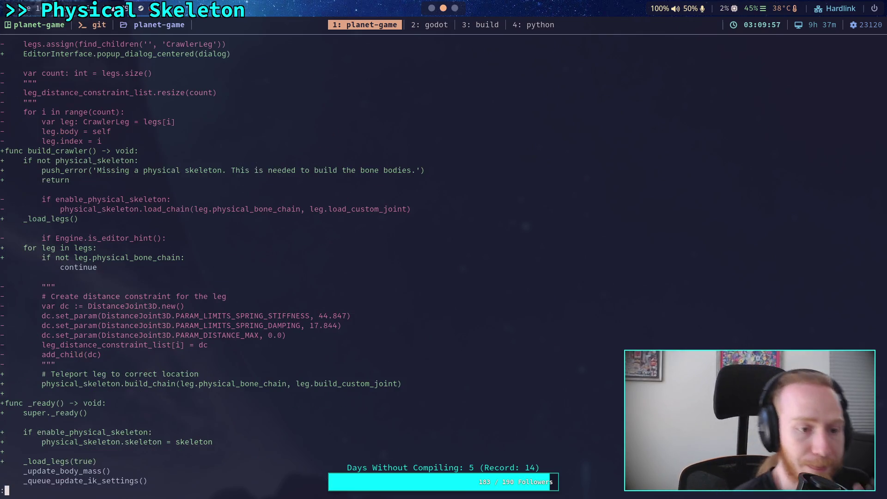
key(b)
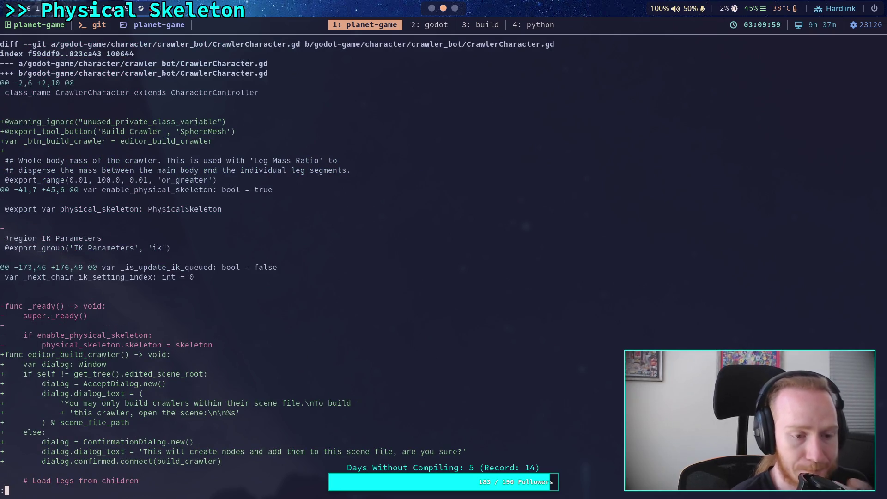
text(qgit statu)
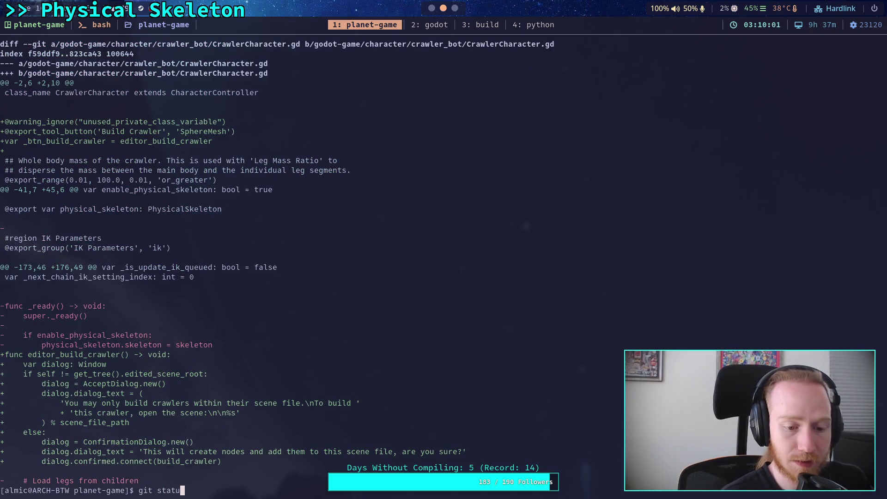
text(s)
key(Return)
Stage CrawlerCharacter.gd and CrawlerLeg.gd from godot-game/character/crawler_bot
text(git add godot-game/character/crawler_bot/C)
key(Tab)
text(C)
key(Tab)
key(Return)
key(Up)
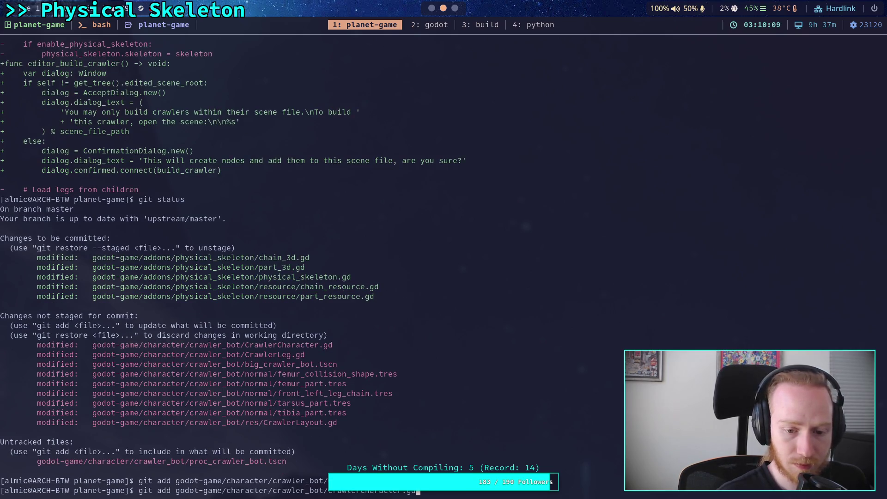
key(BackSpace)
key(BackSpace)
key(BackSpace)
text(L)
key(Tab)
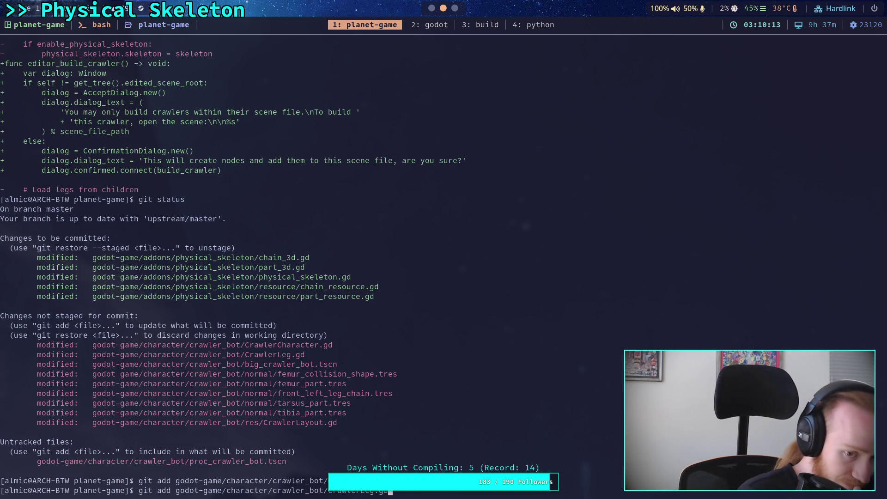
key(Return)
Show the unstaged git diff for crawler_bot/CrawlerLeg.gd
text(git diff go)
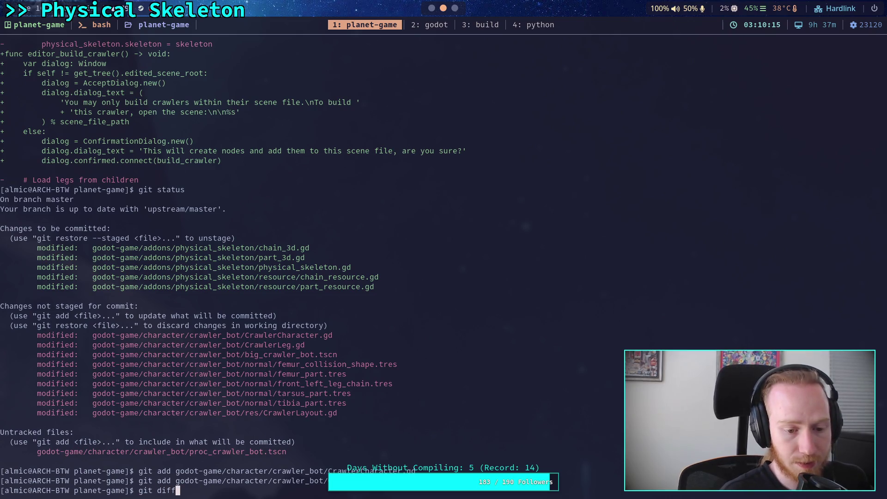
key(Tab)
text(c)
key(Tab)
text(c)
key(Tab)
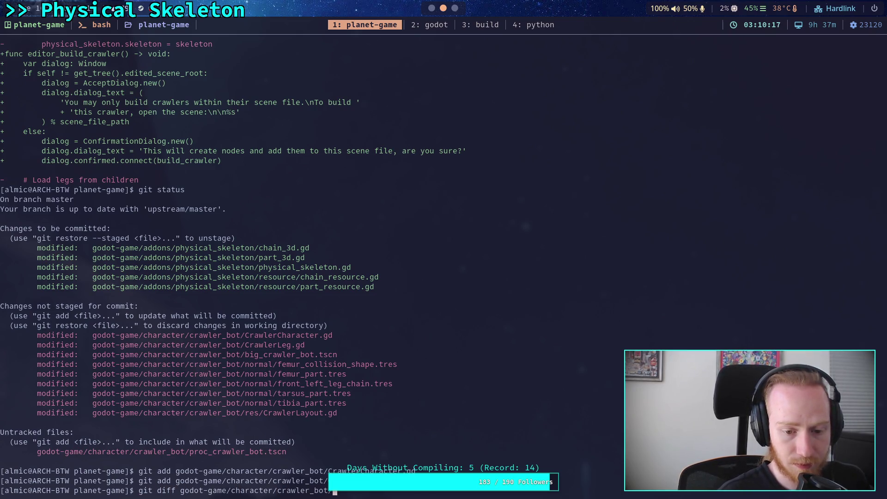
key(Tab)
text(l)
key(Tab)
key(Return)
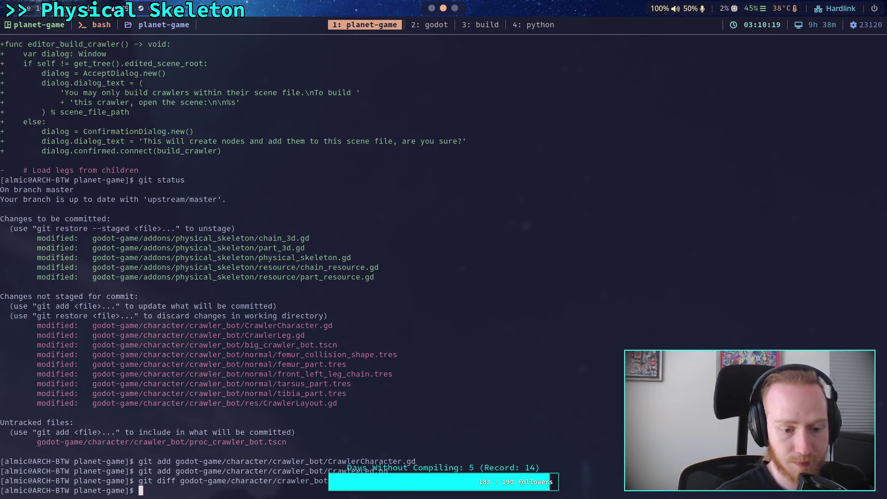
Print CrawlerLeg.gd's staged diff with git diff --staged
key(Up)
key(Left)
key(Left)
key(Left)
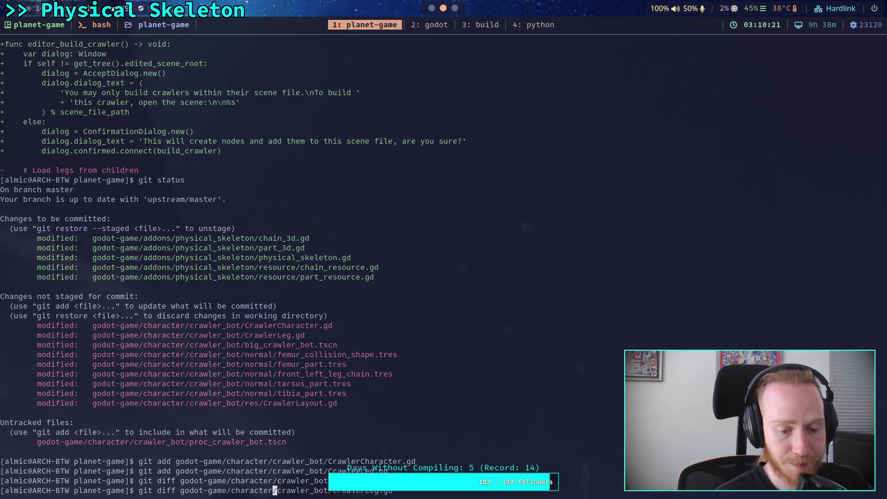
text(--staged)
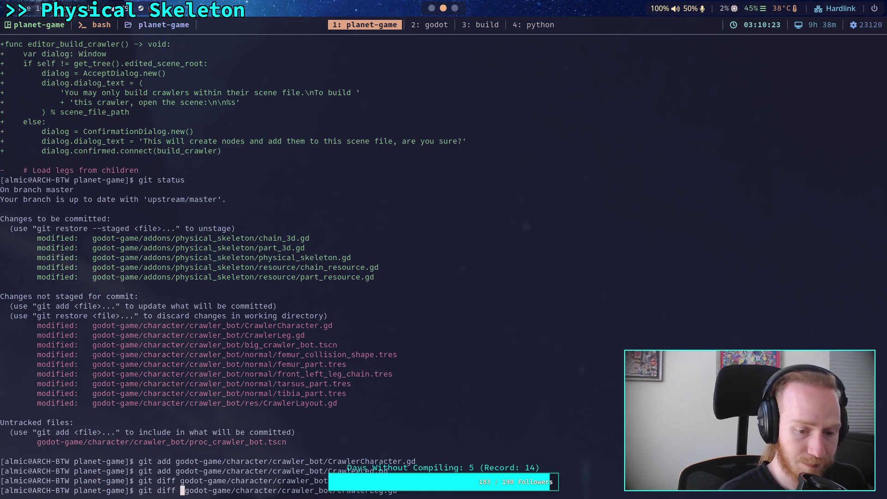
key(Return)
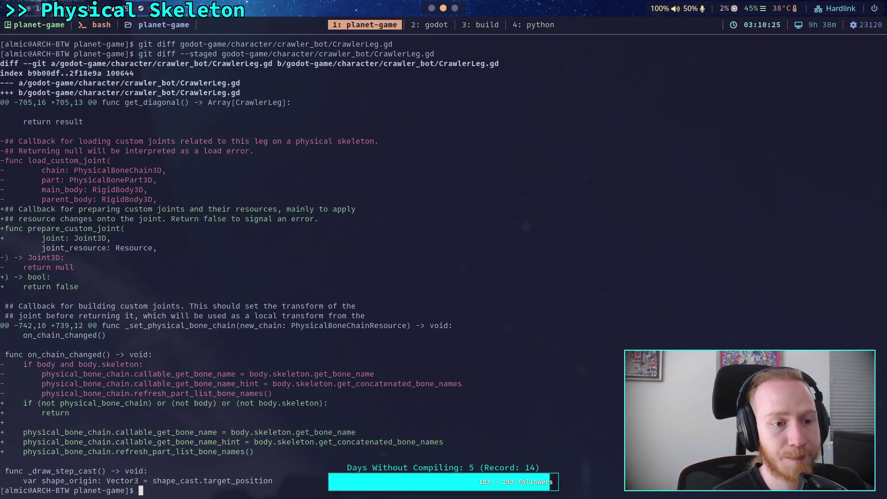
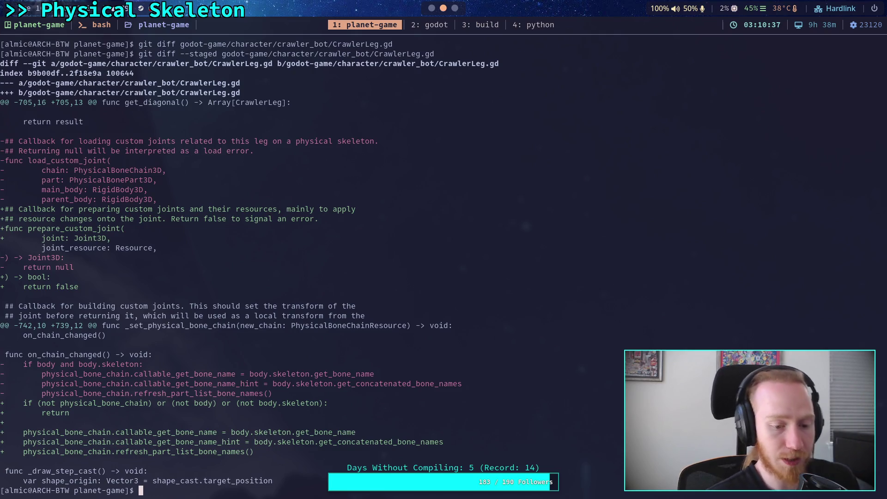
Run git status and git diff, paging forward and back through the unstaged changes
text(git status)
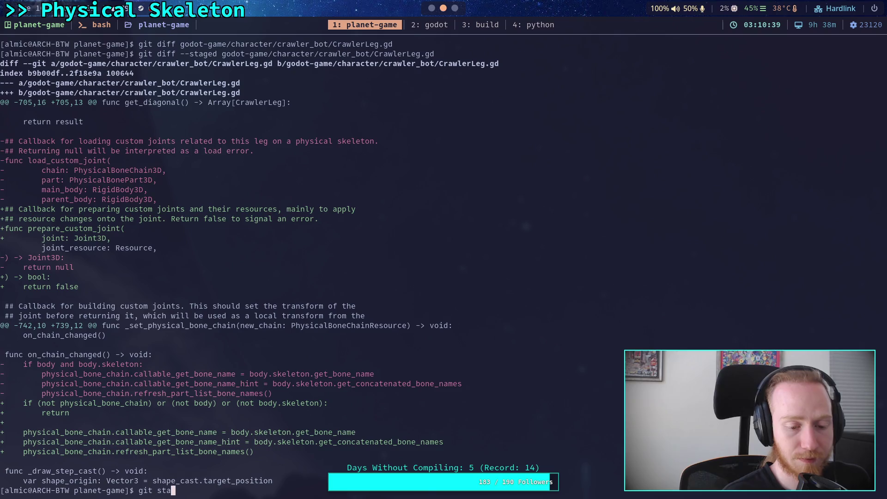
key(Return)
text(git diff)
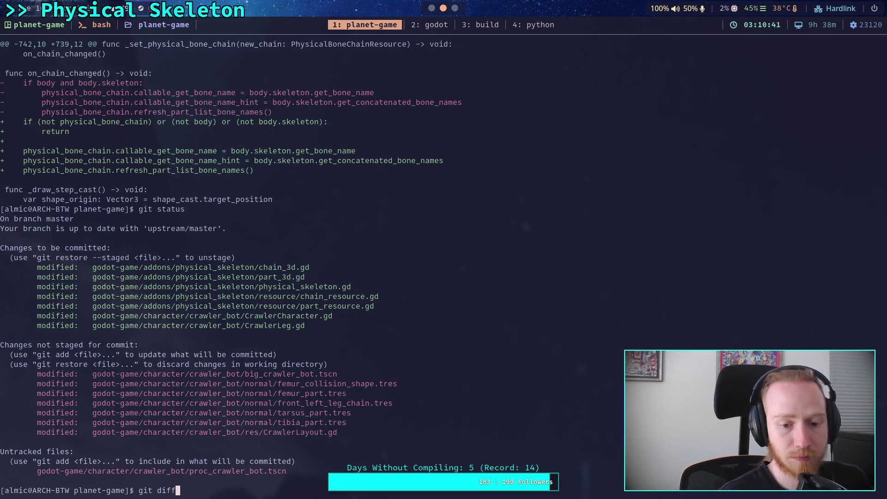
key(Return)
key(space)
key(space)
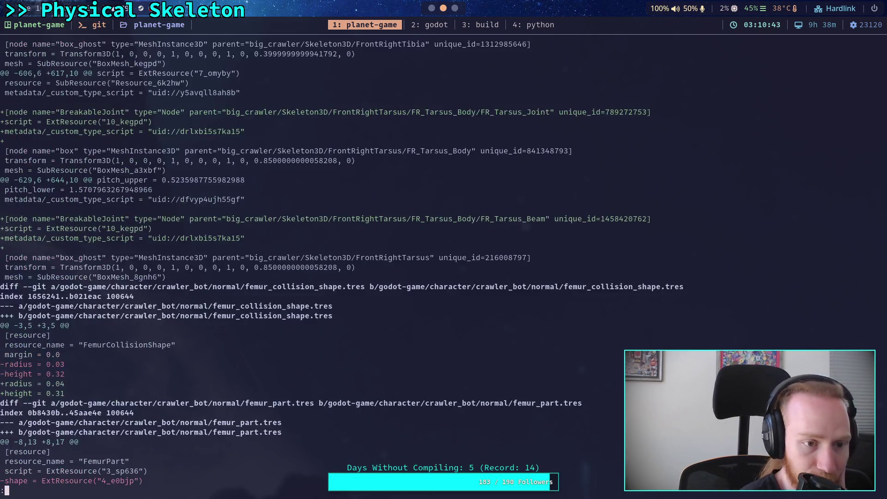
key(space)
key(b)
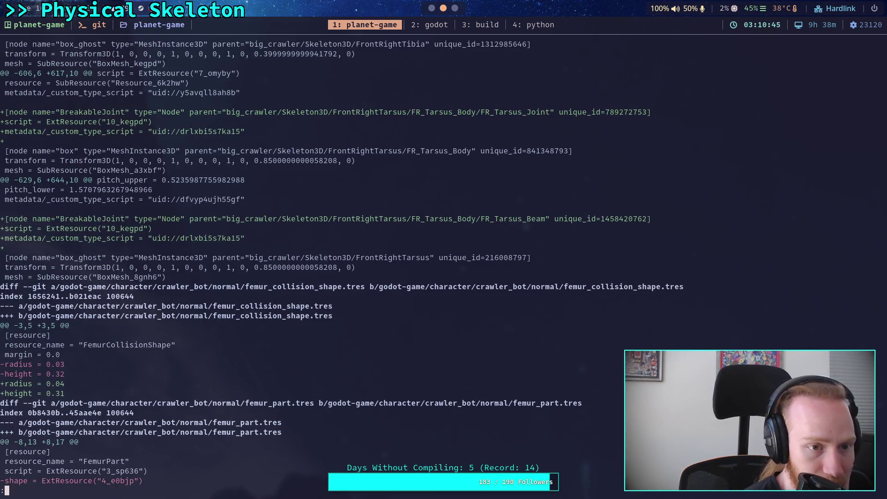
Scroll through the big_crawler_bot.tscn diff showing leg cast settings moved into leg setting resources
scroll(342, 263, down, 4)
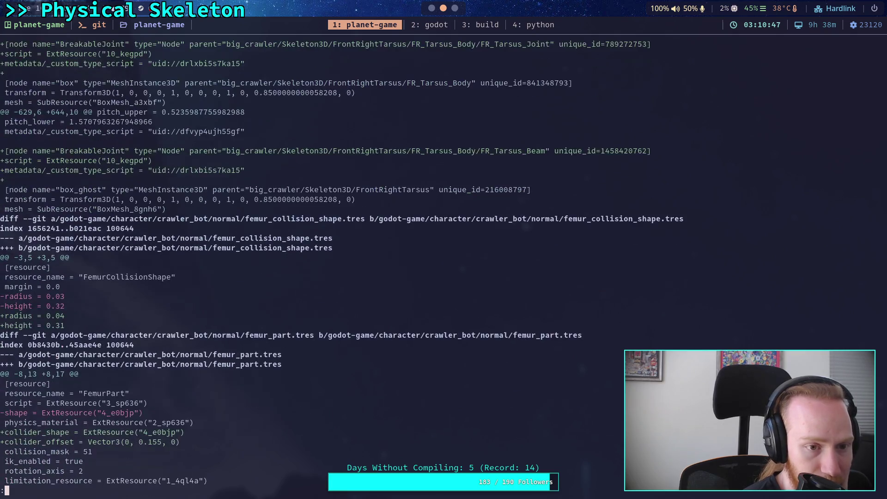
scroll(342, 263, up, 9)
scroll(323, 268, up, 1)
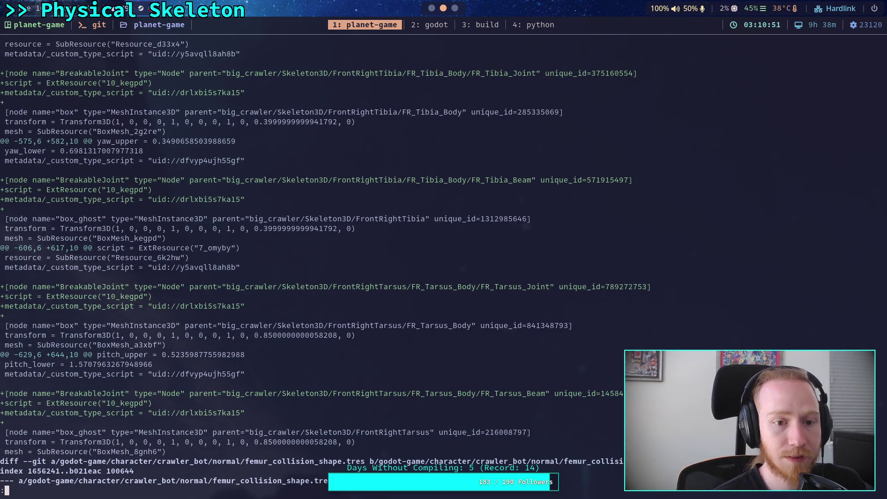
click(431, 8)
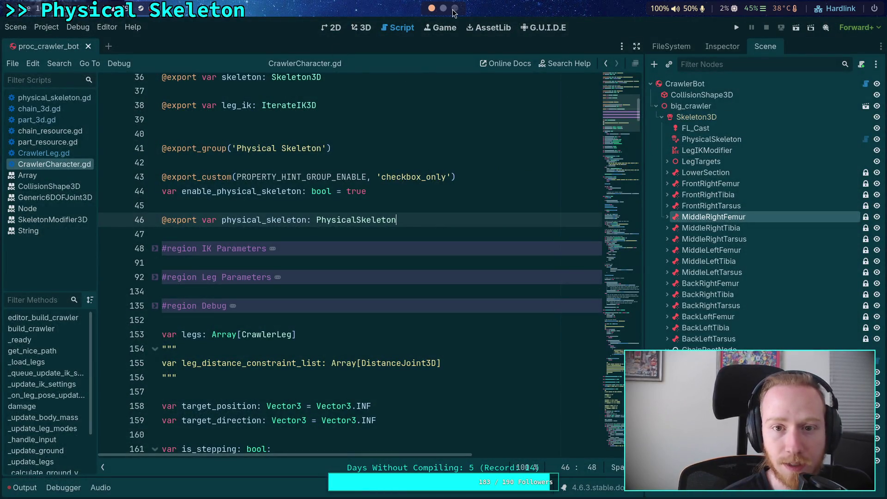
click(443, 8)
scroll(430, 268, down, 10)
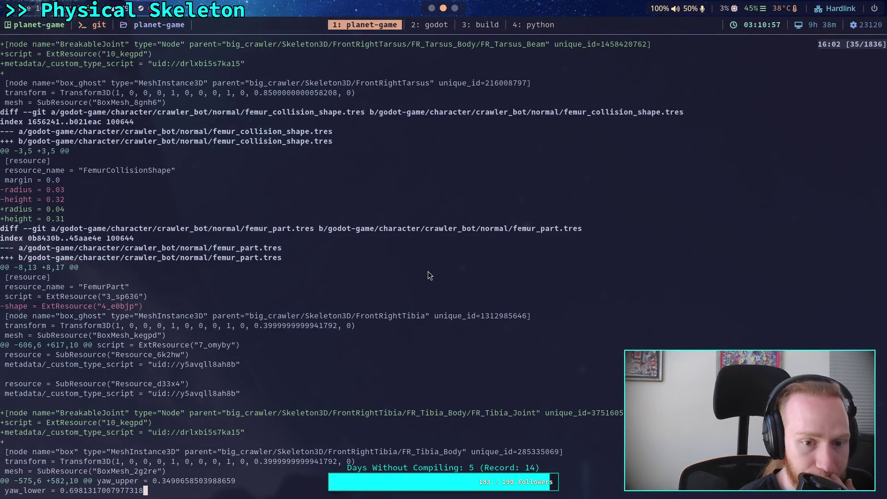
scroll(428, 268, down, 5)
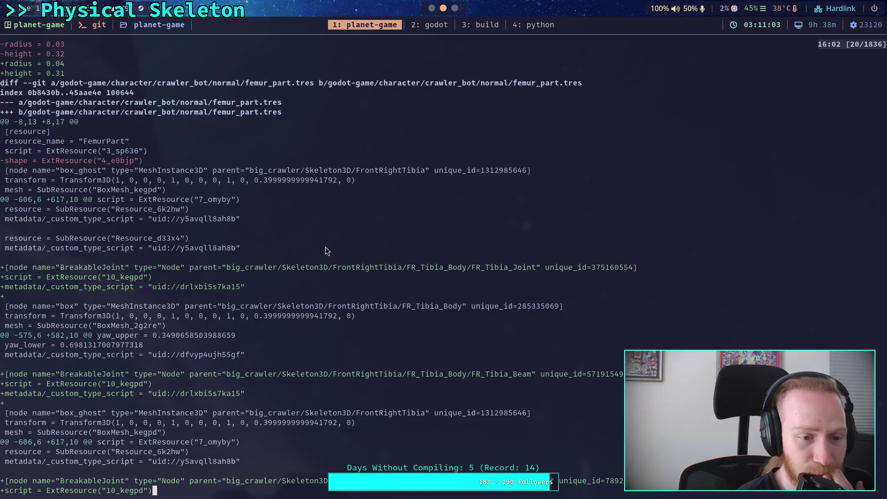
scroll(339, 267, down, 4)
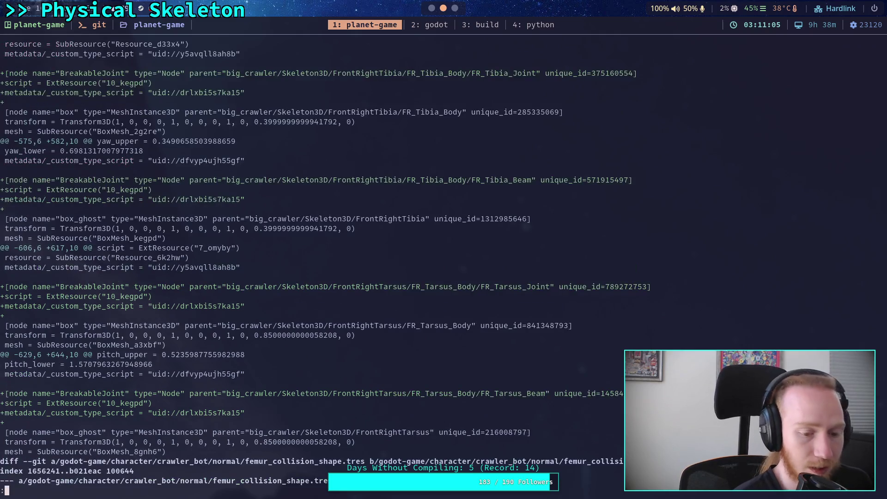
scroll(323, 268, up, 9)
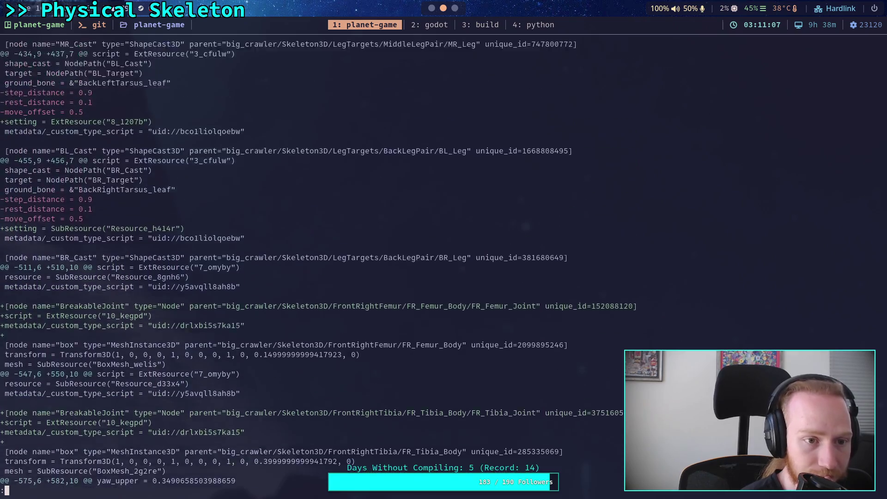
scroll(324, 267, up, 5)
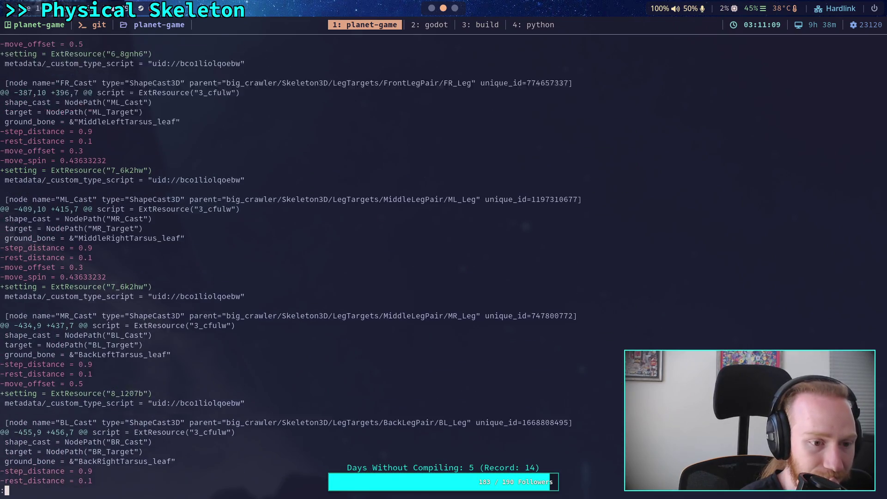
scroll(323, 268, up, 7)
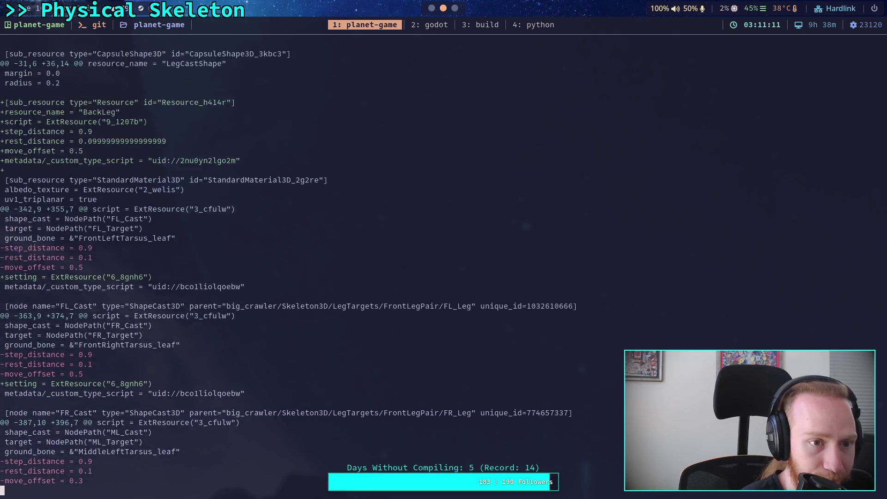
scroll(323, 268, up, 3)
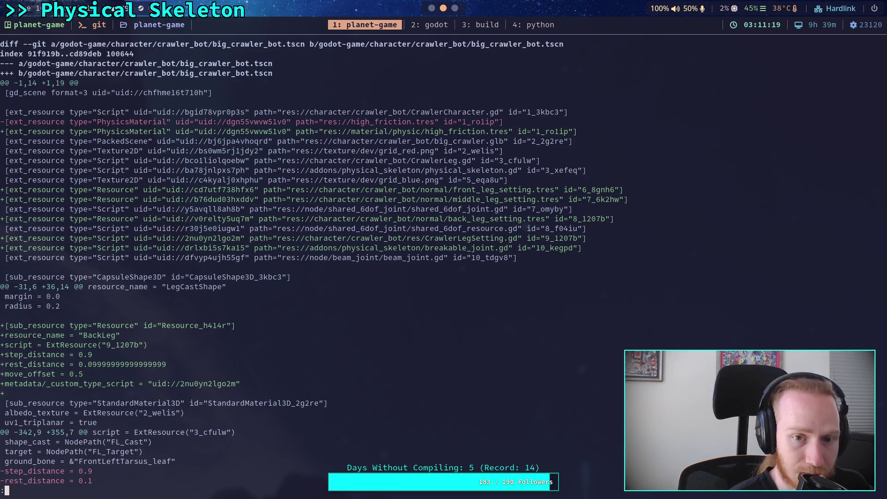
Read the diff's new front, middle and back leg setting resources and inline BackLeg sub-resource
scroll(324, 268, down, 3)
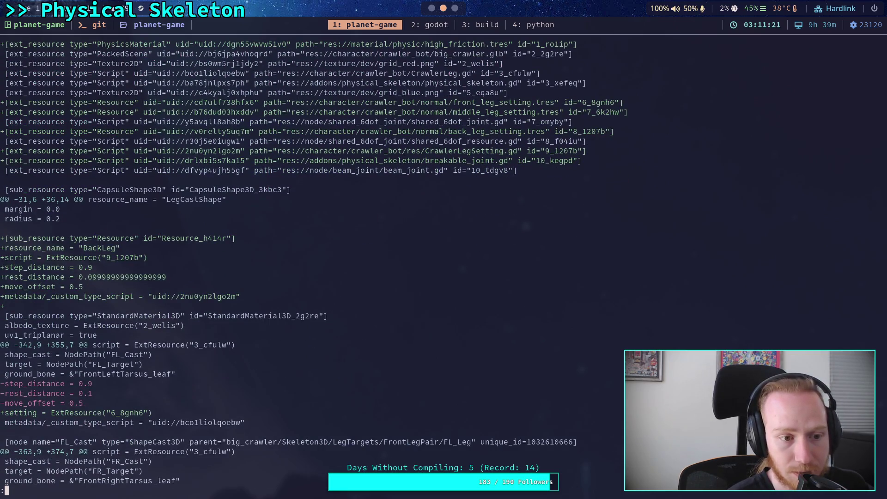
scroll(314, 262, down, 5)
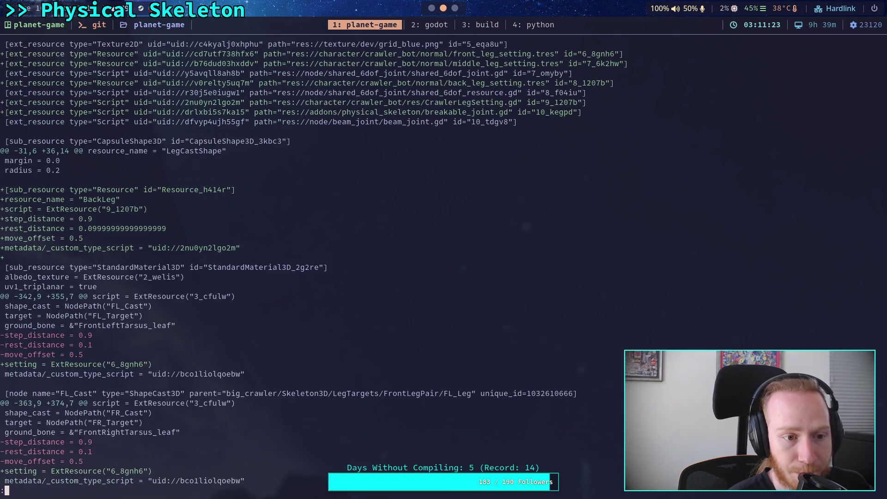
scroll(286, 264, down, 2)
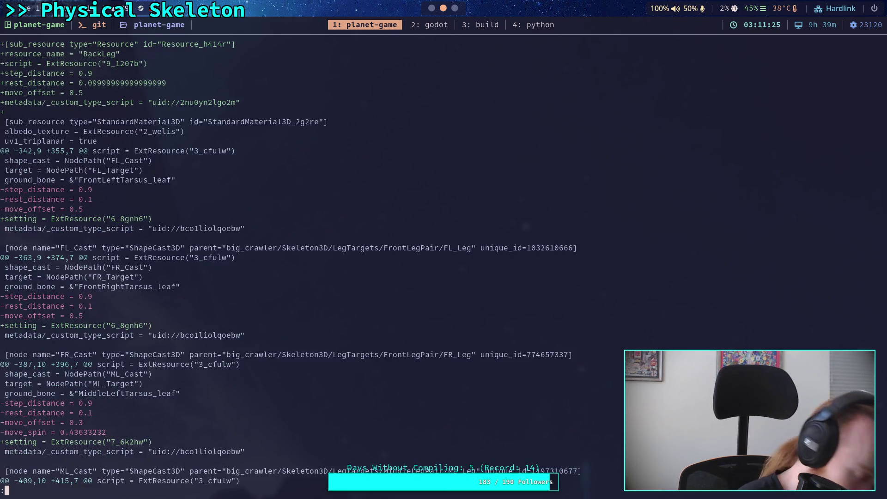
scroll(295, 263, up, 2)
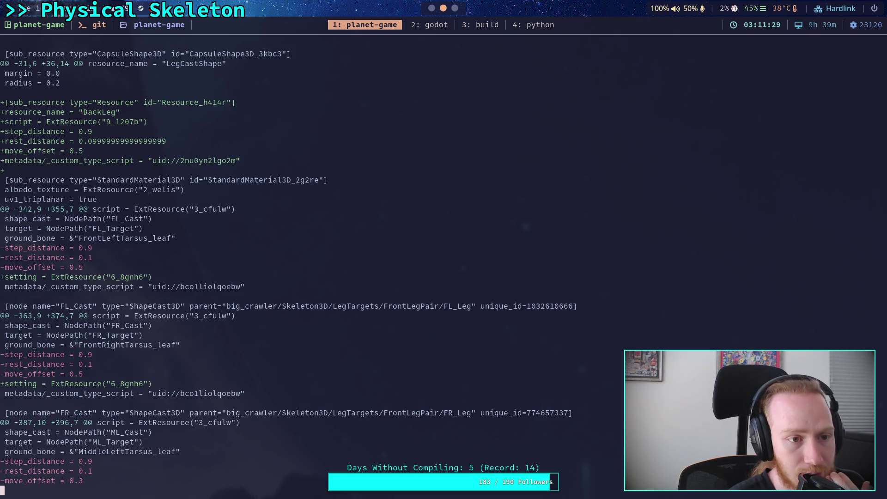
scroll(295, 263, down, 1)
scroll(295, 263, down, 1)
scroll(295, 264, down, 15)
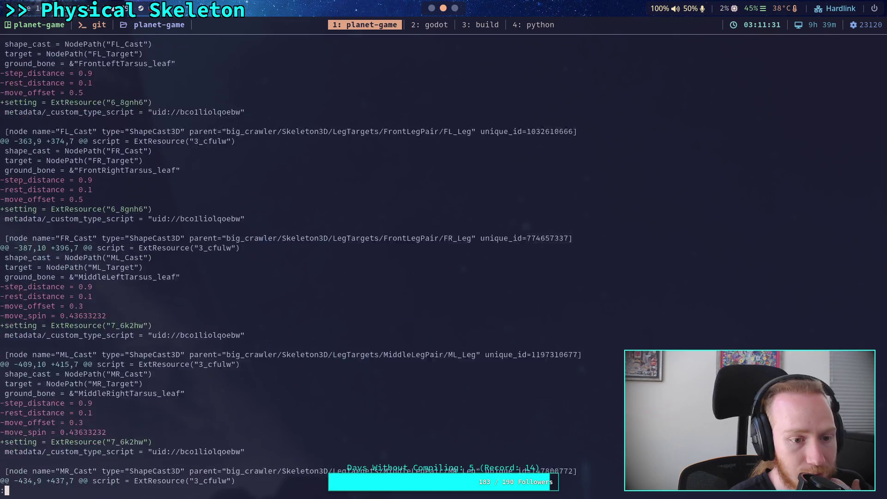
scroll(296, 263, down, 1)
scroll(295, 263, up, 8)
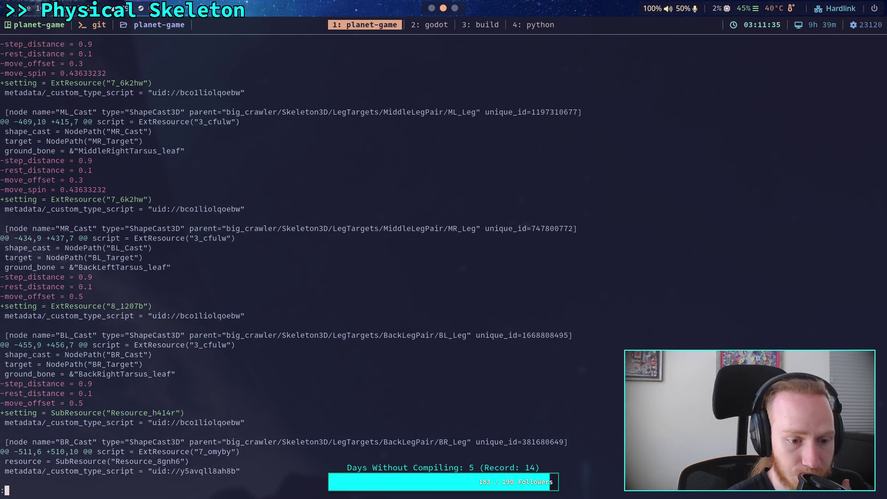
scroll(296, 263, up, 2)
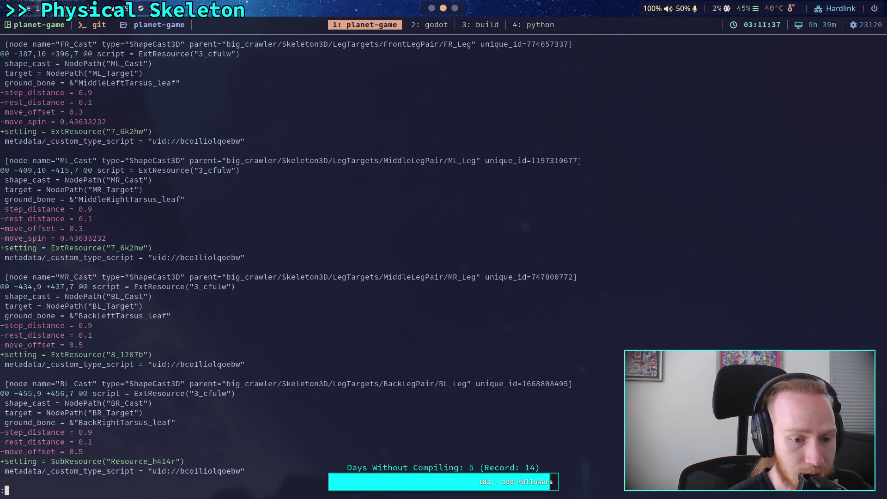
scroll(296, 264, down, 1)
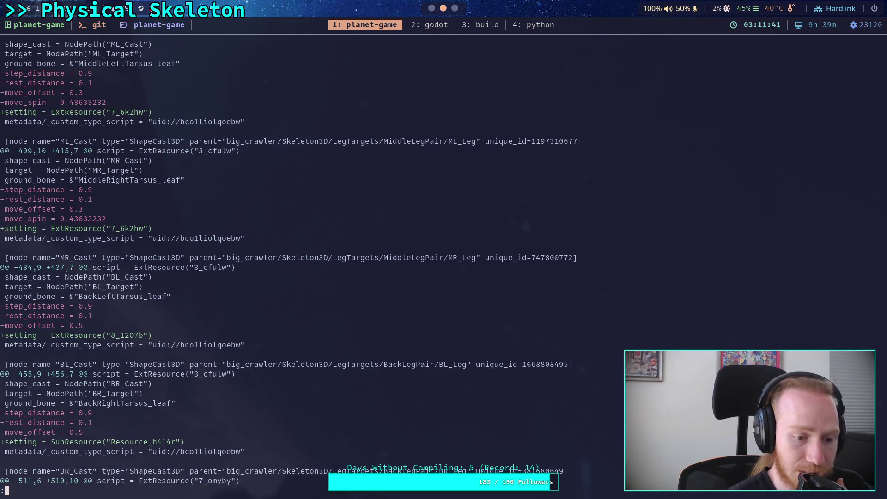
scroll(296, 264, up, 15)
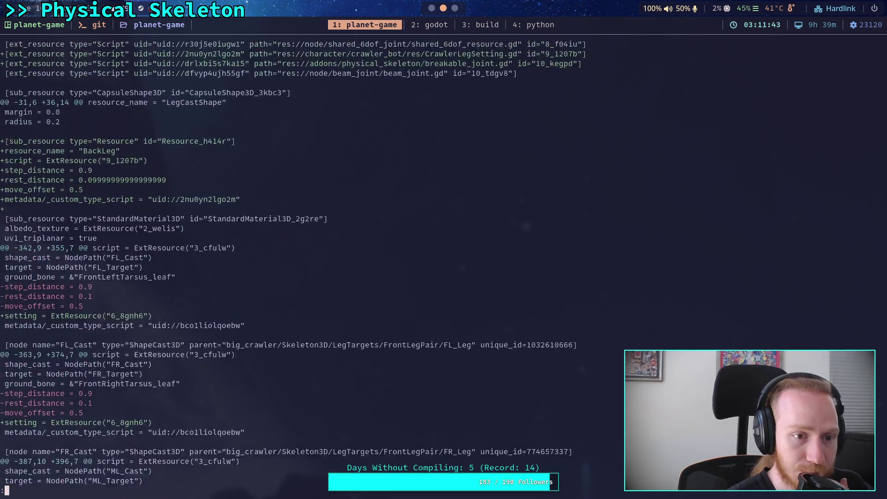
scroll(296, 263, up, 2)
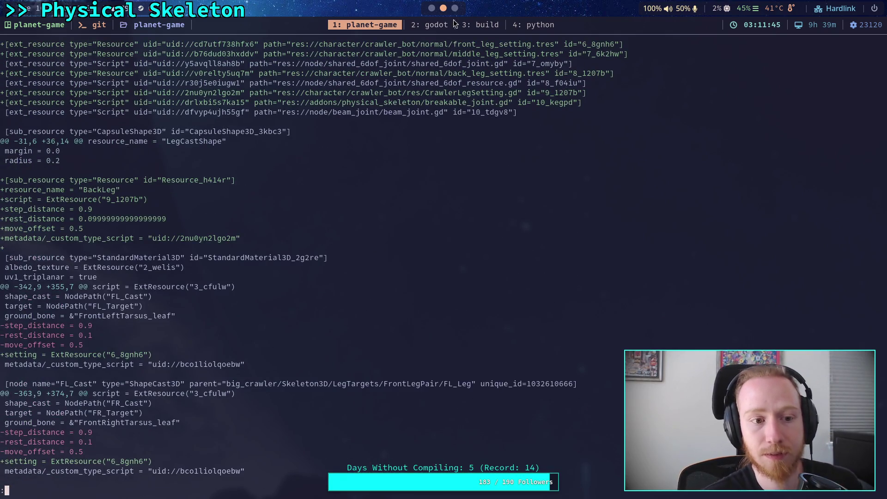
Quit the diff pager and open big_crawler_bot.tscn in Godot despite its missing dependency
key(q)
click(432, 8)
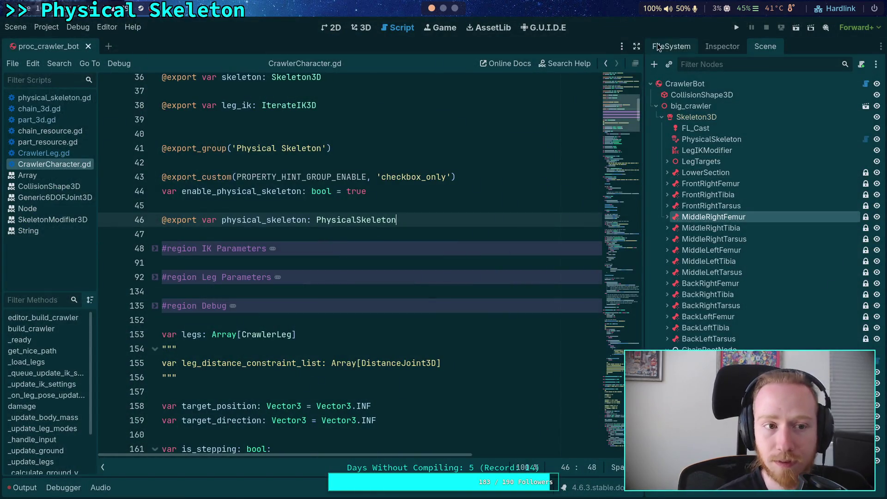
click(691, 50)
scroll(746, 284, down, 5)
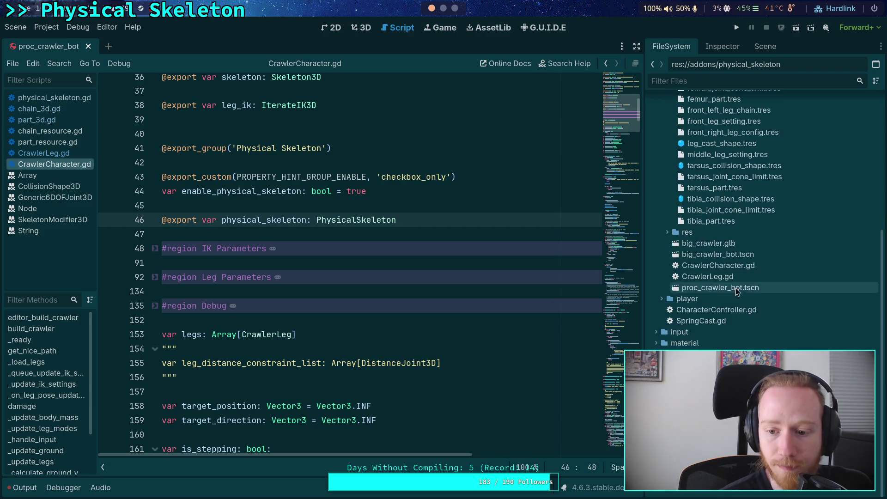
double_click(717, 254)
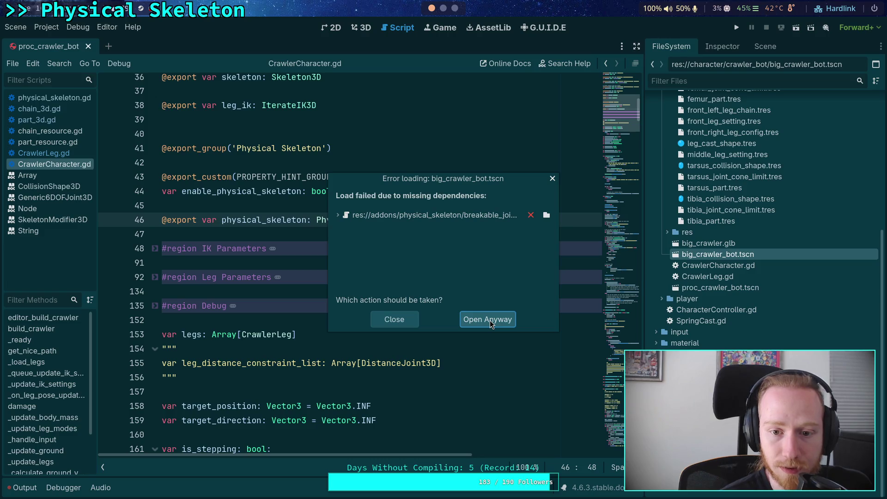
click(491, 324)
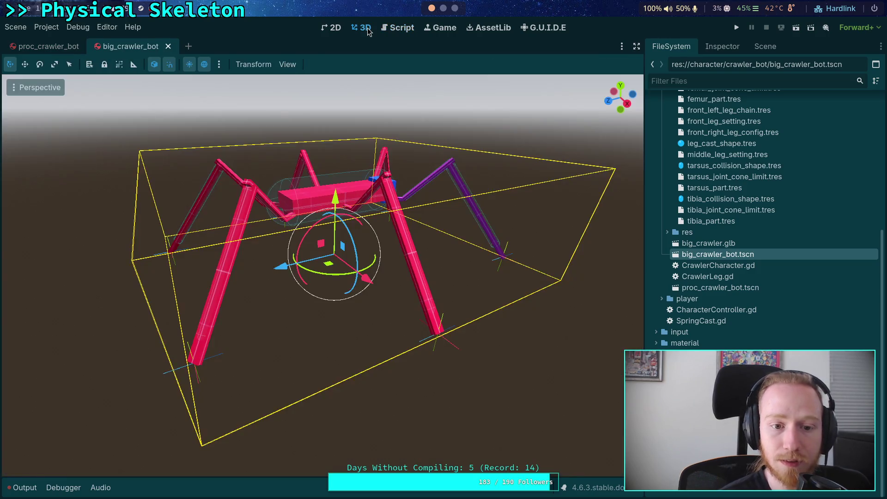
Inspect the CrawlerBot root's properties and BR_Leg's Setting in the Inspector
click(722, 46)
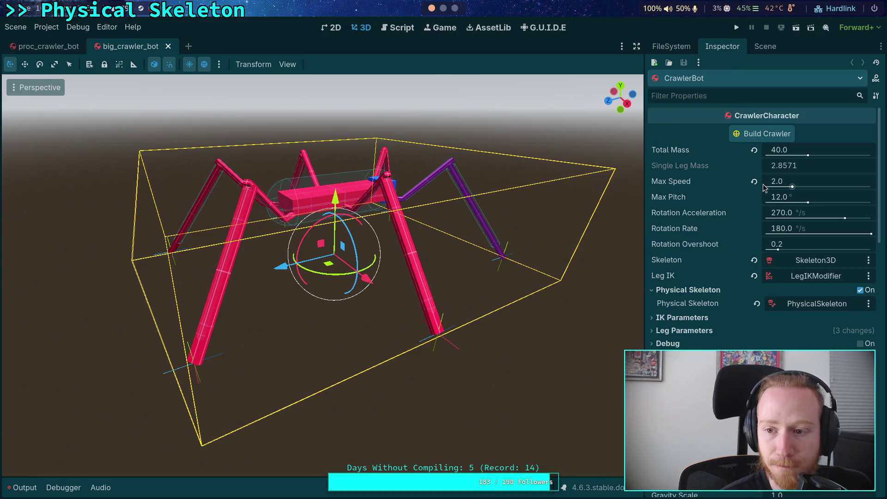
click(759, 50)
click(708, 252)
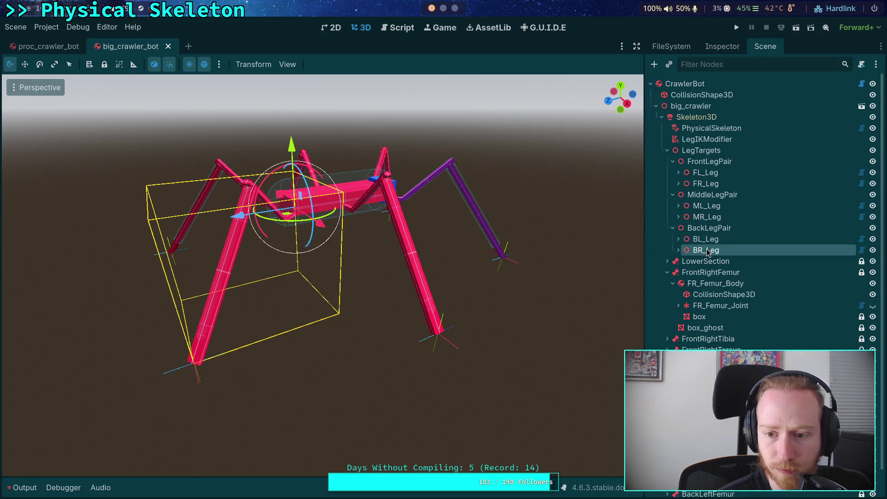
click(723, 49)
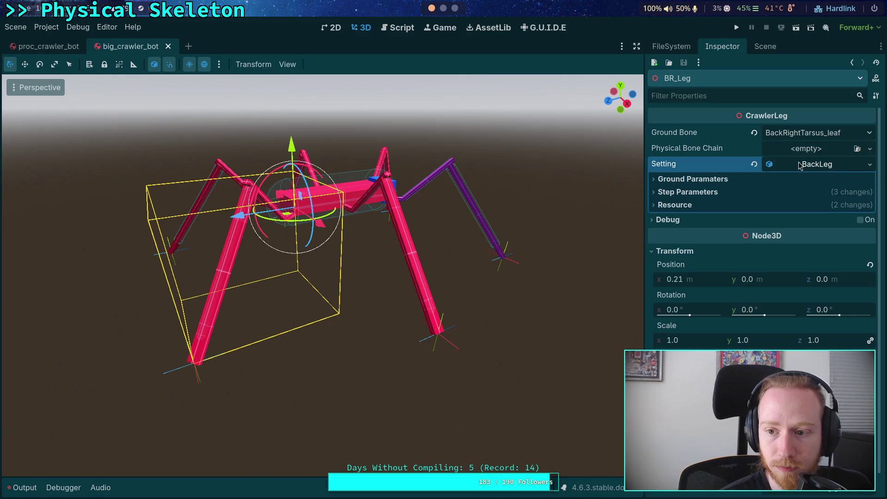
click(762, 50)
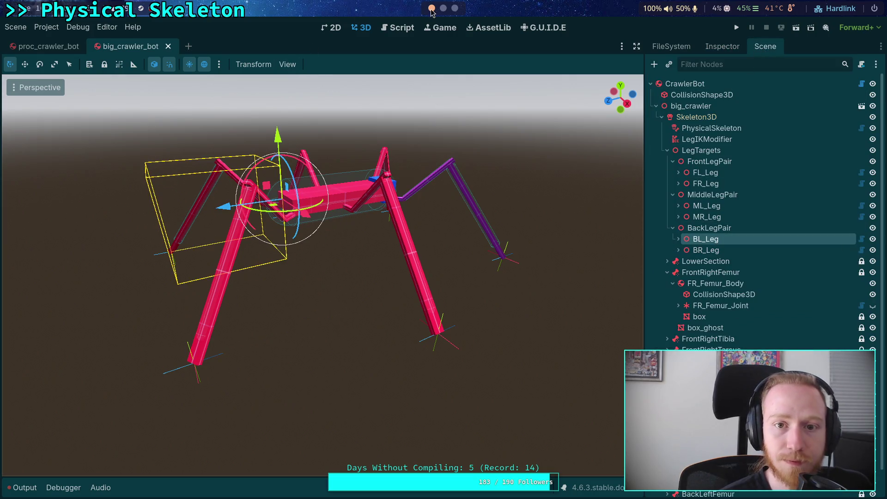
click(441, 10)
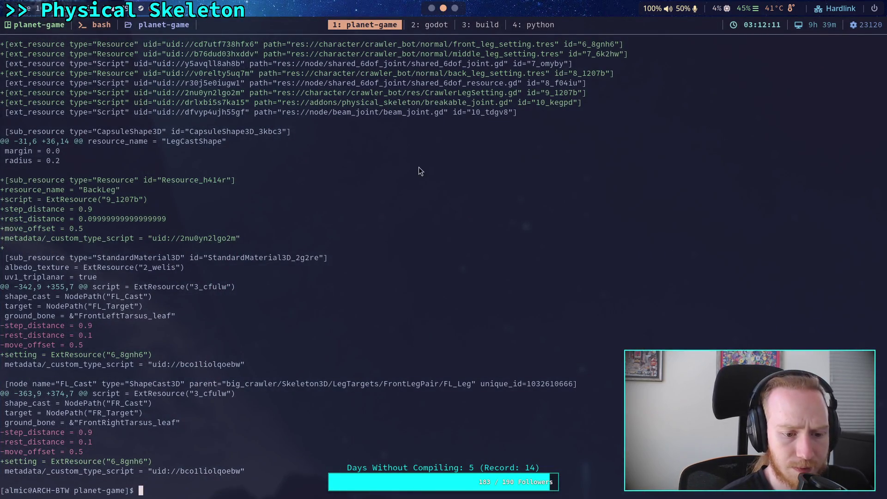
Rerun git diff and page to the BL_Leg back-leg change hunk
text(git diff)
key(Return)
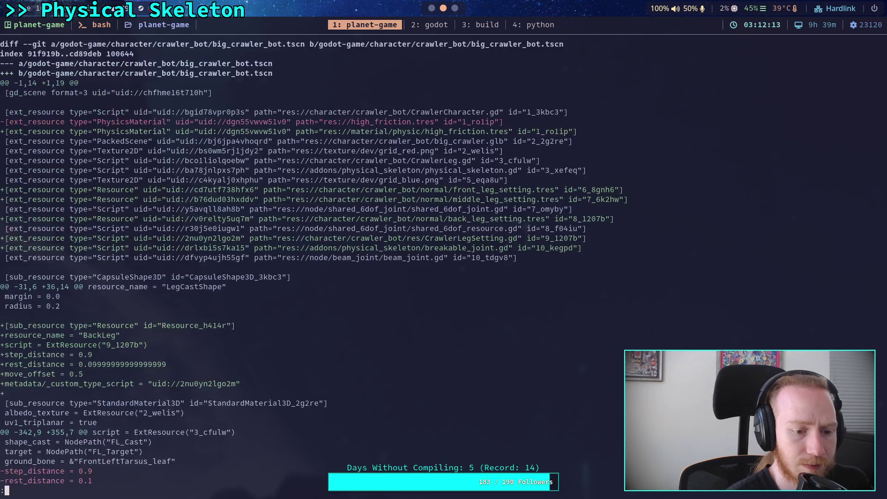
key(space)
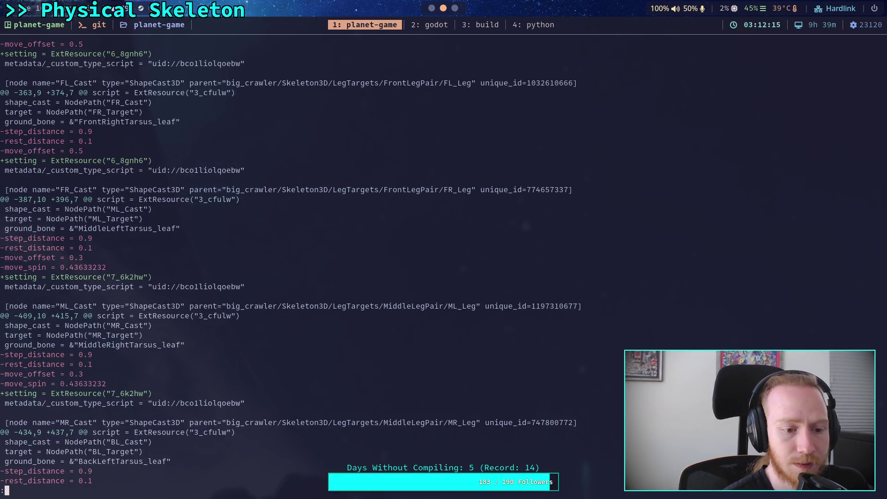
key(g)
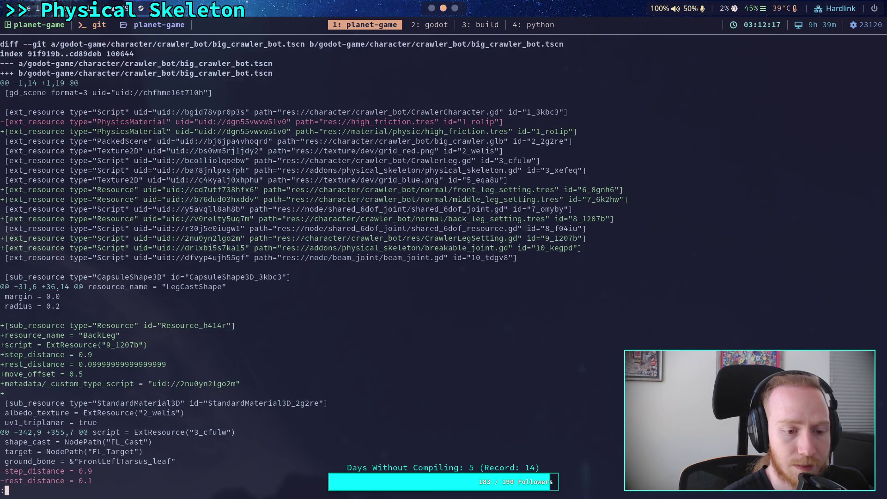
key(space)
key(space)
key(k)
key(k)
key(k)
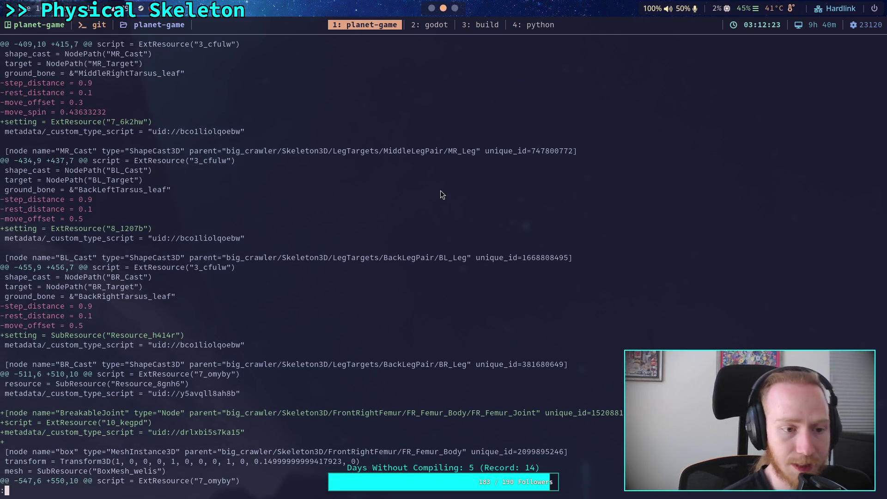
key(super+1)
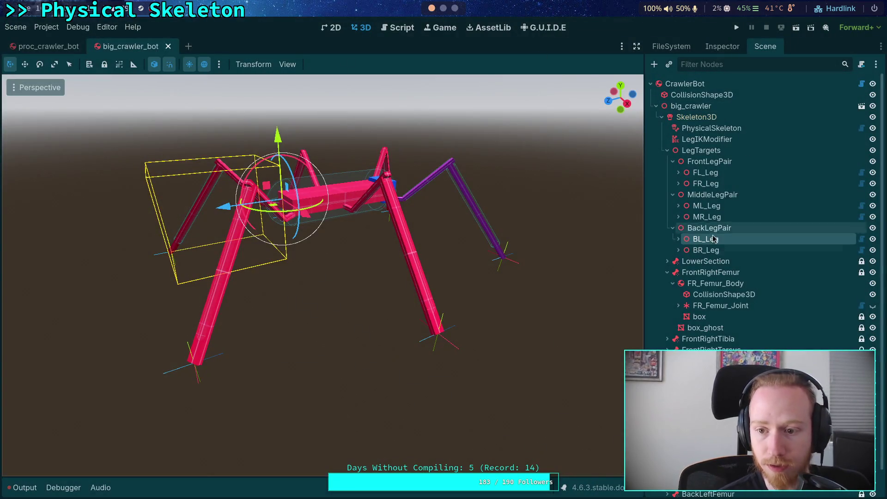
Inspect BL_Leg's Setting resource options and the crawler_bot files
click(706, 239)
click(715, 51)
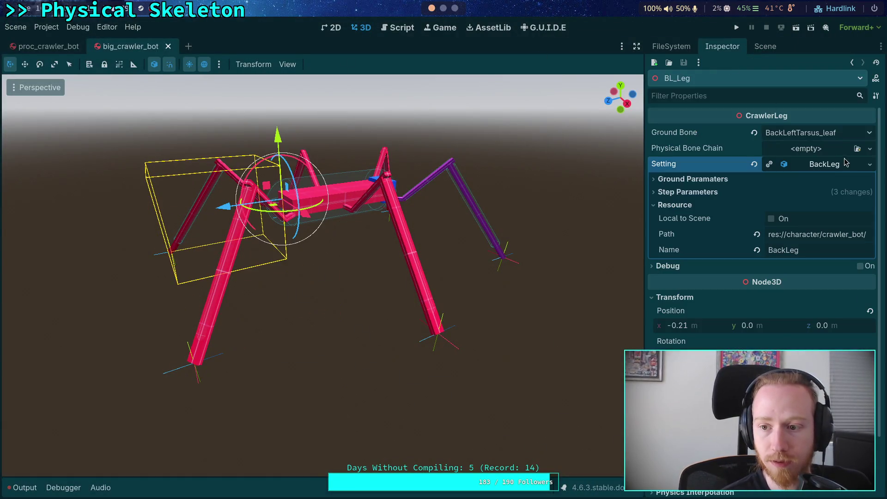
click(870, 165)
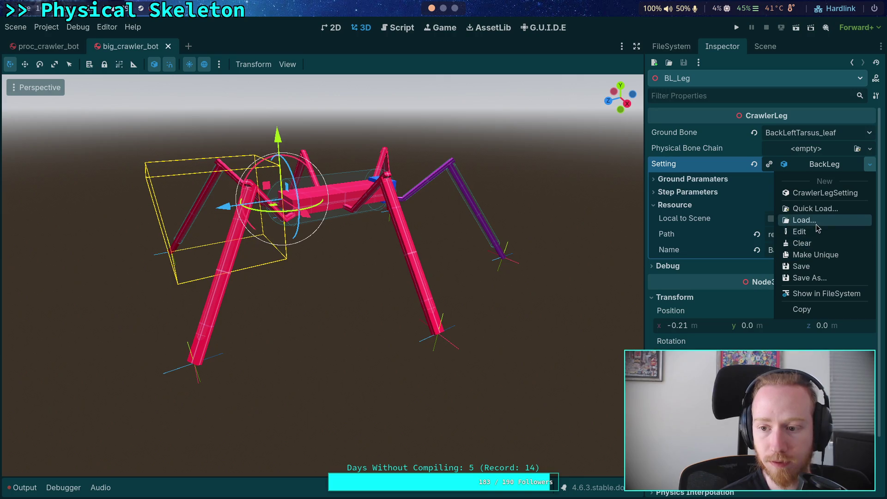
click(729, 118)
click(683, 49)
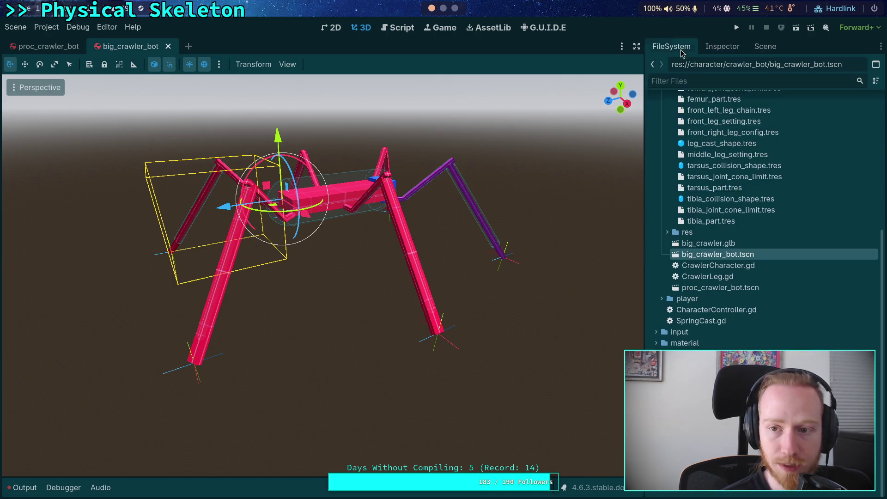
click(767, 48)
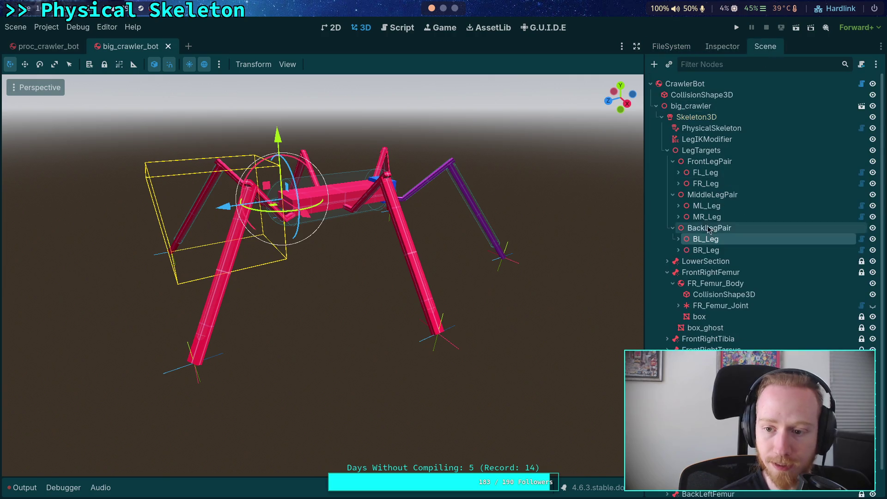
Clear BR_Leg's Setting and reassign back_leg_setting.tres via Quick Load
click(706, 250)
click(721, 46)
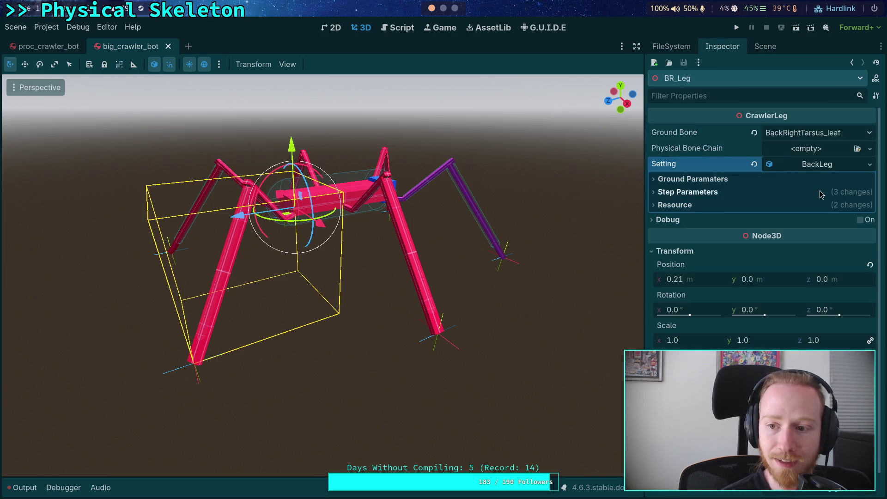
click(755, 166)
click(863, 165)
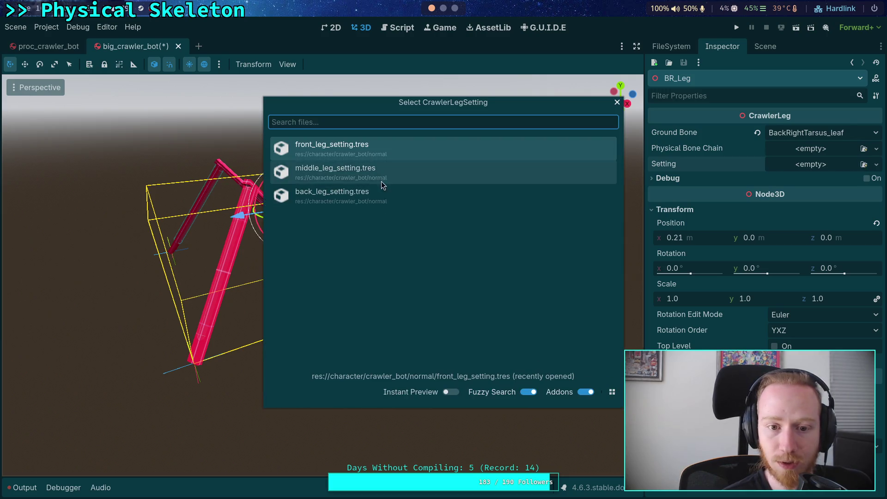
double_click(375, 192)
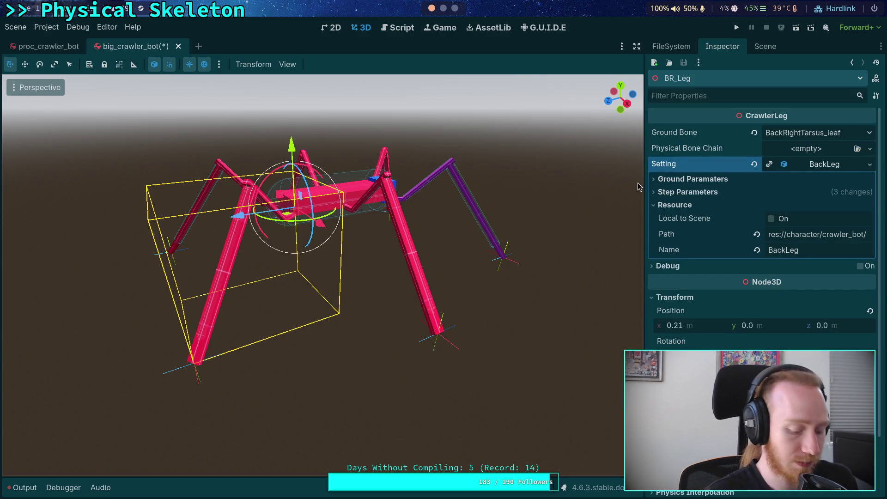
click(672, 46)
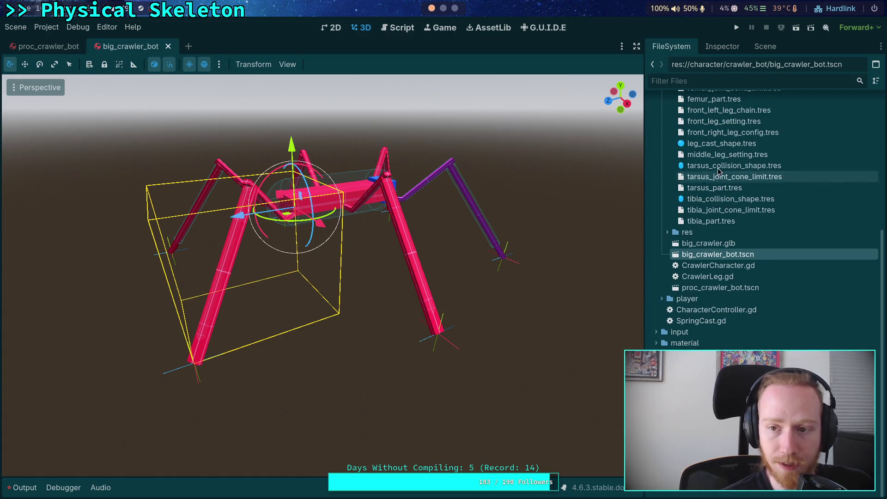
click(766, 46)
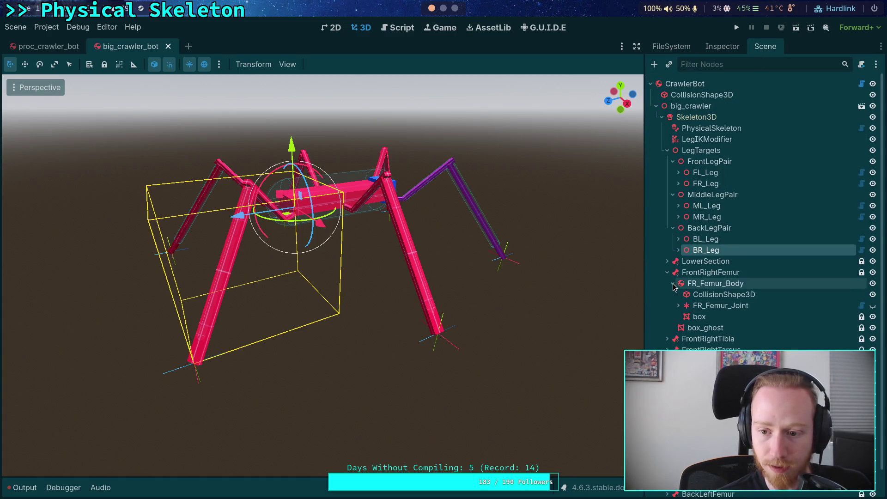
Delete the BreakableJoint under the front-right femur joint
click(678, 306)
click(718, 317)
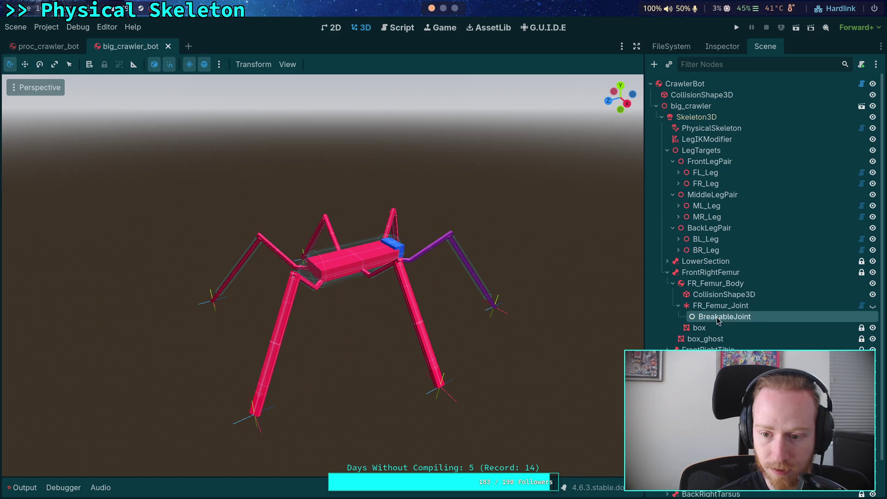
key(Delete)
key(Return)
click(667, 272)
Delete the BreakableJoint nodes under the front-right tibia joint
click(667, 284)
click(679, 316)
click(712, 328)
key(Delete)
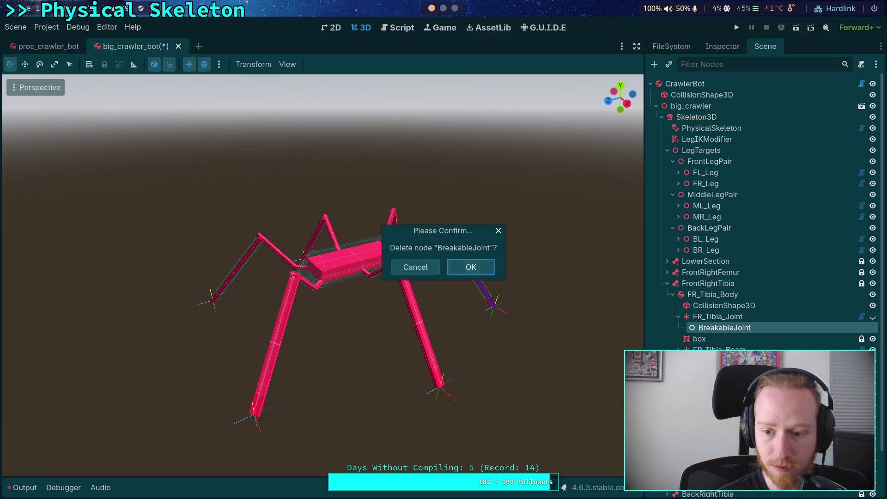
key(Return)
key(Delete)
key(Return)
click(667, 284)
Delete the front-right tarsus BreakableJoint nodes and save big_crawler_bot
click(667, 294)
click(707, 338)
key(Delete)
key(Return)
key(Delete)
key(Return)
click(667, 294)
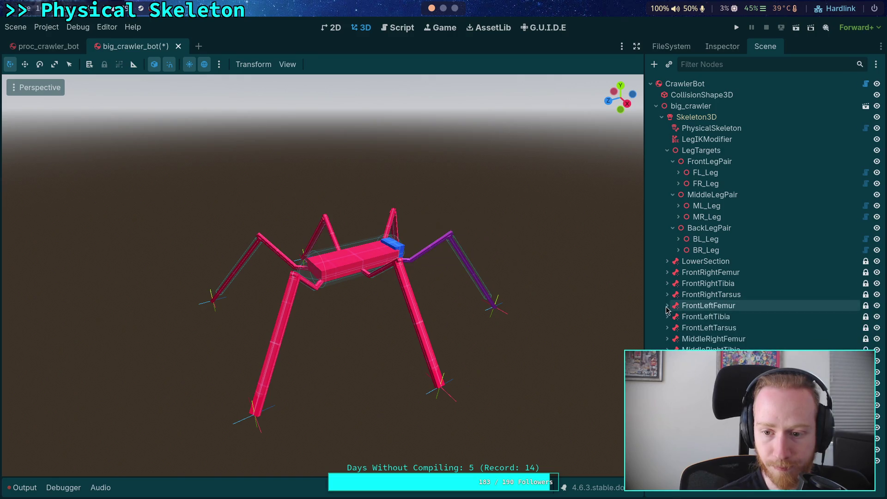
click(668, 306)
click(667, 305)
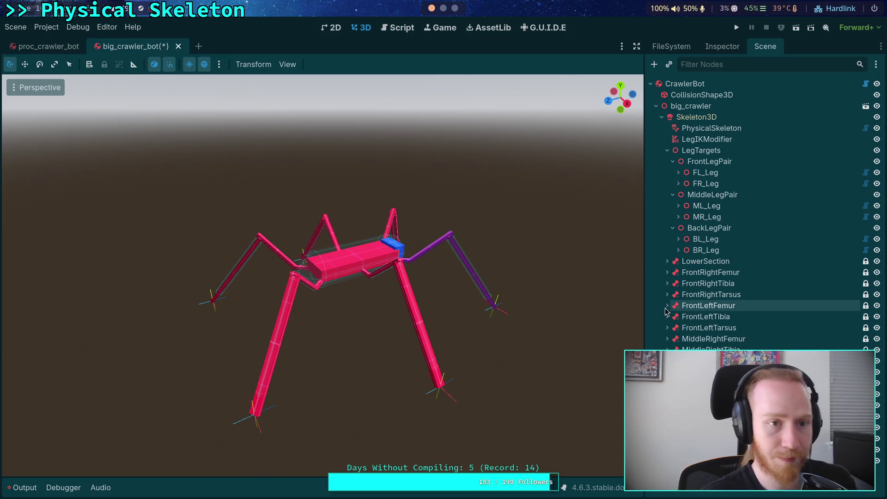
key(ctrl+s)
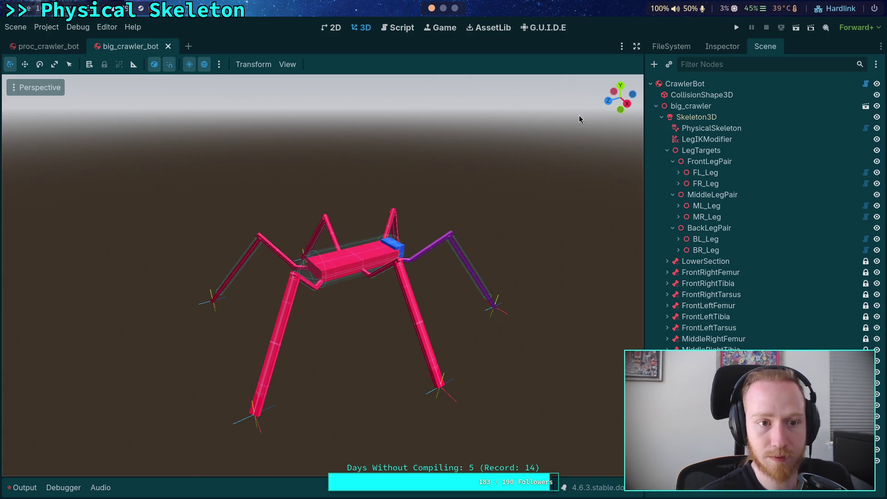
click(443, 8)
Search the diff for big_crawler_bot and read its leg-cast setting changes
text(/big_crawler_bot)
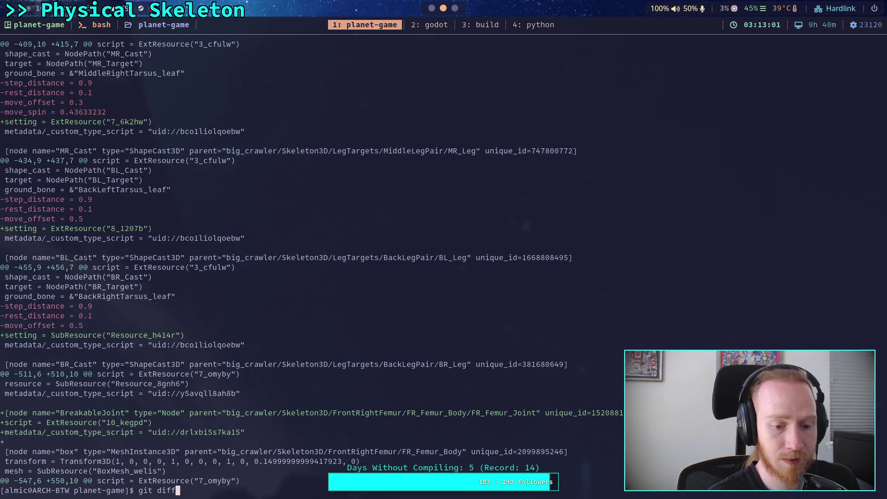
key(Return)
scroll(344, 268, down, 5)
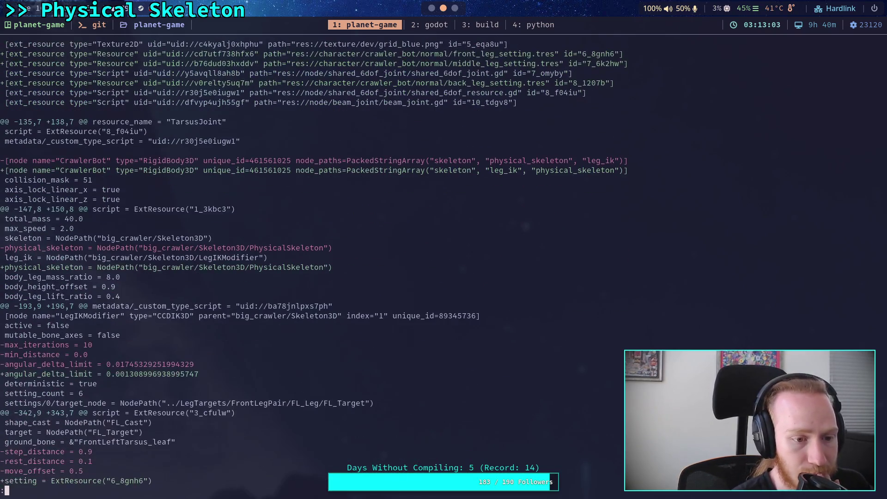
scroll(314, 268, down, 1)
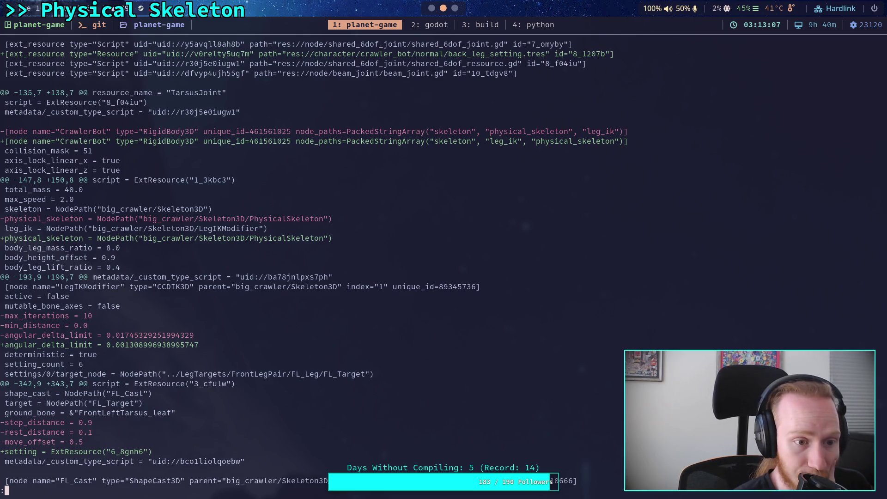
scroll(308, 262, down, 3)
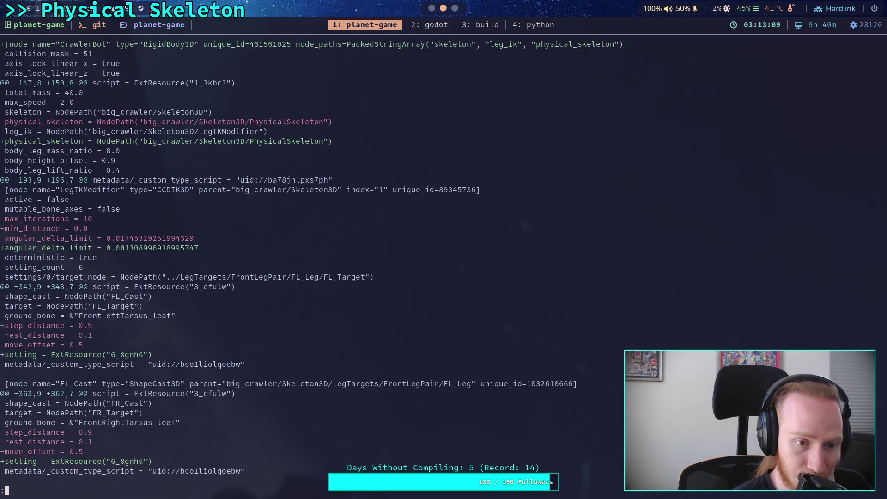
scroll(355, 263, down, 2)
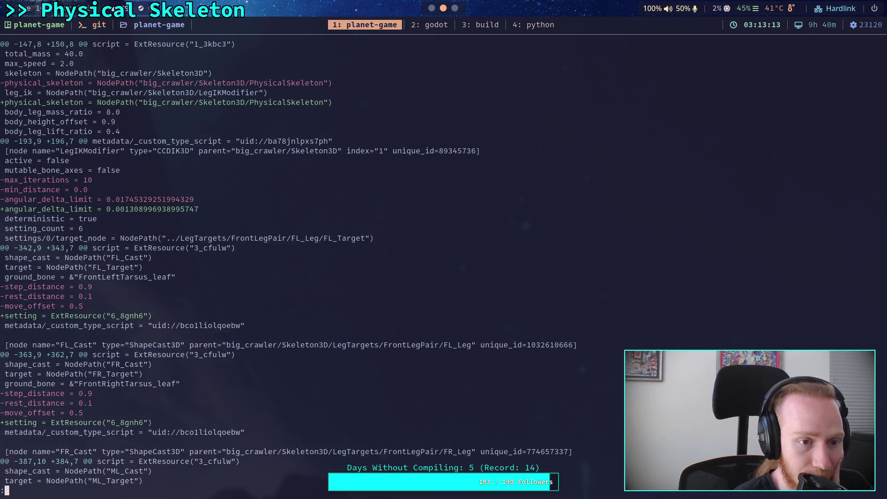
scroll(422, 263, down, 3)
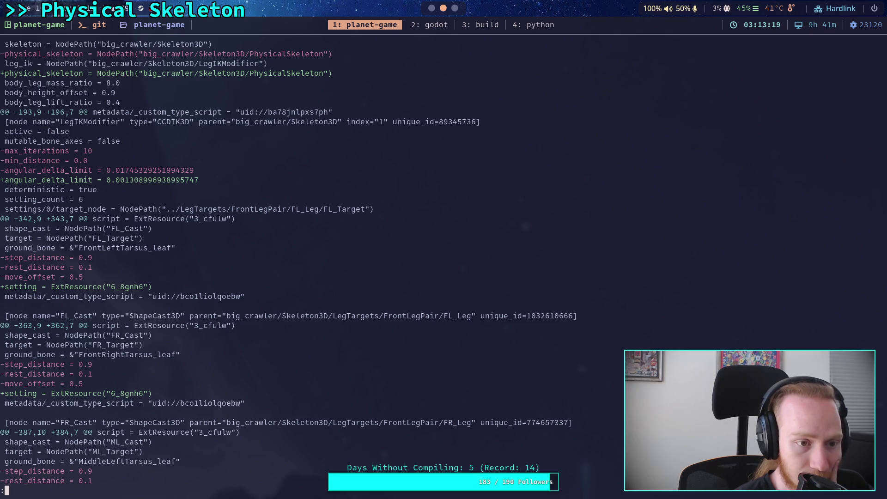
scroll(288, 262, up, 1)
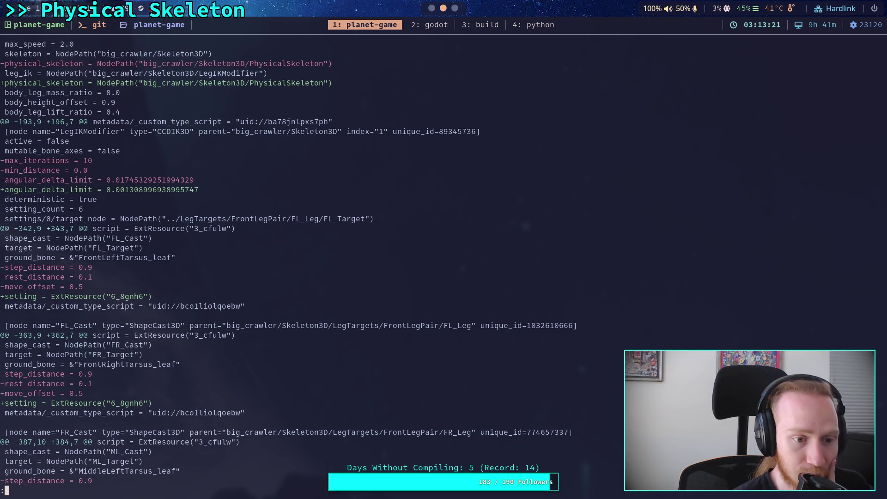
key(super+2)
click(719, 88)
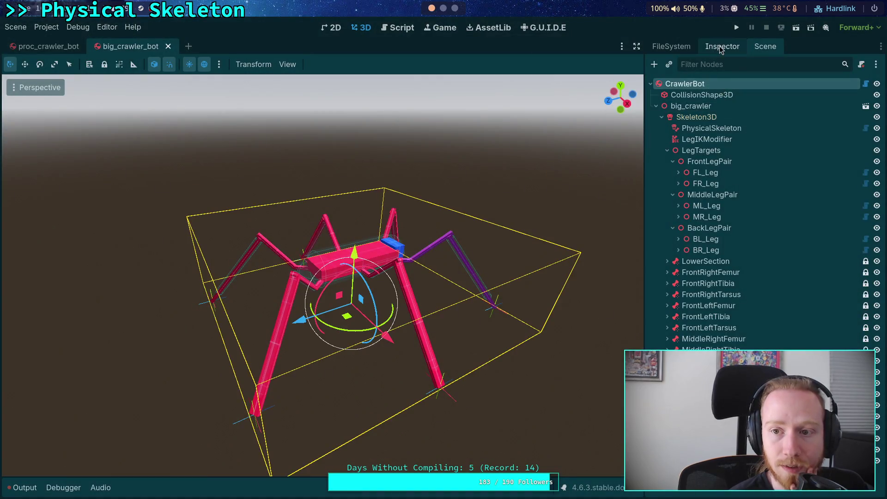
Compare CrawlerBot's IK Parameters between big_crawler_bot and proc_crawler_bot
click(720, 46)
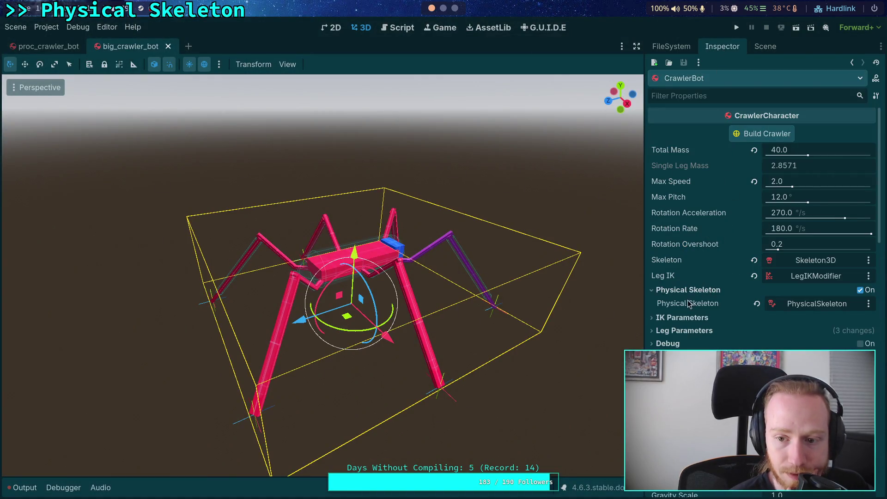
click(688, 318)
click(806, 333)
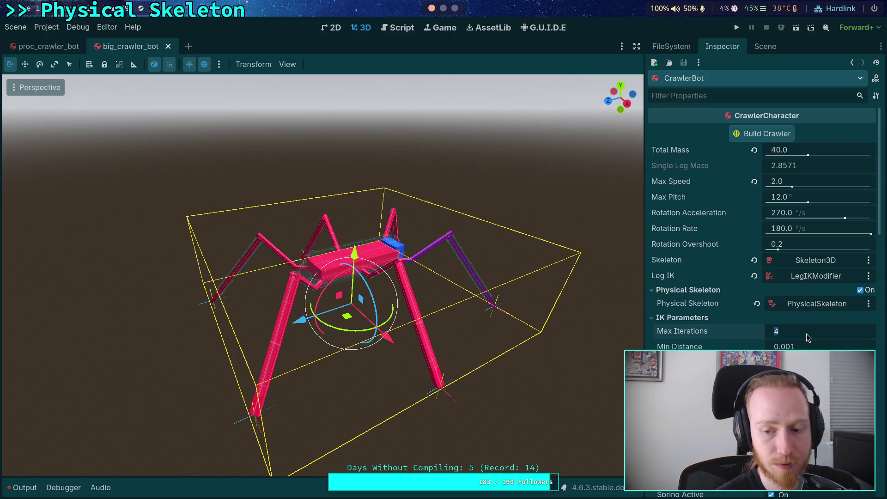
click(46, 46)
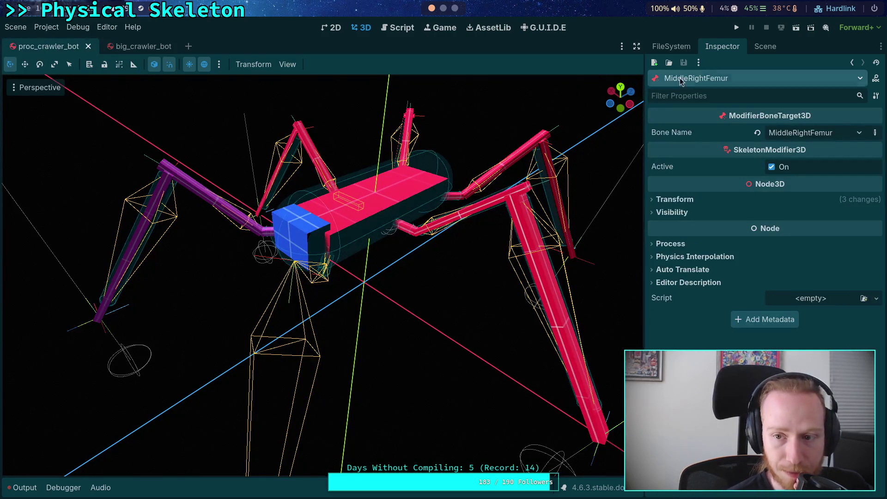
click(763, 46)
click(680, 80)
click(714, 48)
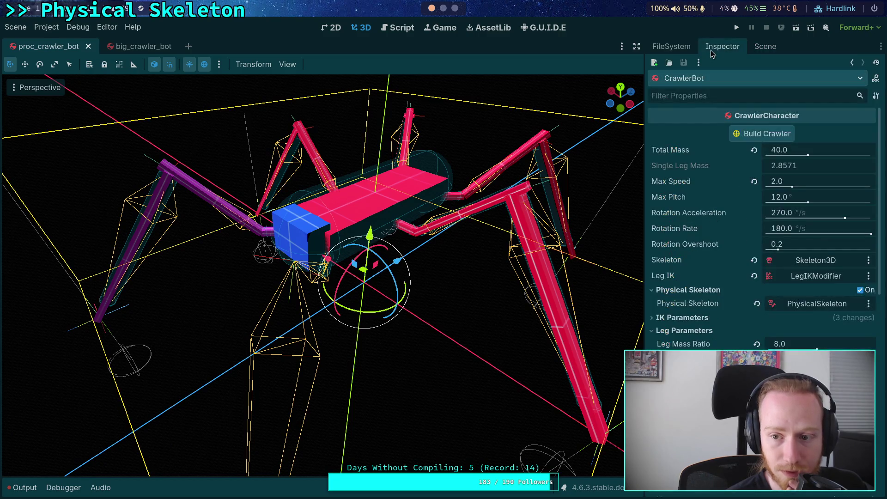
click(674, 318)
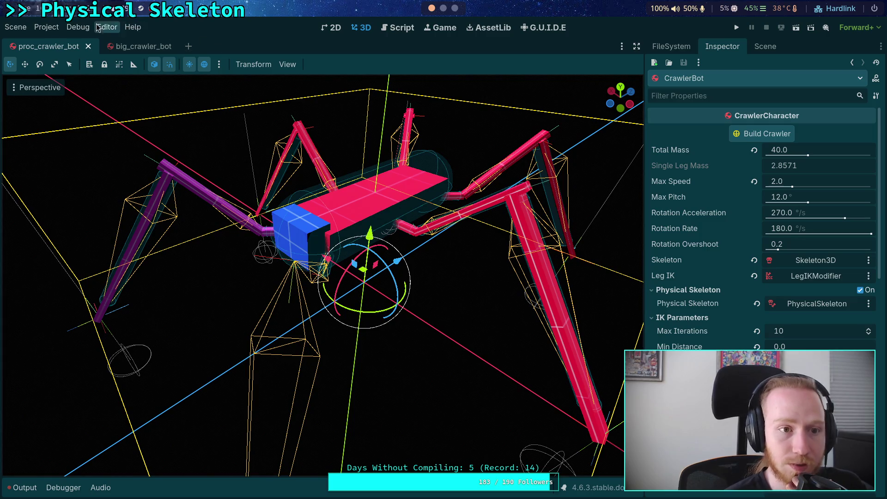
Set big_crawler_bot's IK Max Iterations to 10 and Min Distance to 0, then save
click(132, 46)
click(799, 333)
text(10)
key(Tab)
text(0)
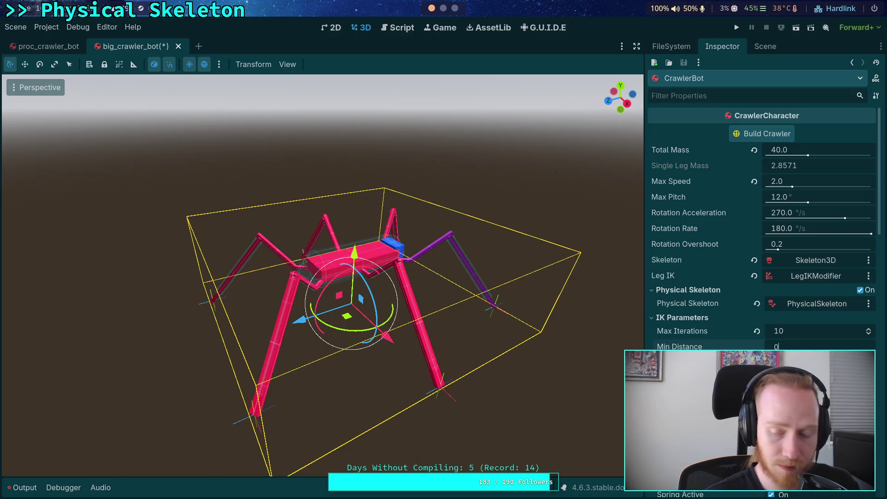
key(Return)
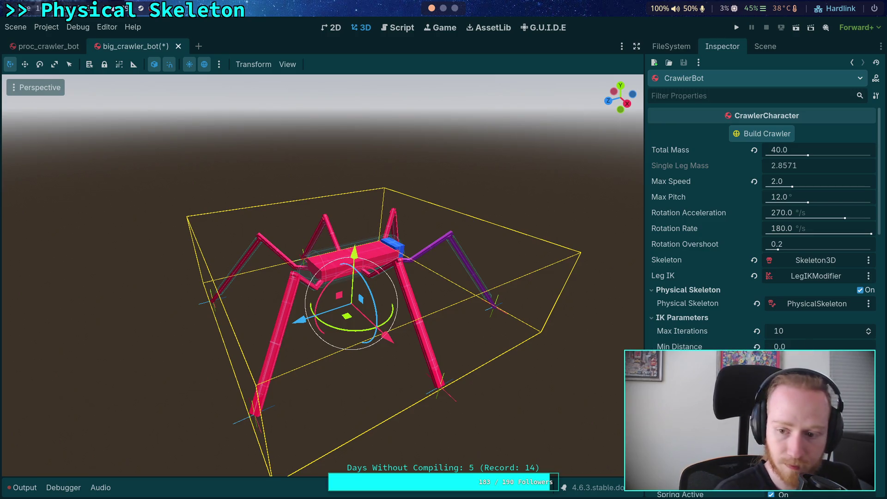
key(ctrl+s)
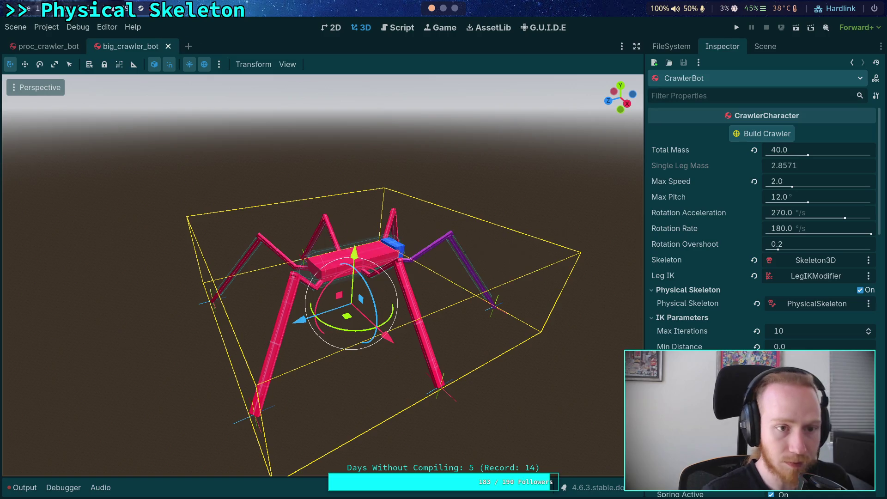
key(super+1)
Rerun git diff and scroll down to the MR_Tarsus_Beam transform changes
text(git diff)
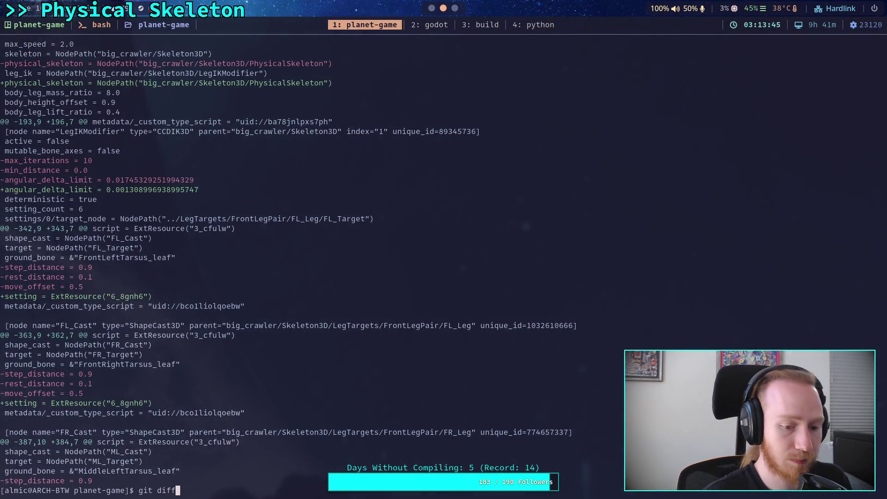
key(Return)
scroll(438, 263, down, 3)
scroll(437, 263, down, 3)
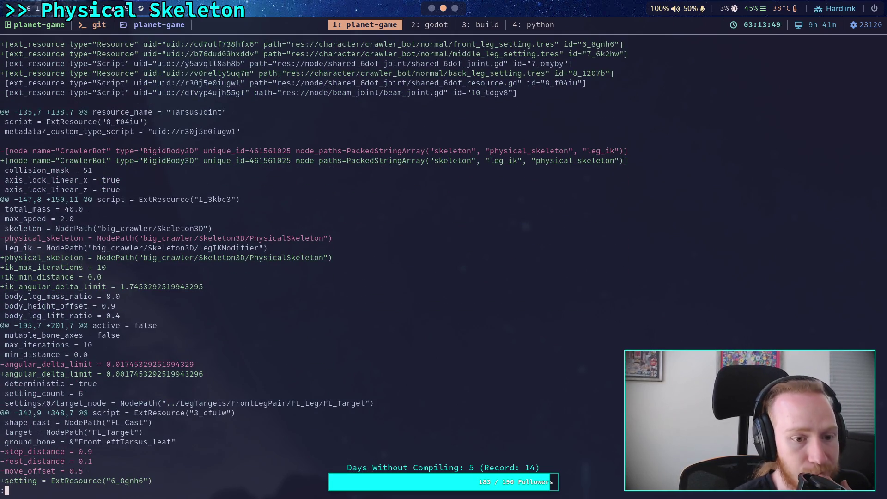
scroll(437, 262, down, 3)
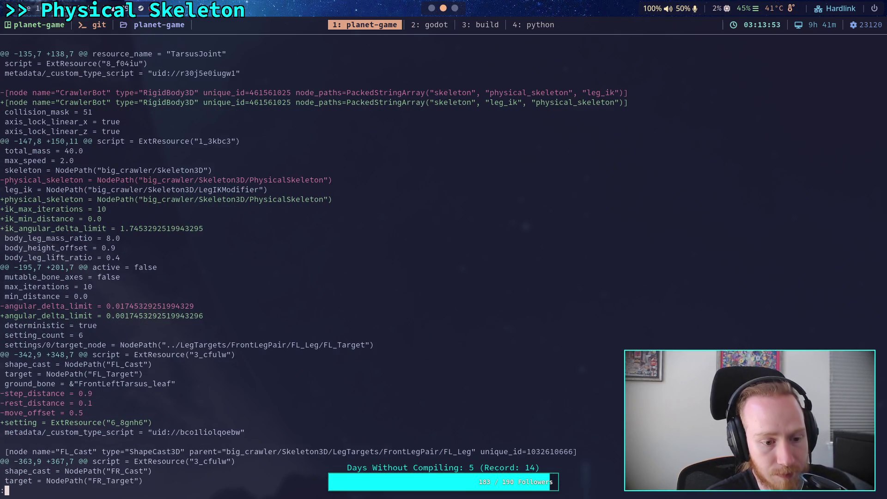
scroll(437, 263, down, 5)
scroll(437, 262, down, 5)
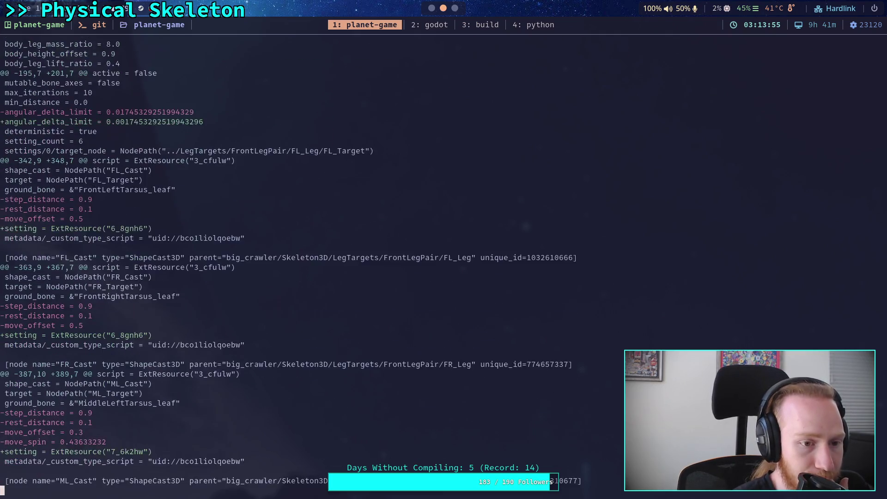
scroll(437, 262, down, 5)
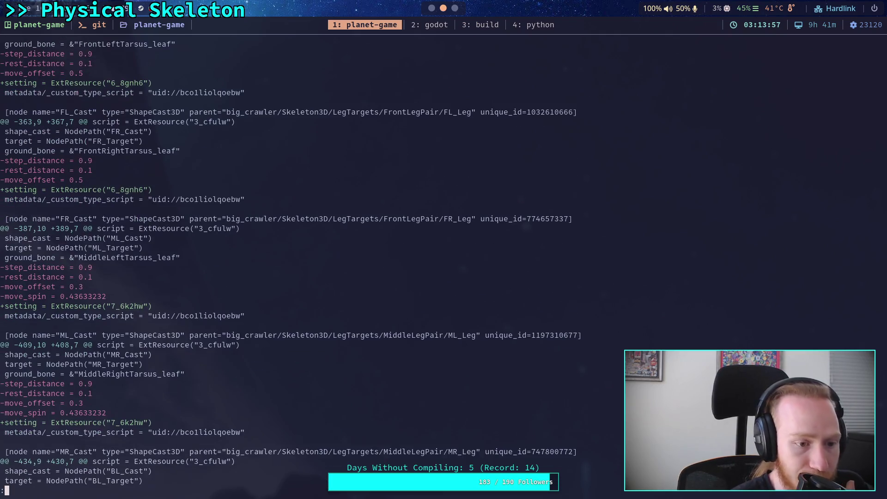
scroll(437, 262, down, 2)
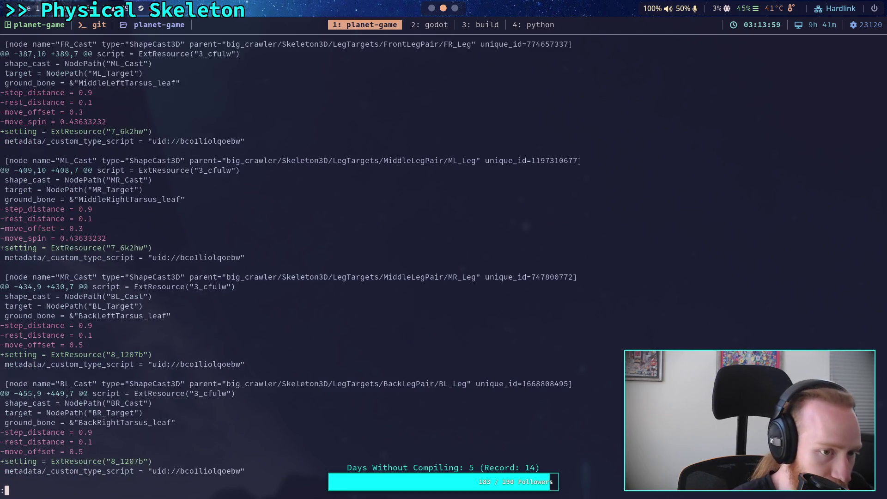
scroll(437, 262, down, 5)
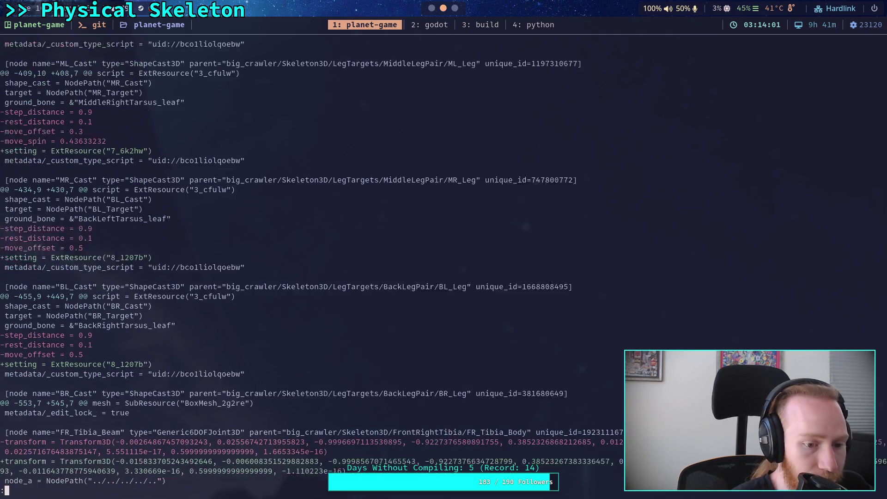
scroll(437, 262, down, 4)
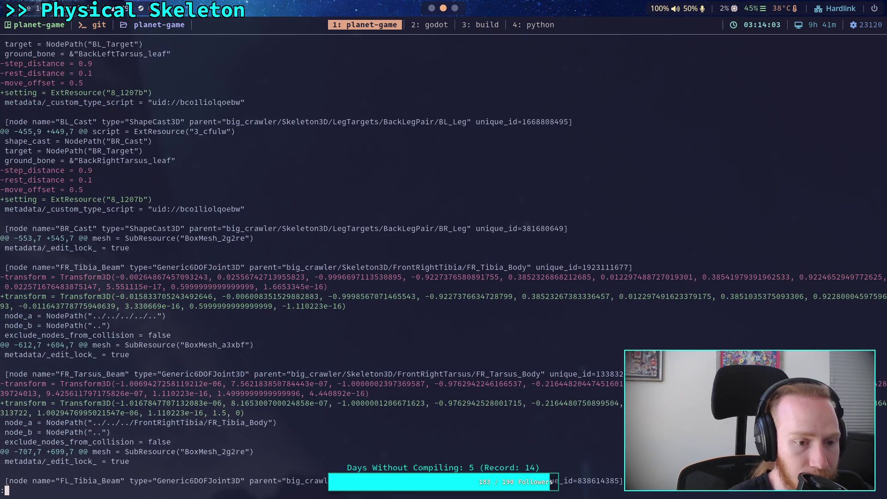
scroll(437, 262, down, 8)
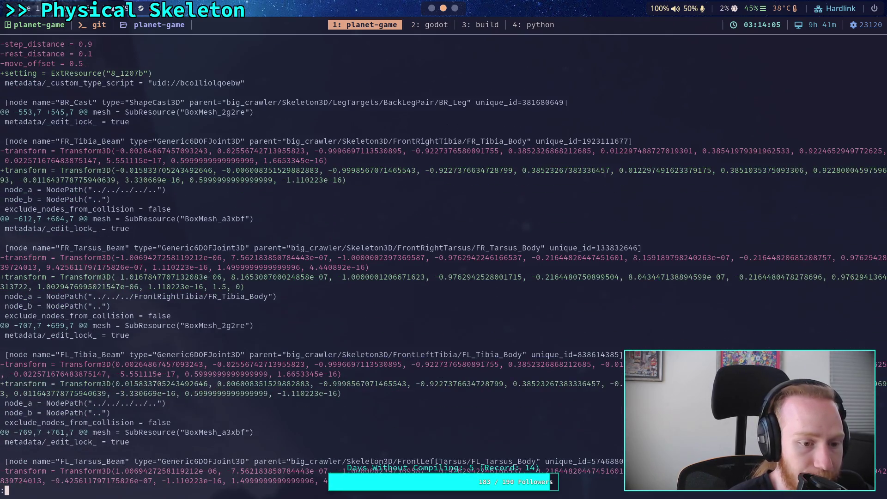
scroll(437, 263, down, 6)
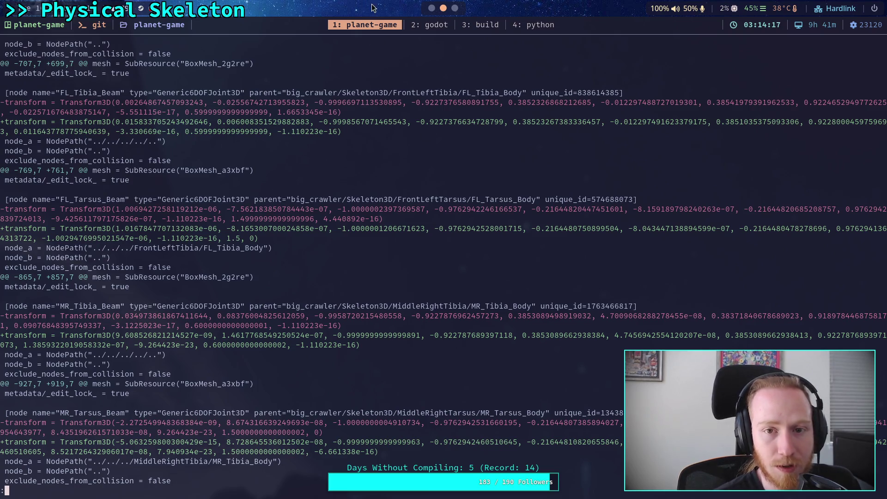
Expand FrontRightTibia > FR_Tibia_Body in the Scene tree and select FR_Tibia_Beam
click(432, 8)
click(765, 46)
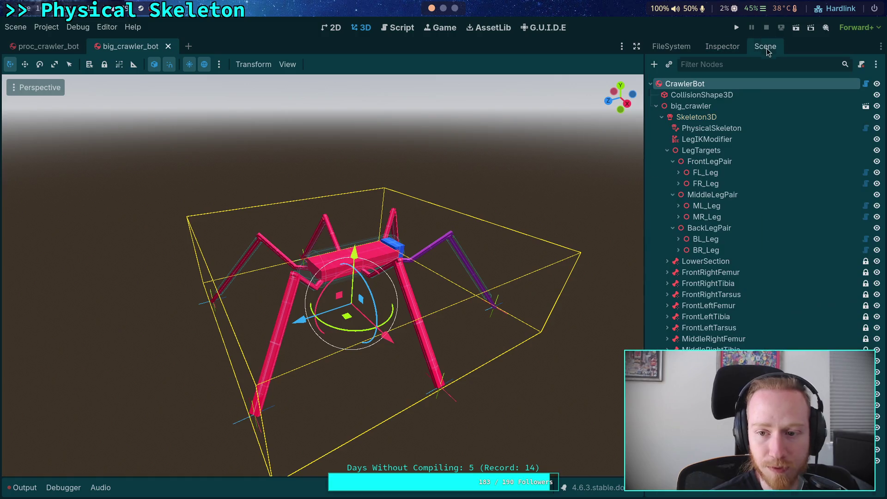
click(667, 272)
click(667, 273)
click(667, 283)
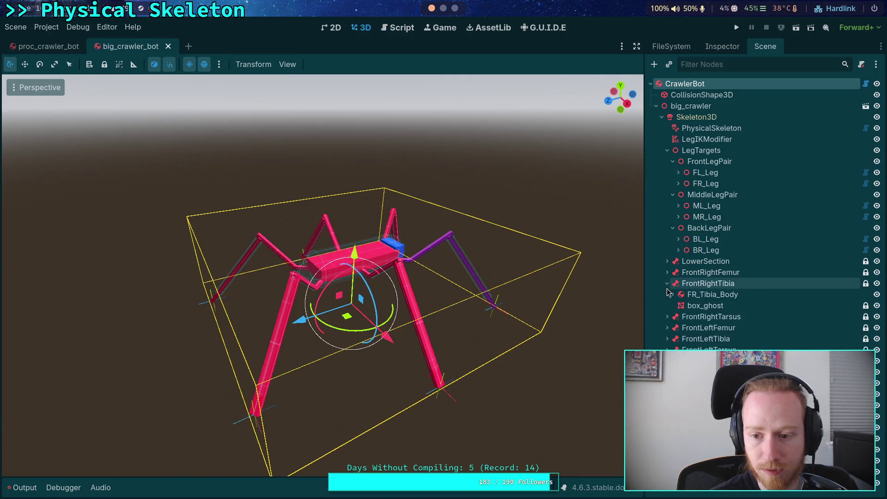
click(673, 294)
click(719, 339)
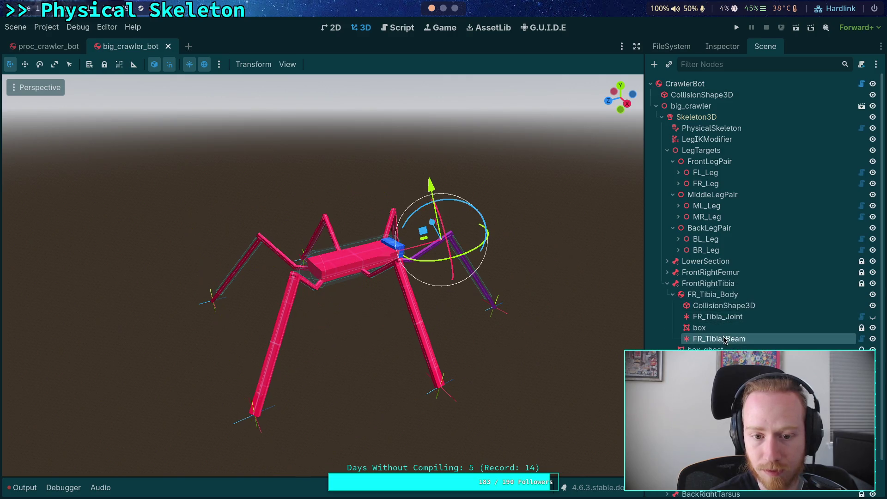
drag(550, 289, 637, 305)
Select FR_Tibia_Body and look over its properties in the Inspector
click(713, 296)
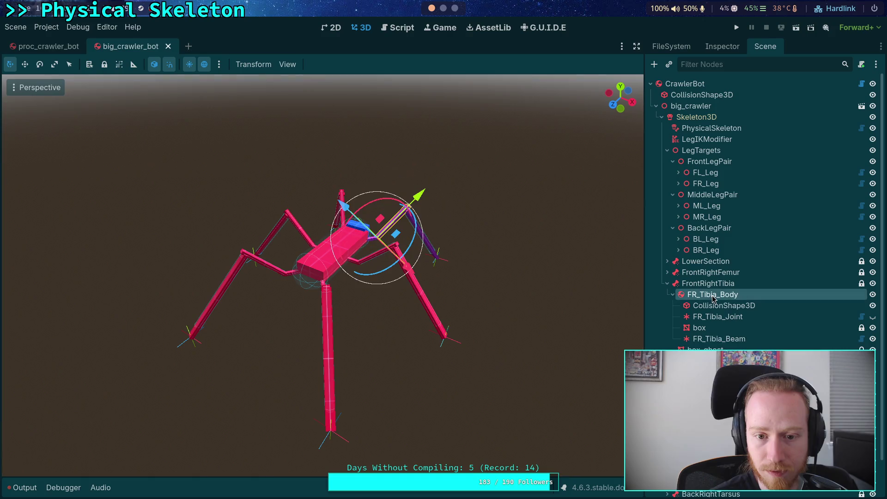
click(701, 48)
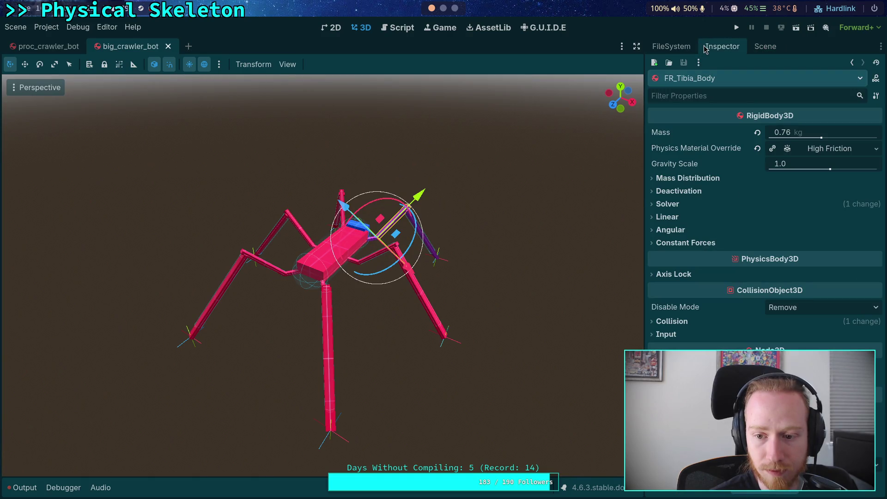
scroll(762, 231, down, 2)
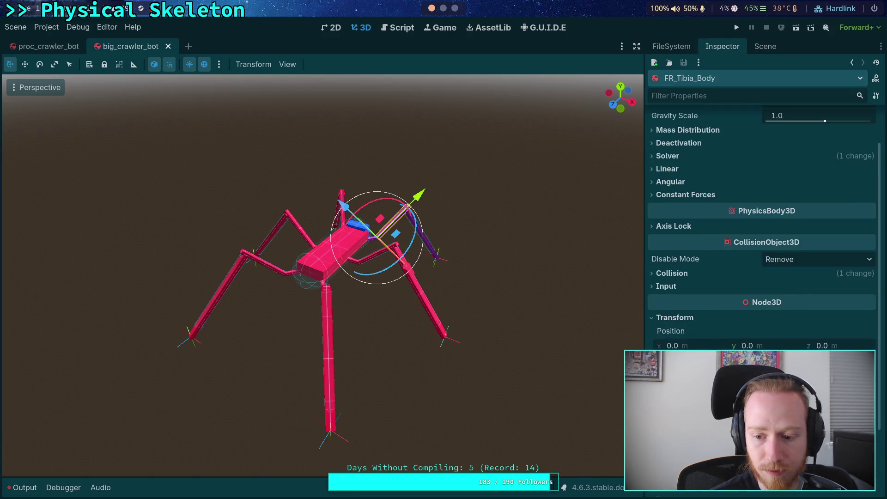
scroll(686, 327, up, 2)
scroll(640, 293, up, 2)
Reselect FR_Tibia_Beam and turn on Show Points under its Debug options
click(765, 46)
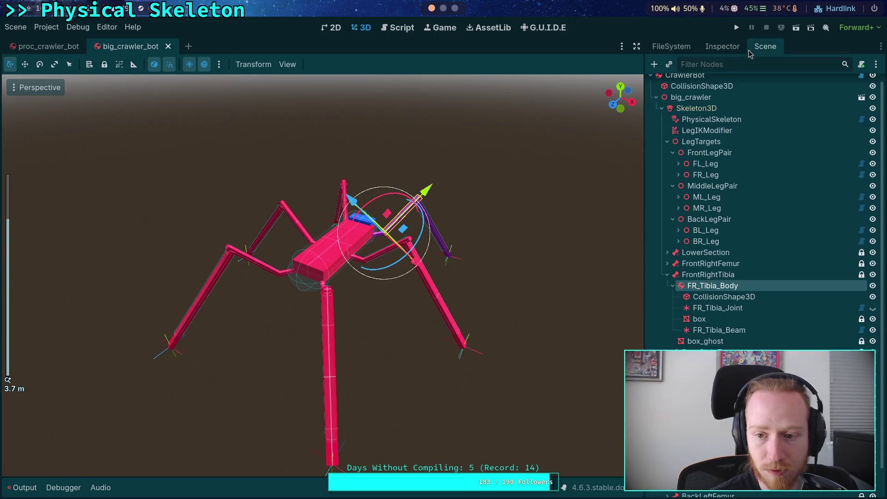
click(719, 330)
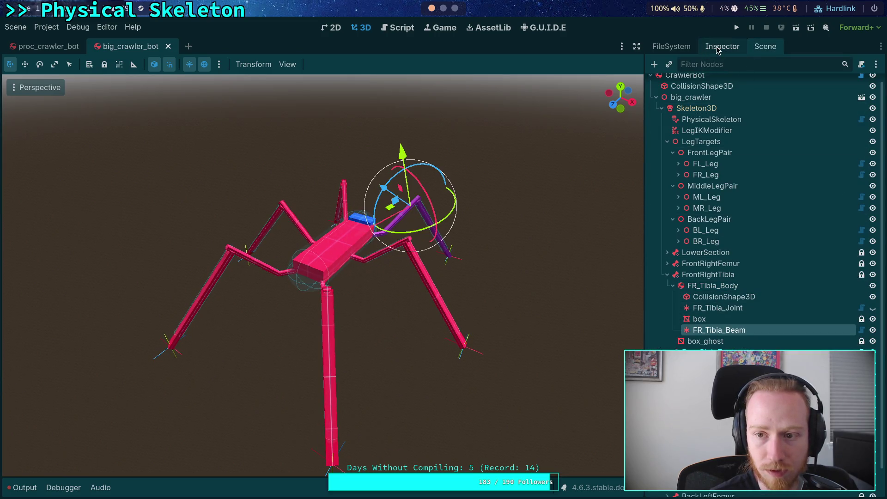
click(722, 46)
click(668, 278)
click(771, 292)
mouse_move(323, 240)
mouse_down()
mouse_move(356, 208)
mouse_move(358, 222)
mouse_move(316, 220)
mouse_move(321, 241)
mouse_up()
Toggle the beam's Show Points checkbox, then page the scene diff down to the BL_Tibia_Beam hunk
click(771, 292)
key(super+2)
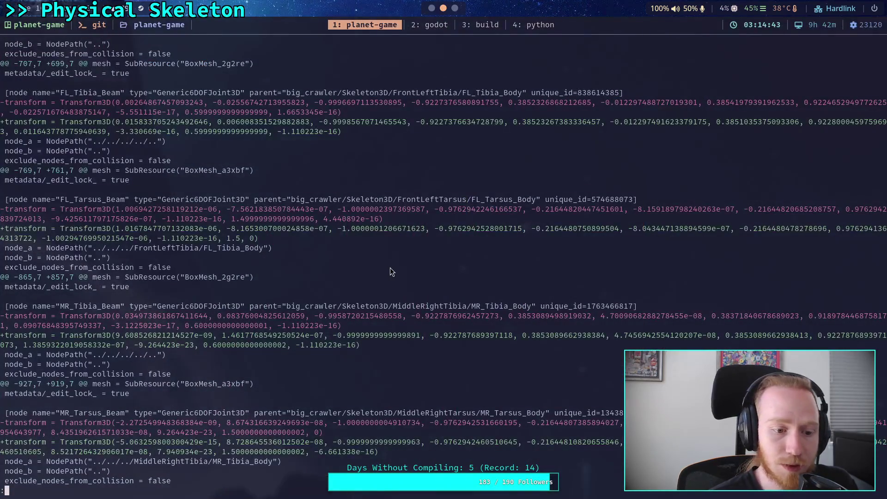
key(j)
key(j)
key(j)
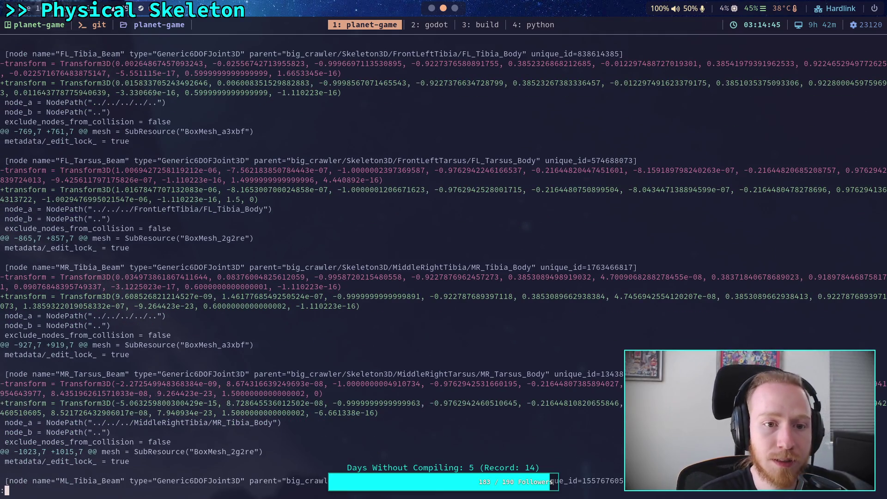
key(j)
key(j)
key(j)
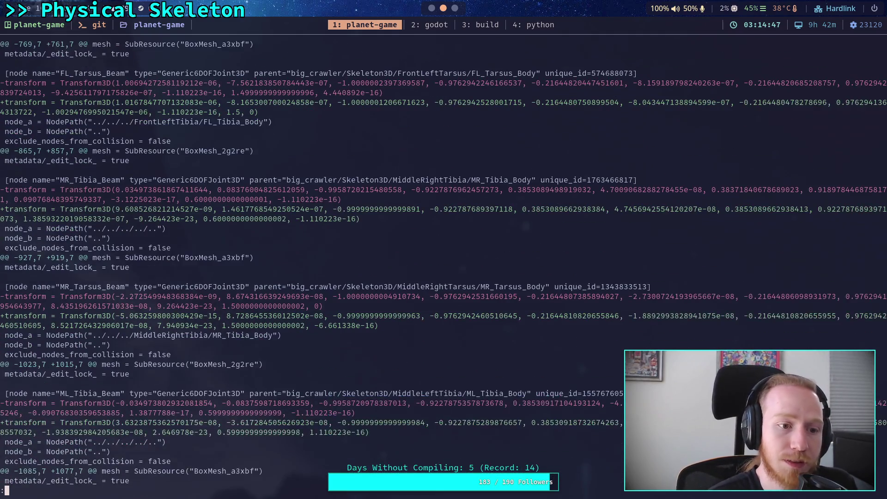
key(j)
key(j)
key(j)
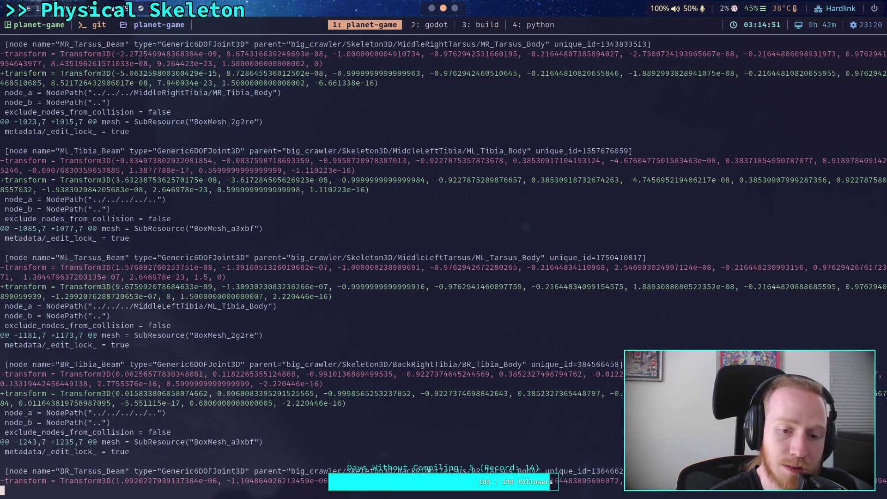
key(j)
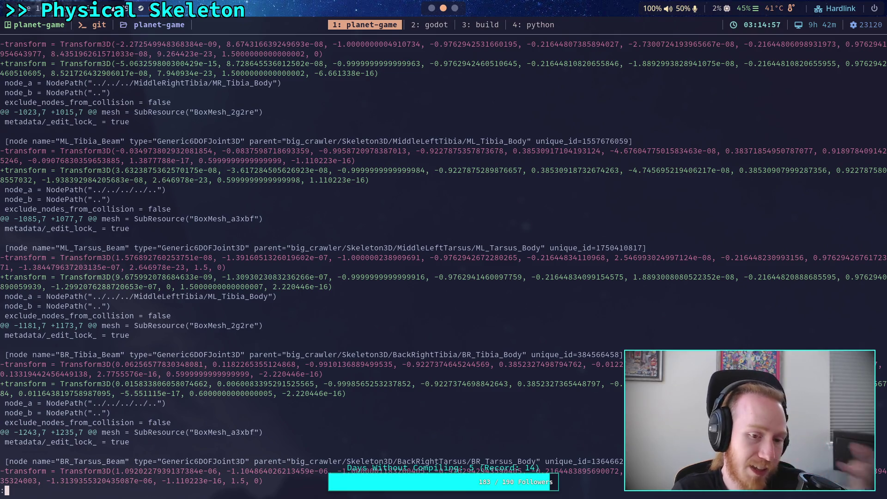
key(j)
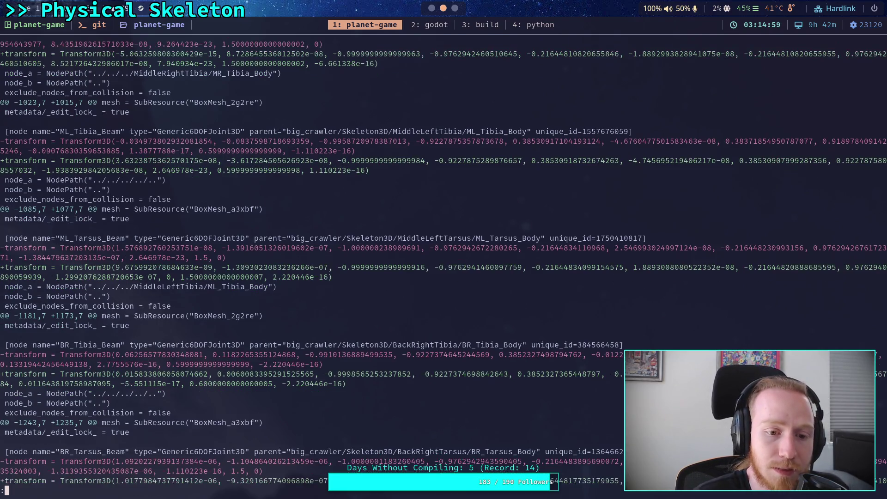
key(j)
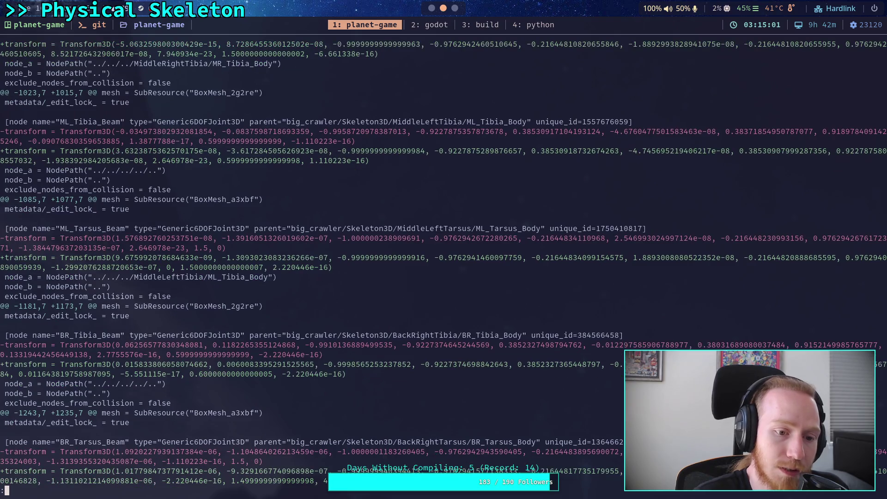
key(j)
key(j)
key(j)
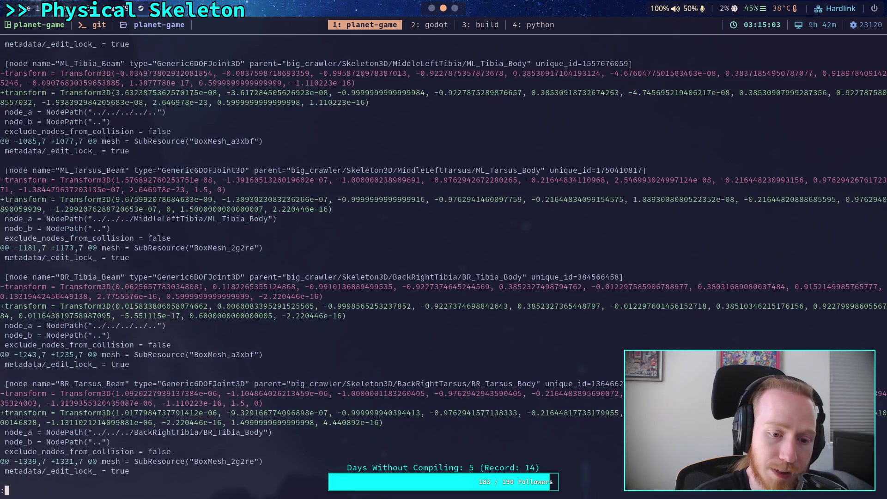
key(j)
key(j)
key(j)
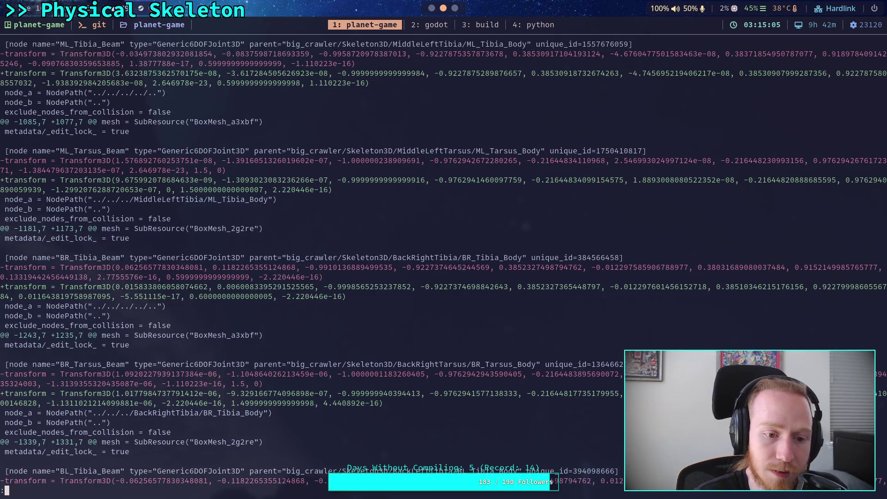
Read the femur collision shape hunks, then scroll back up to the BL_Cast hunk
key(j)
key(j)
key(j)
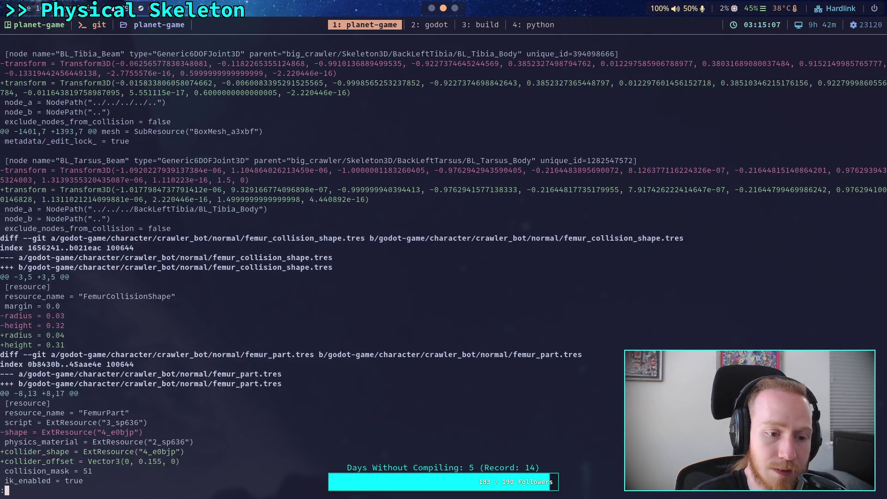
key(k)
key(k)
key(k)
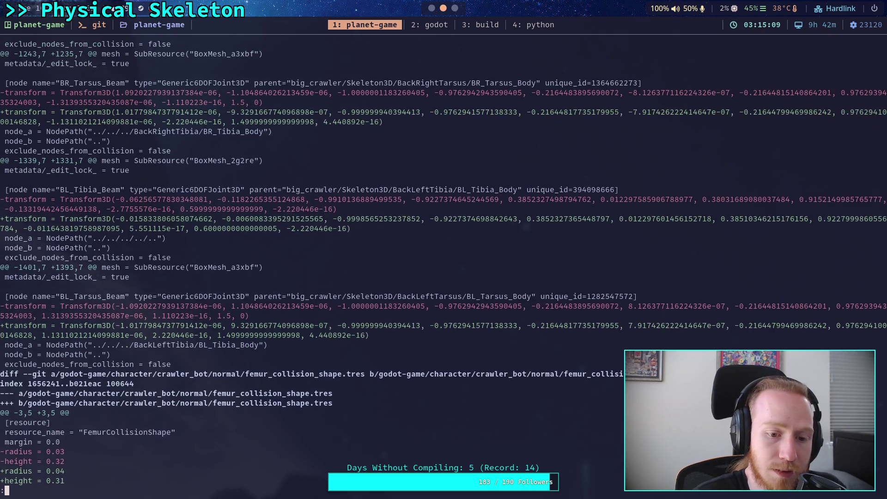
key(k)
key(k)
key(k)
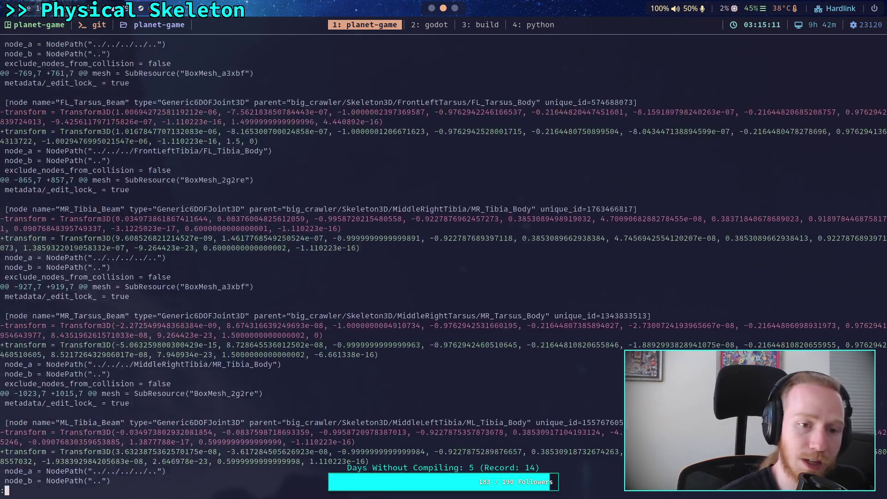
key(k)
key(k)
key(k)
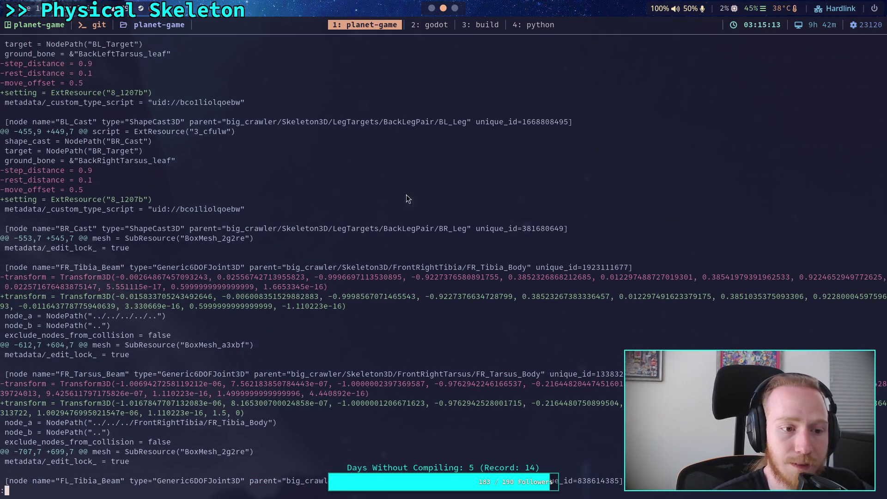
click(433, 8)
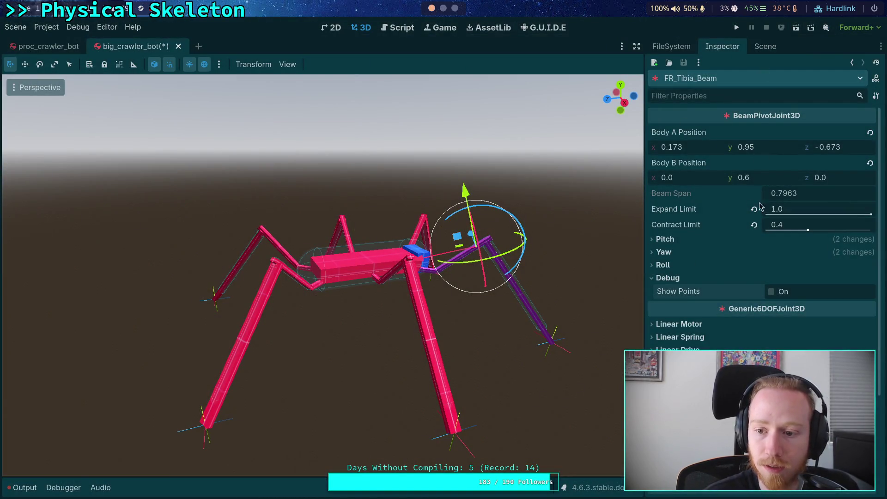
Revert FR_Tibia_Beam's Position to 0, 0, 0 in the Inspector
scroll(762, 231, down, 5)
scroll(762, 277, down, 2)
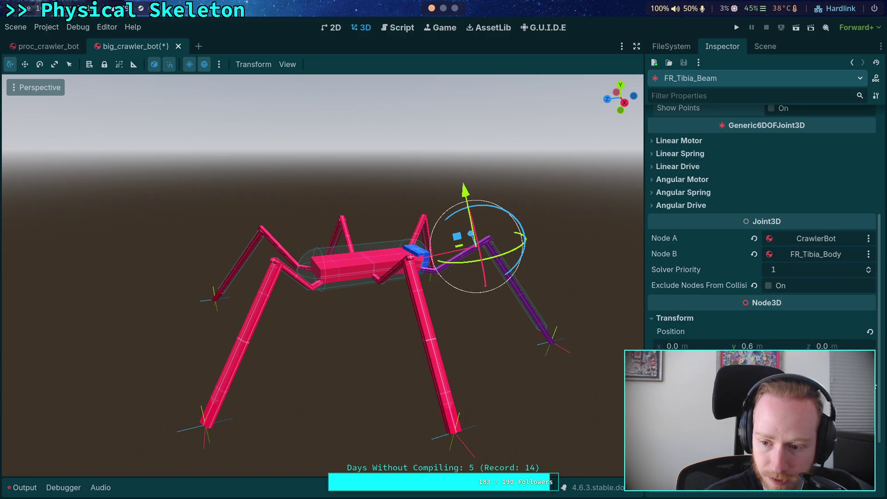
click(870, 331)
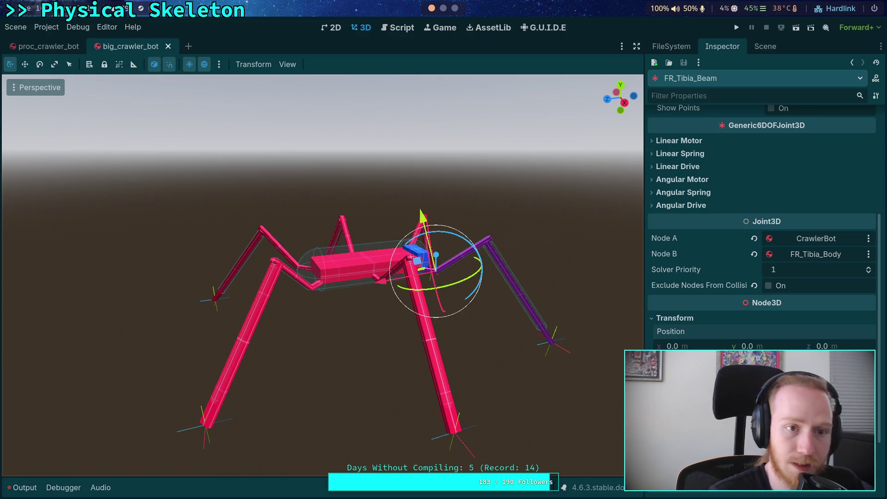
Rerun git diff in the terminal and page down to the leg-target cast hunks
click(443, 9)
key(q)
key(Up)
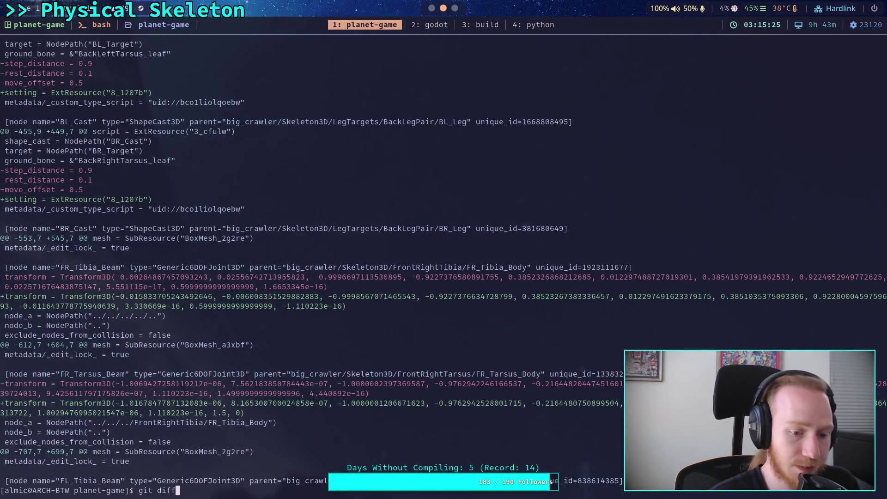
key(Return)
key(space)
key(space)
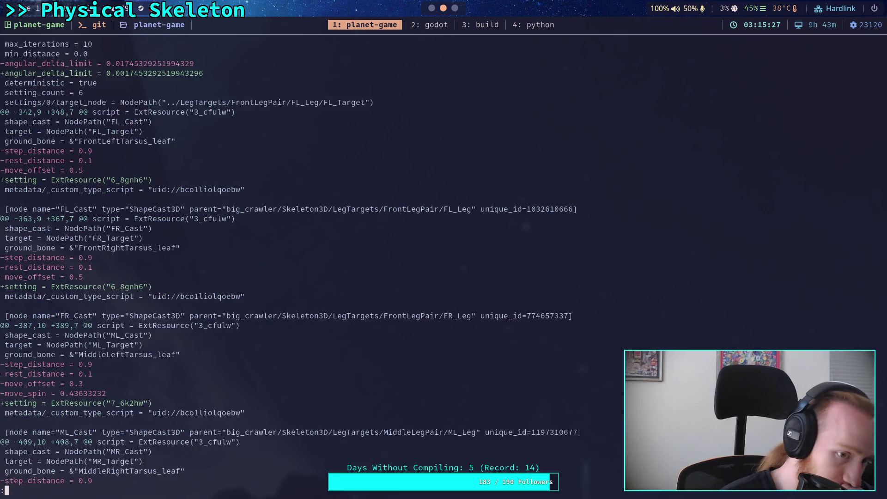
key(space)
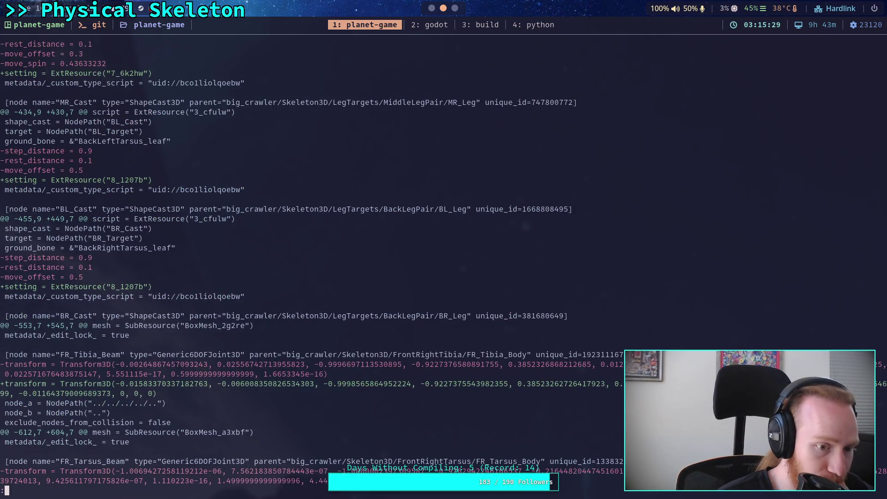
key(super+2)
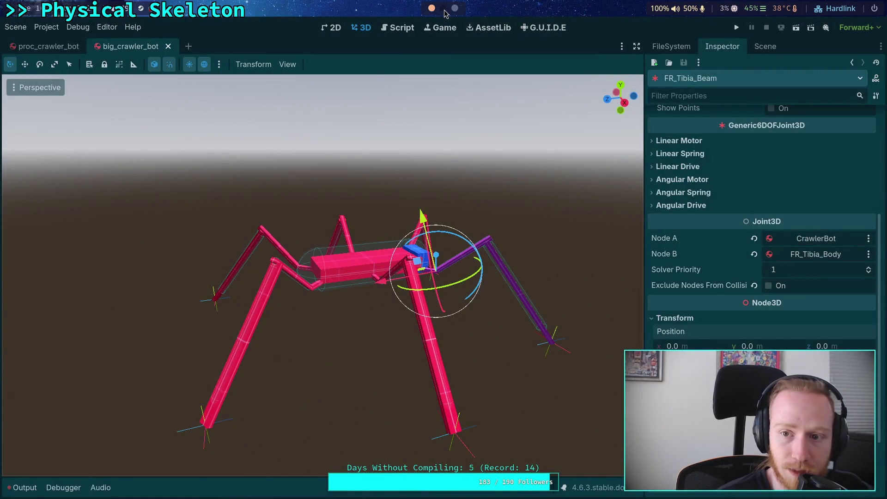
Drag the FR_Tibia_Beam gizmo back onto the purple leg's knee so Position y reads 0.6
click(443, 8)
key(j)
key(j)
key(j)
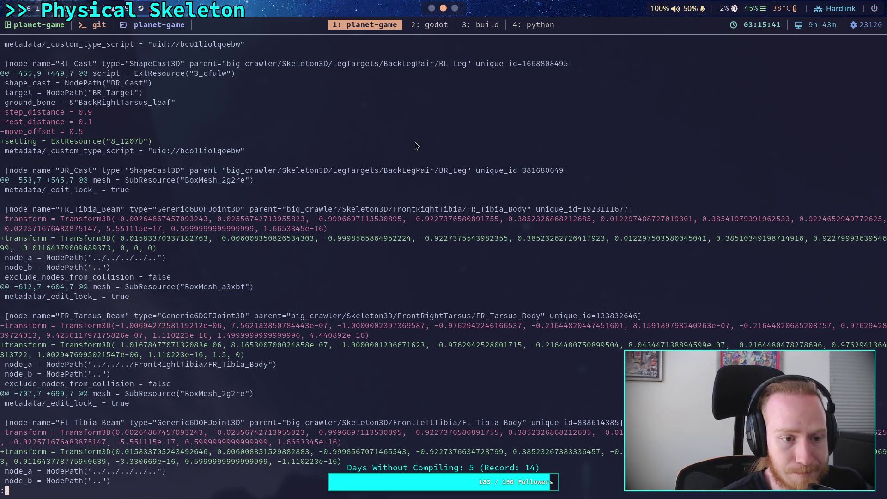
click(430, 8)
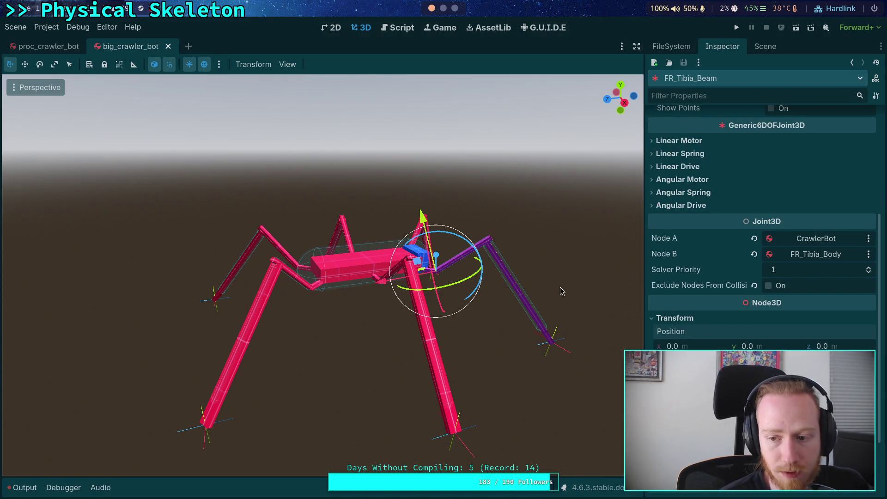
drag(544, 240, 493, 262)
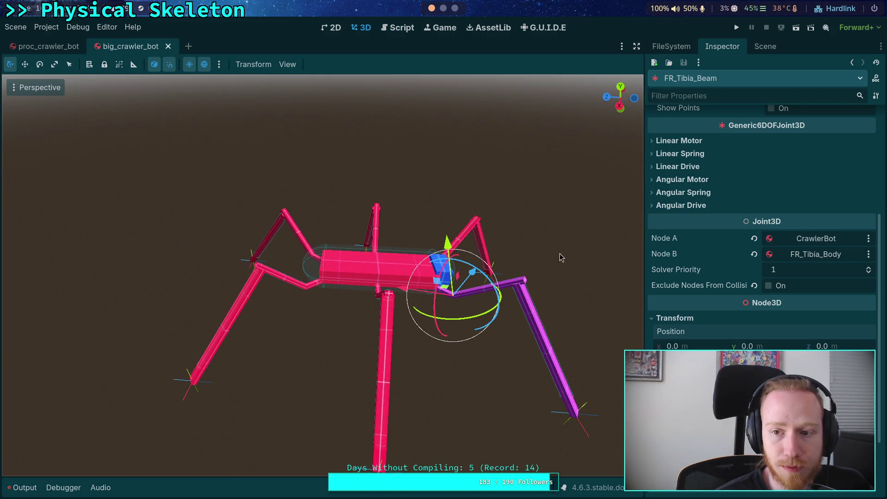
drag(747, 346, 758, 346)
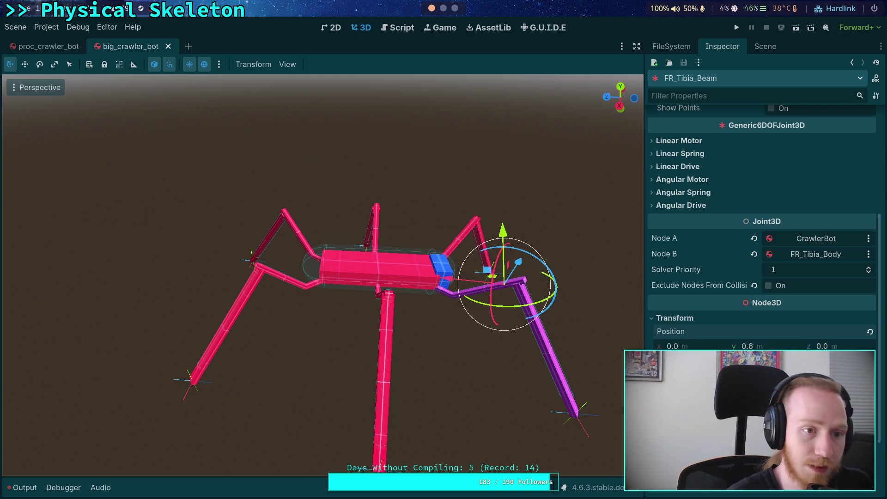
Quit the old pager and rerun git diff in the terminal
key(super+1)
key(q)
key(Up)
key(Return)
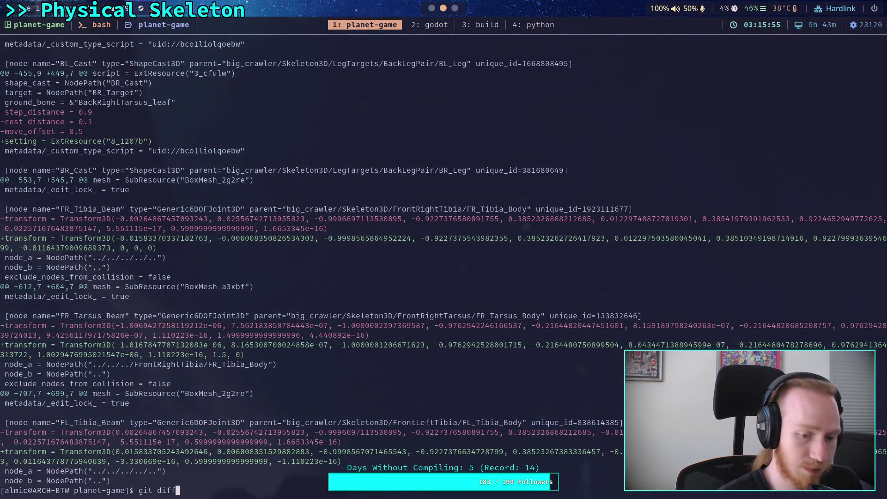
Page the diff to the FL_Cast and FR_Cast hunks, then collapse FrontRightTibia in the Scene tree
key(space)
key(space)
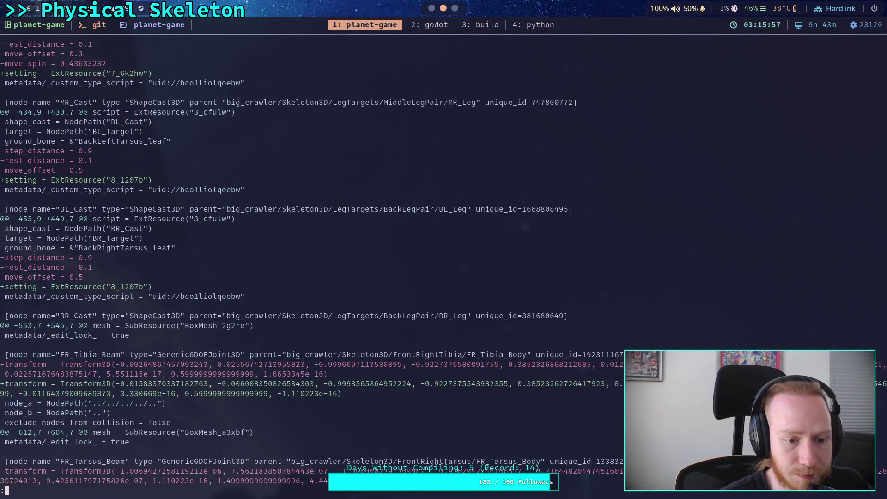
scroll(304, 259, down, 5)
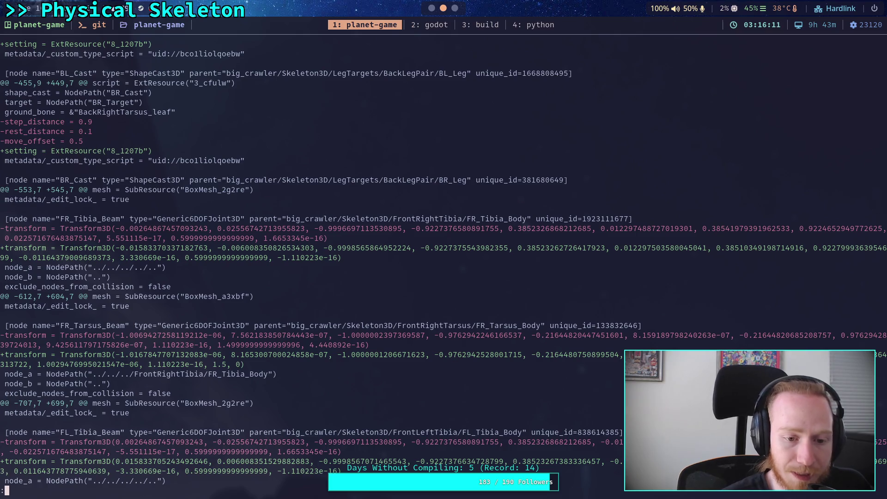
click(435, 9)
click(753, 48)
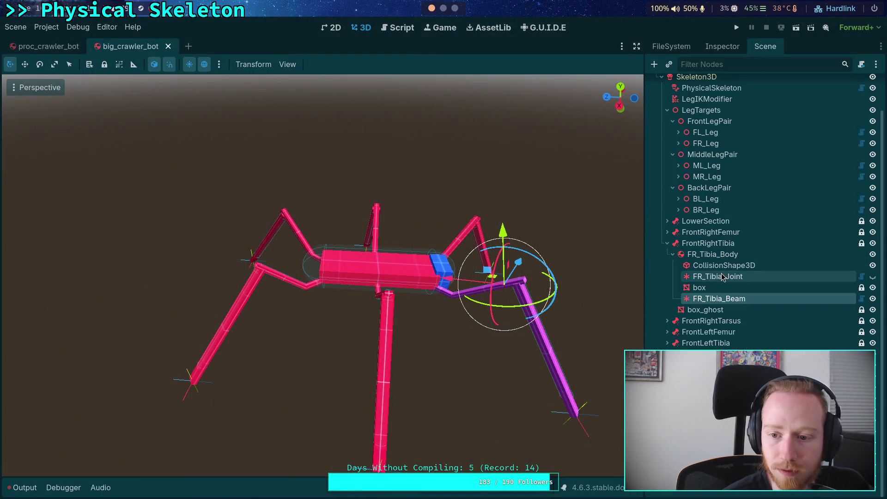
click(667, 243)
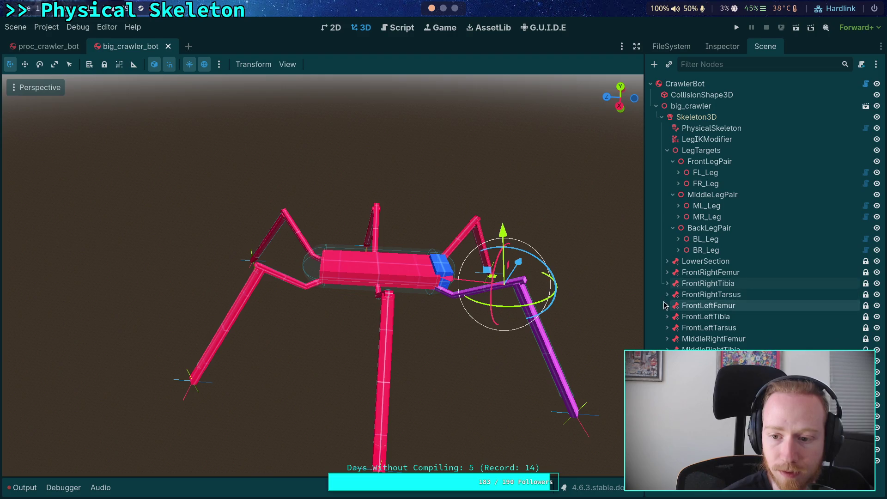
click(443, 7)
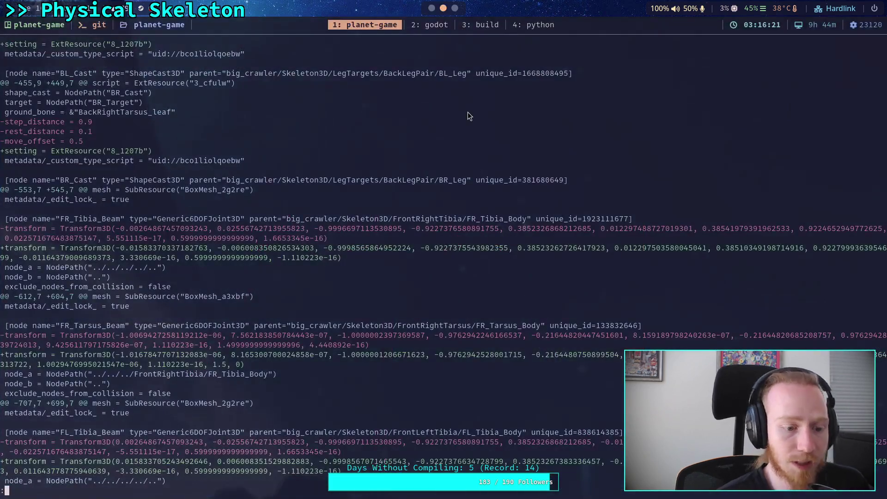
Start git add -i on big_crawler_bot.tscn and choose patch mode for that file
text(qgit add -i godot-game/character/crawler_bot/)
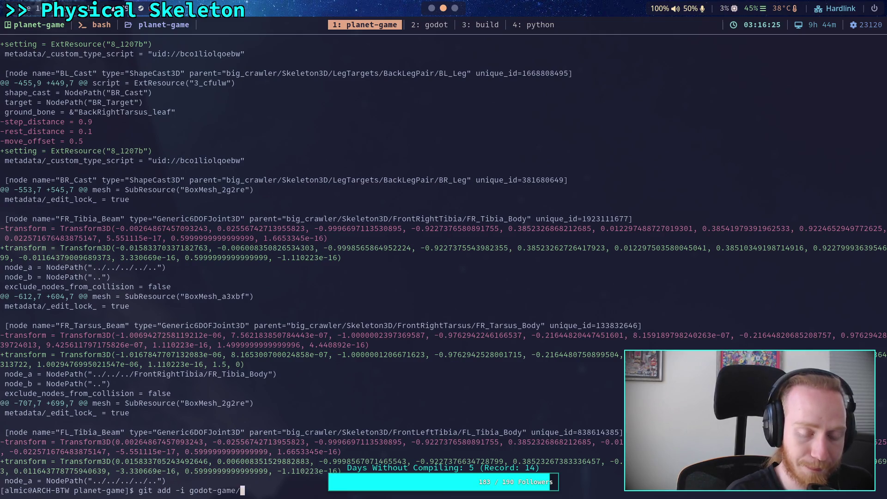
text(cr)
key(BackSpace)
key(BackSpace)
text(bot/big_crawler)
key(Tab)
key(Tab)
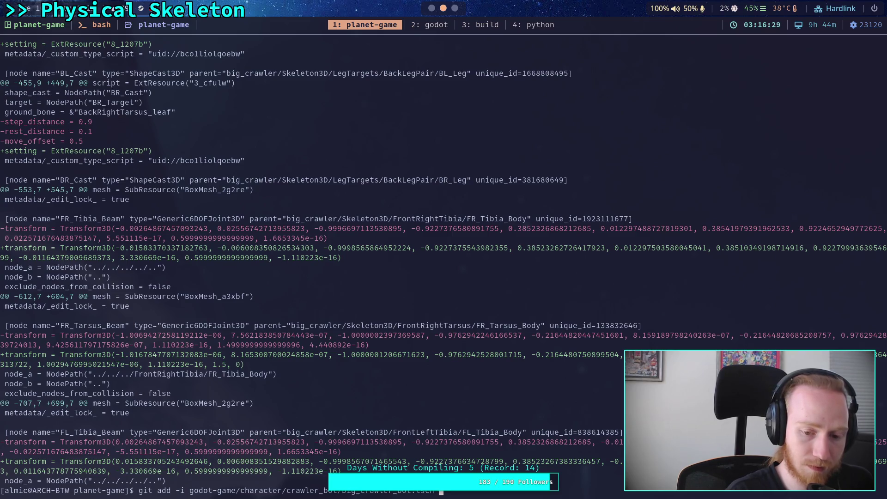
key(Return)
text(5)
key(Return)
text(1)
key(Return)
key(Return)
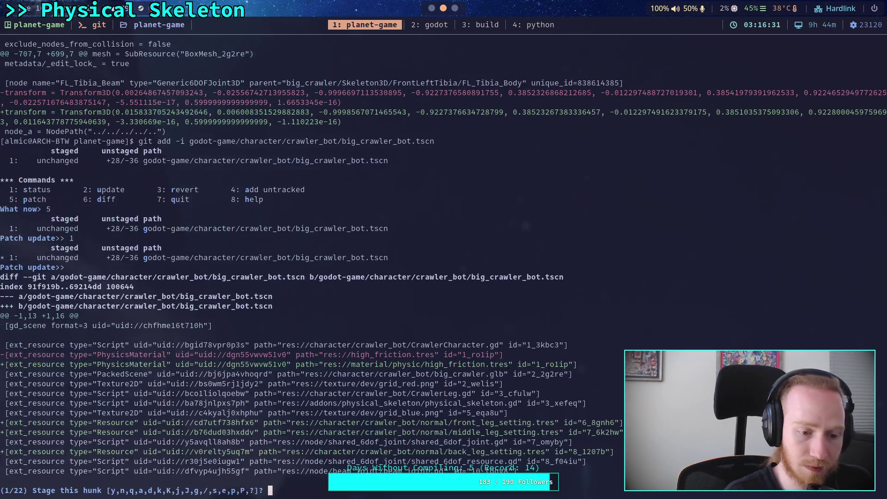
Answer y to stage hunks 1 through 10
text(y)
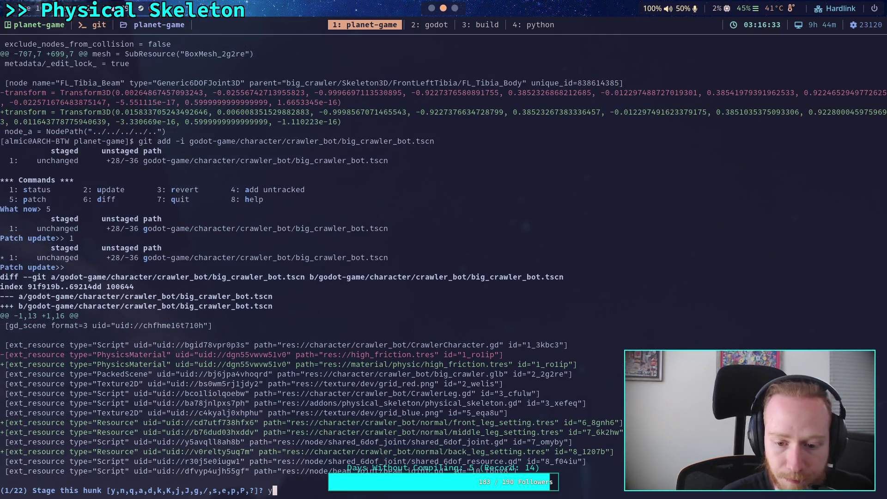
key(Return)
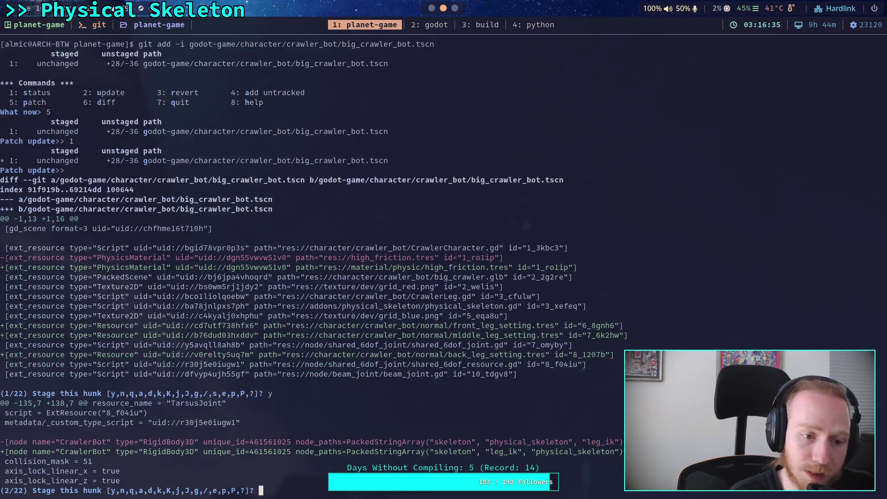
text(y)
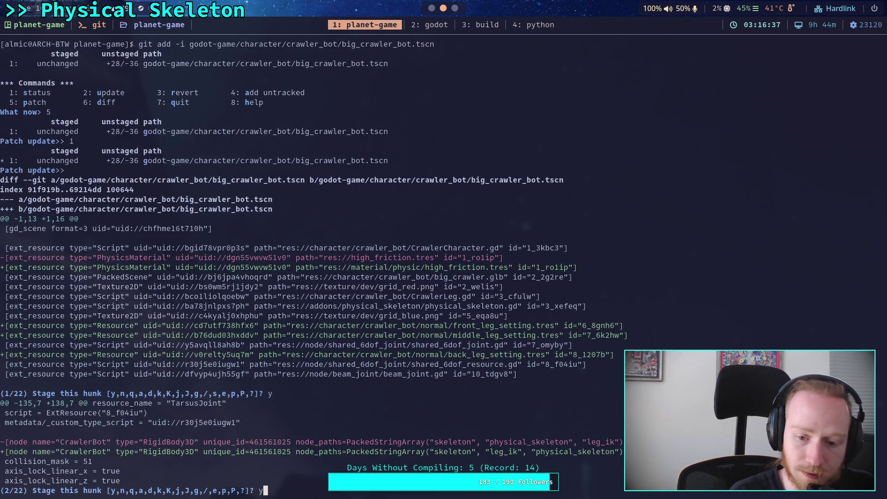
key(Return)
text(y)
key(Return)
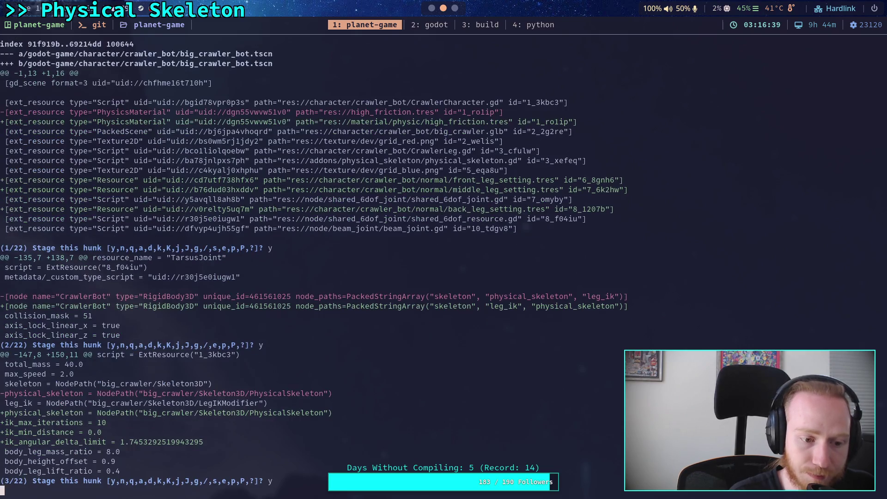
text(y)
key(Return)
text(y)
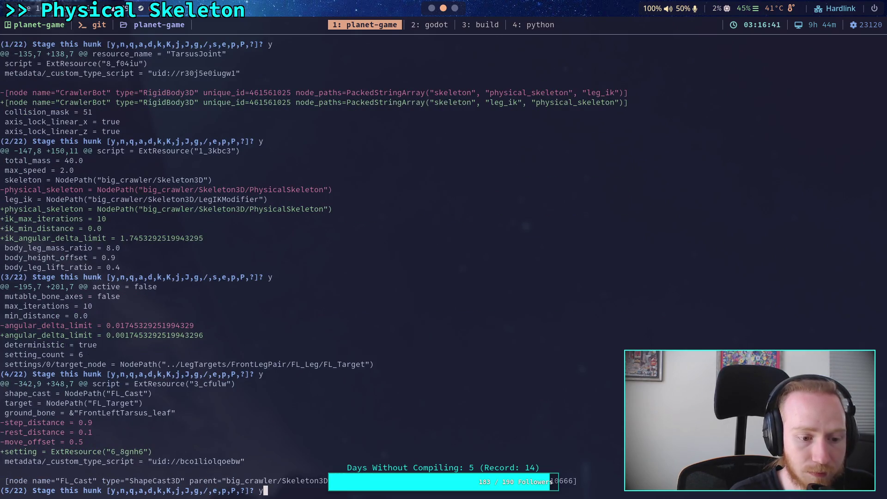
key(Return)
text(y)
key(Return)
text(y)
key(Return)
text(y)
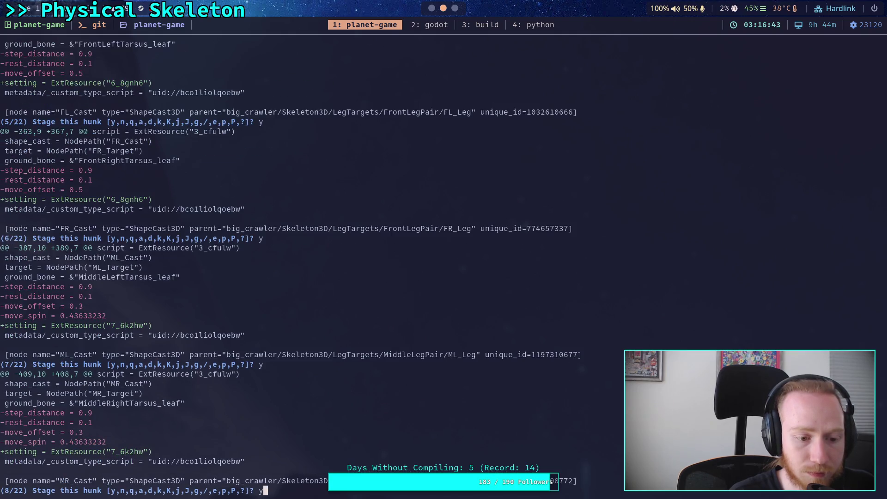
key(Return)
text(y)
key(Return)
text(y)
key(Return)
Answer n to leave hunks 11 through 22 unstaged, then quit interactive staging
text(n)
key(Return)
text(n)
key(Return)
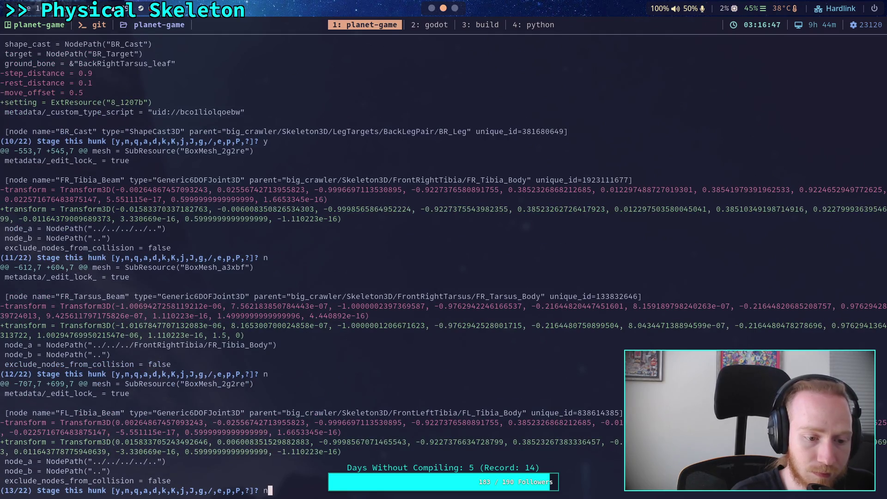
text(n)
key(Return)
text(n)
key(Return)
text(n)
key(Return)
text(n)
key(Return)
text(n)
key(Return)
text(n)
key(Return)
text(n)
key(Return)
text(n)
key(Return)
text(n)
key(Return)
text(n)
key(Return)
text(q)
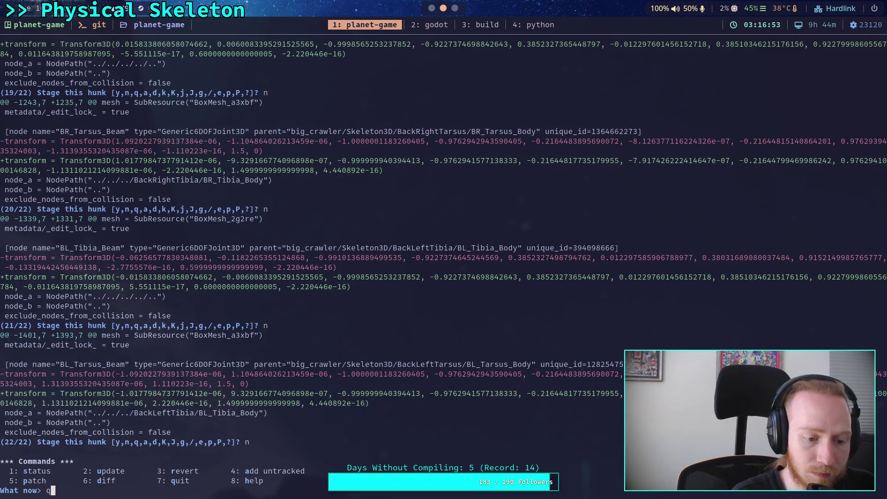
key(Return)
Run git status, then git diff and page to the next file's unstaged changes
text(git status)
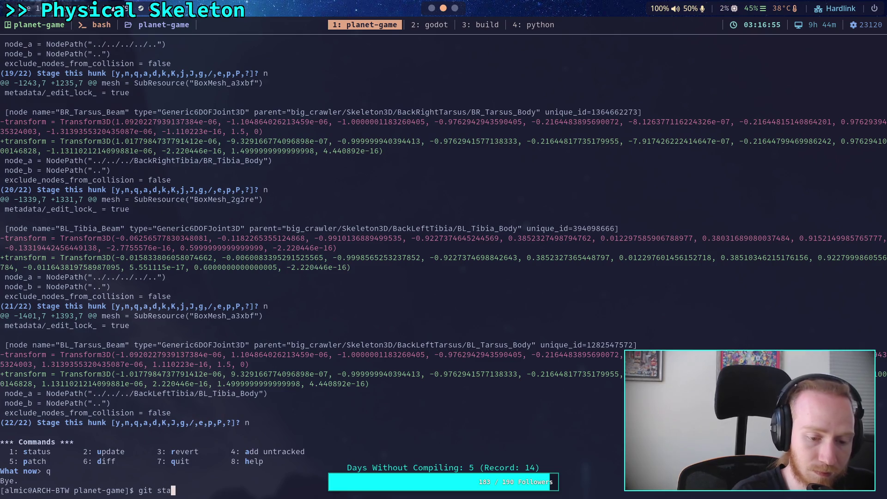
key(Return)
text(git diff)
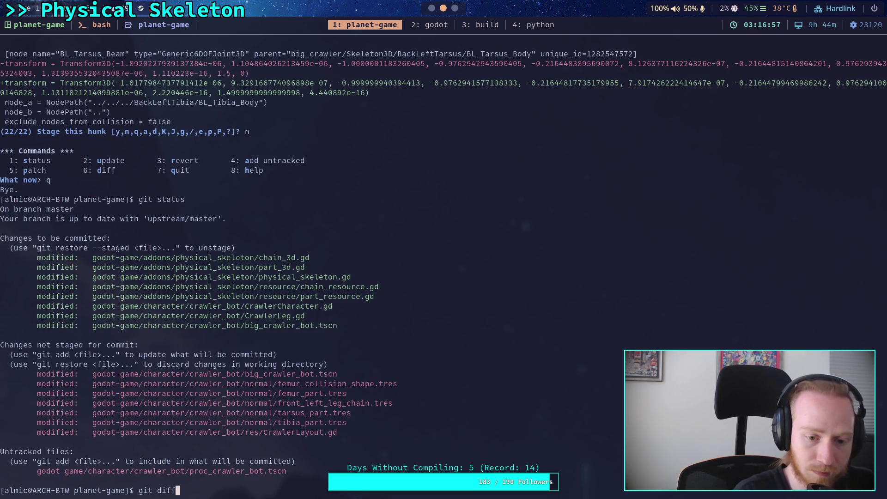
key(Return)
key(space)
key(space)
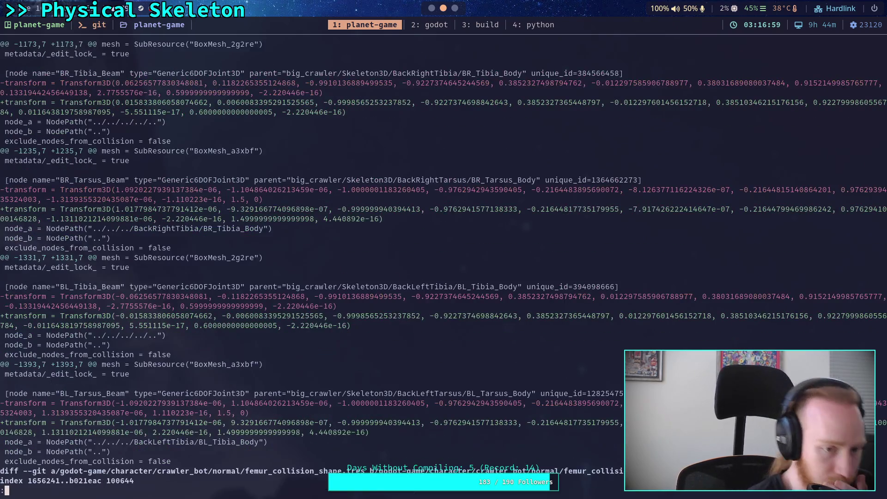
key(super+2)
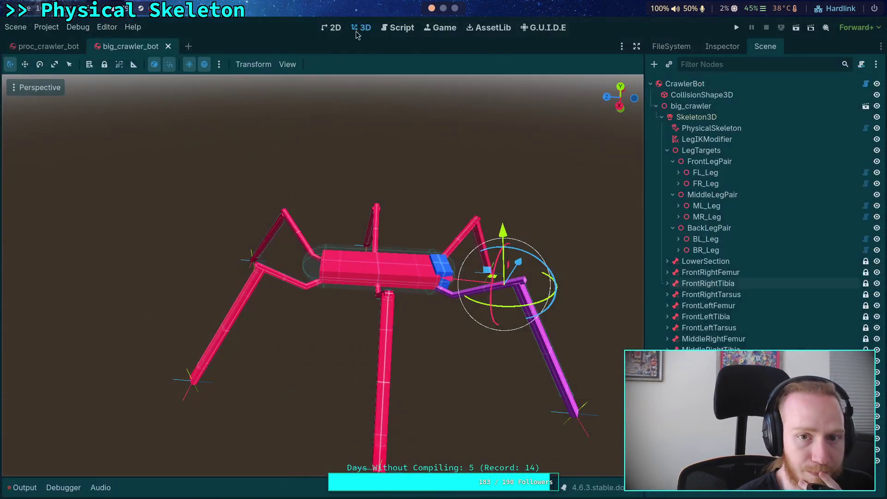
key(super+1)
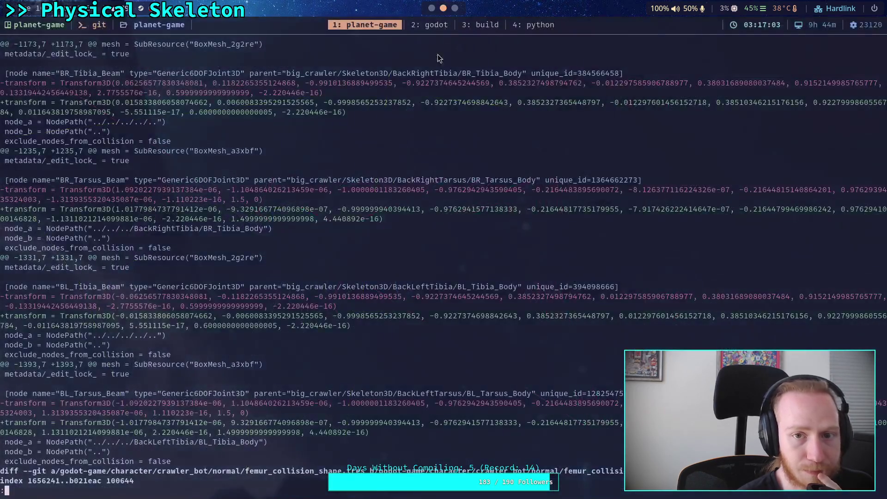
Discard the unstaged edits to big_crawler_bot.tscn with git restore
text(qgit restore go)
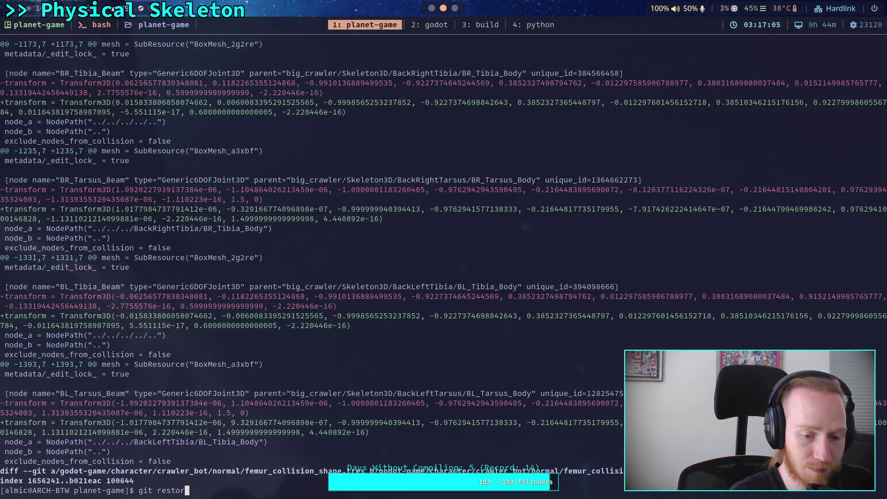
key(Tab)
text(c)
key(Tab)
text(cr)
key(Tab)
text(normal/femur_collision_shape.tres)
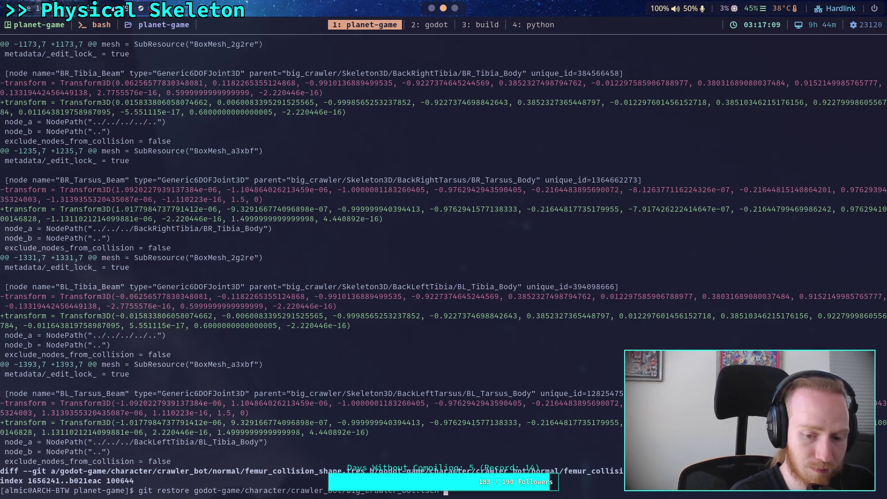
key(Return)
Read the remaining git diff through the tarsus_part.tres and tibia_part.tres changes
text(git diff)
key(Return)
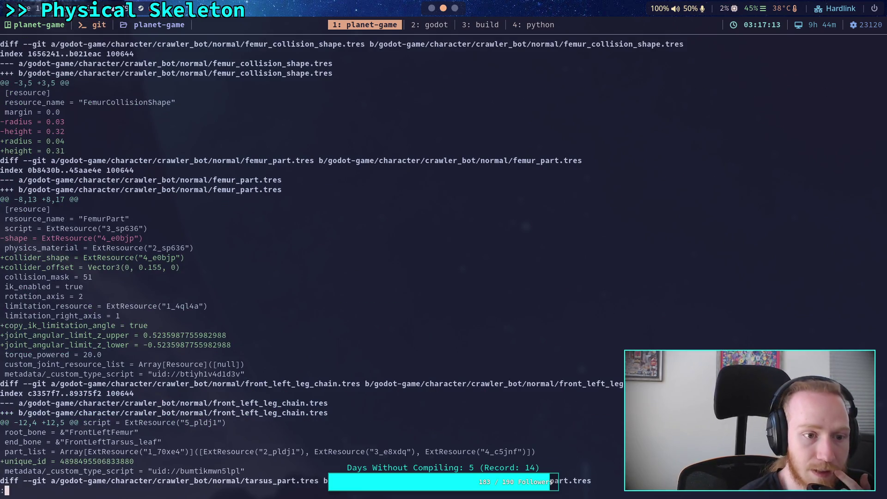
key(Down)
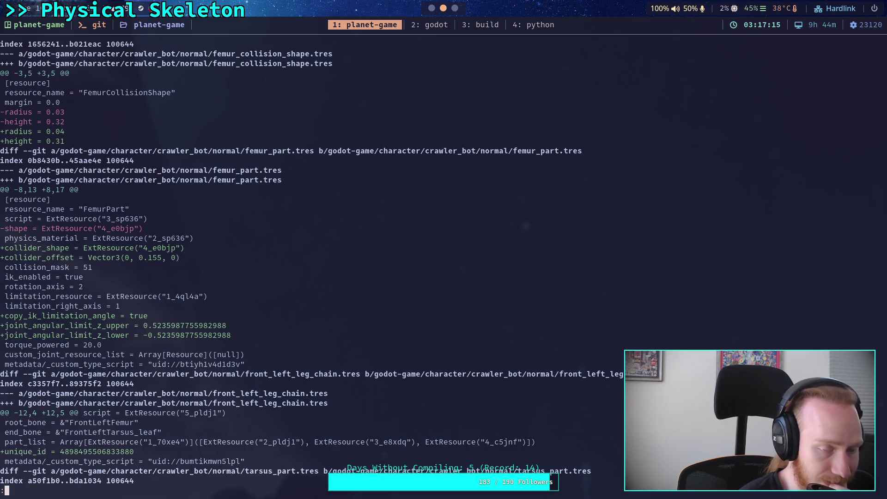
key(Down)
key(Down)
key(Down)
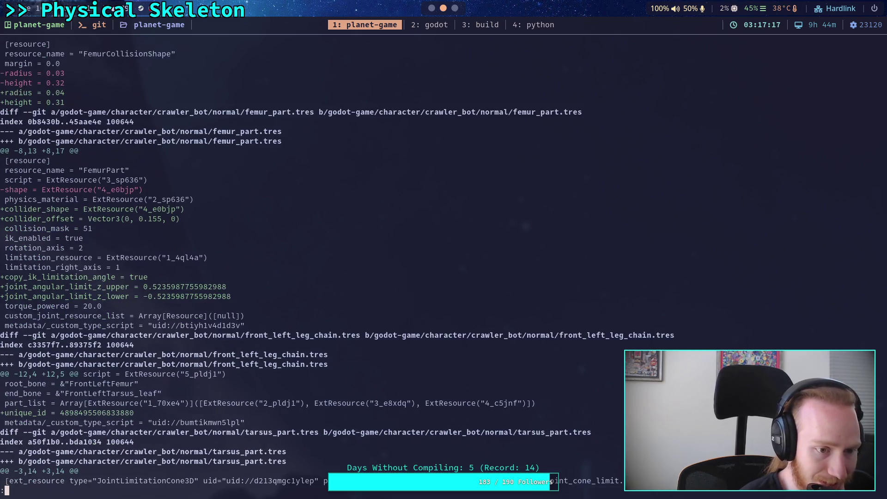
key(Down)
key(Down)
key(Down)
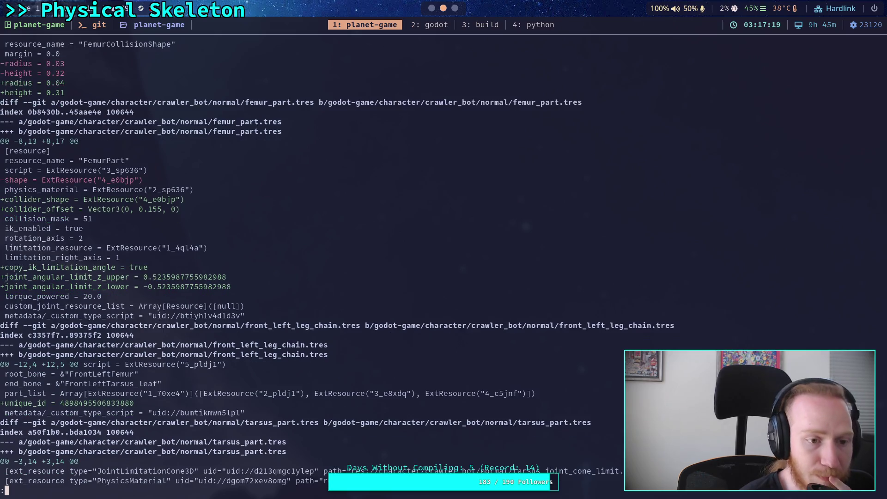
key(Down)
key(Down)
key(Down)
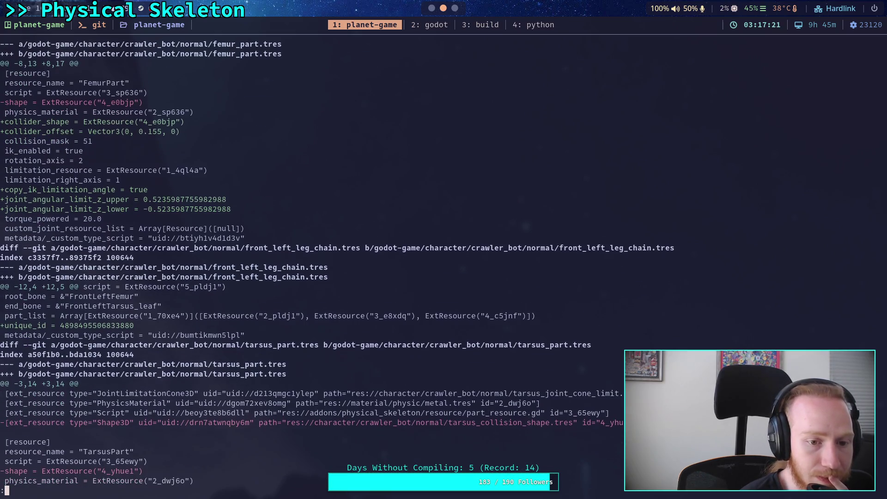
key(Down)
key(Down)
key(Down)
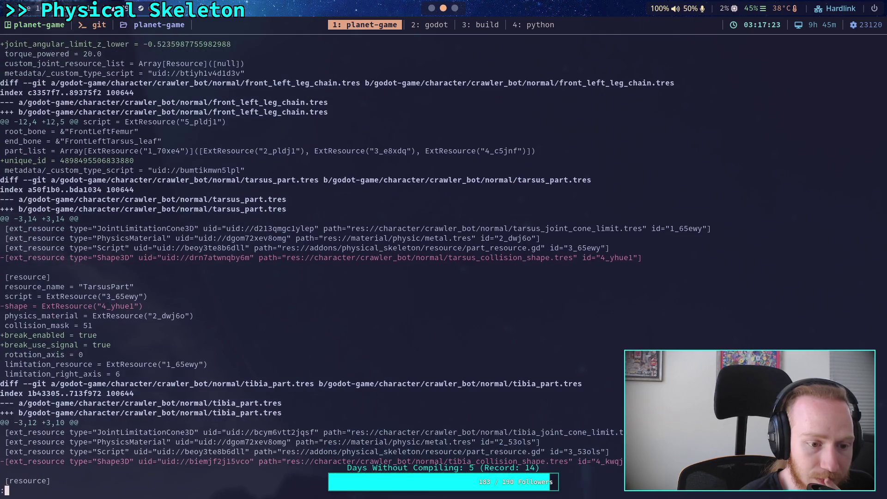
key(Down)
key(Down)
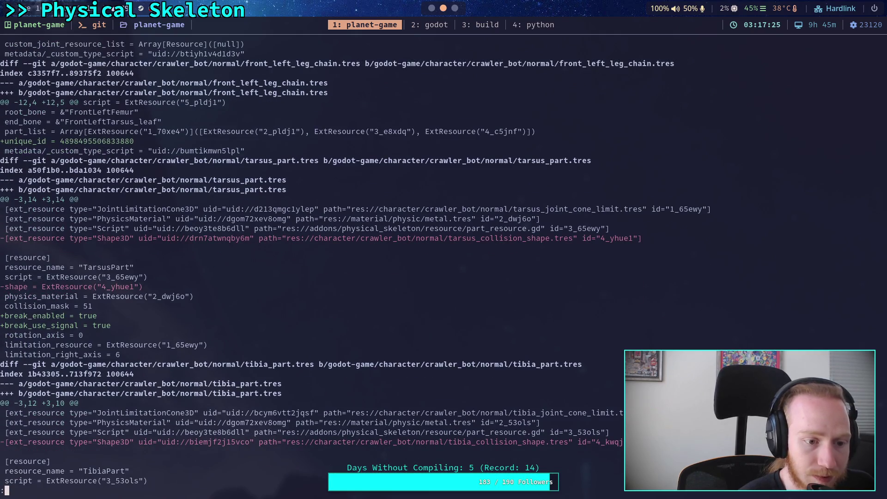
key(Down)
key(Down)
key(Down)
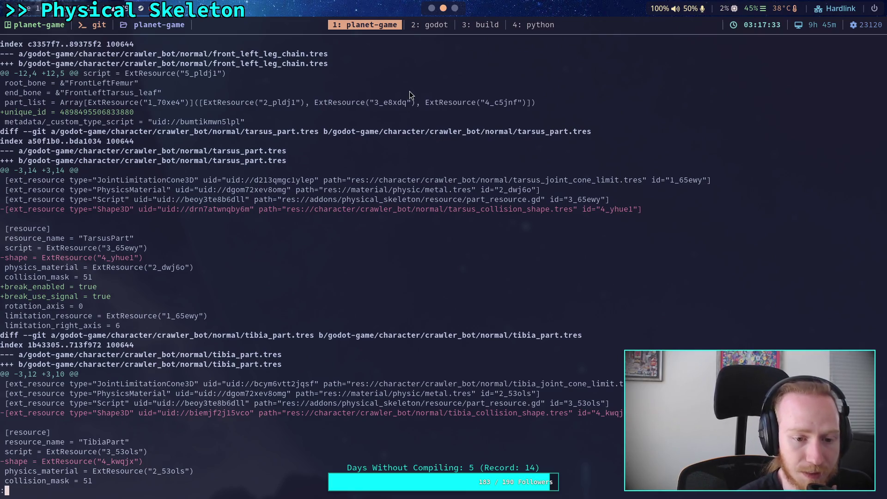
scroll(410, 95, down, 5)
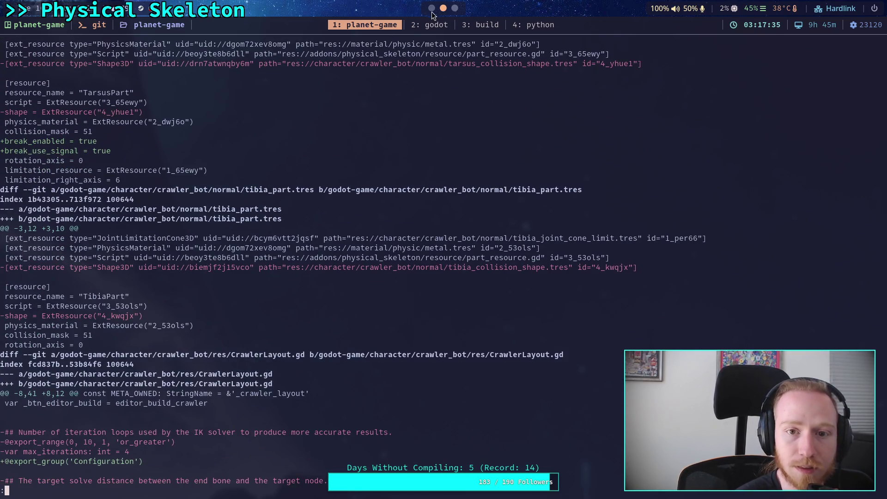
click(431, 11)
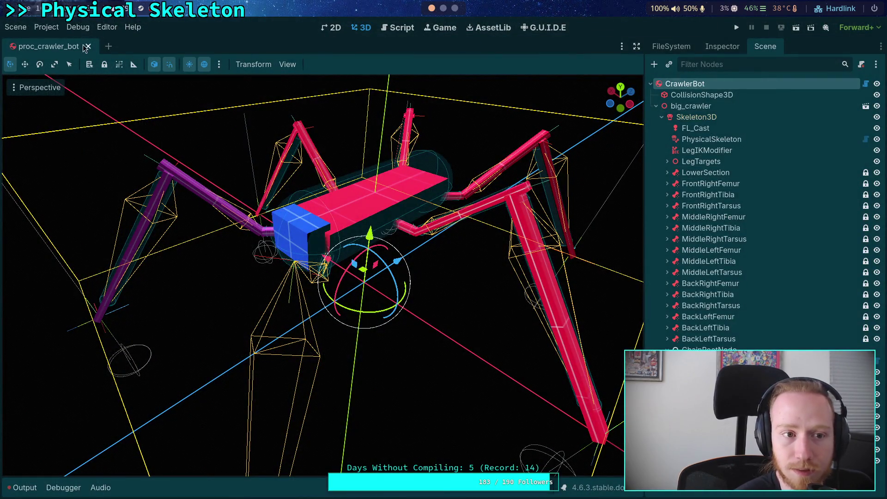
Close the proc_crawler_bot scene, give tarsus_part.tres the tarsus_collision_shape.tres shape, and save
click(88, 46)
click(671, 46)
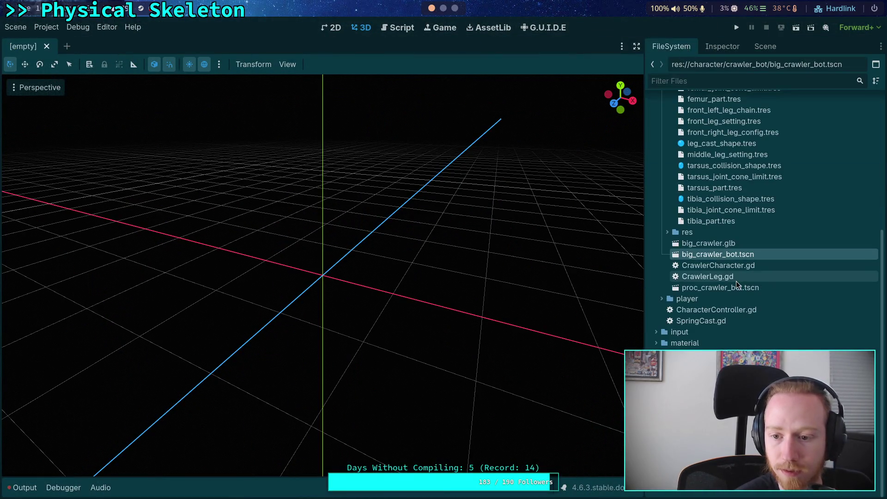
scroll(737, 284, up, 3)
click(729, 287)
click(727, 48)
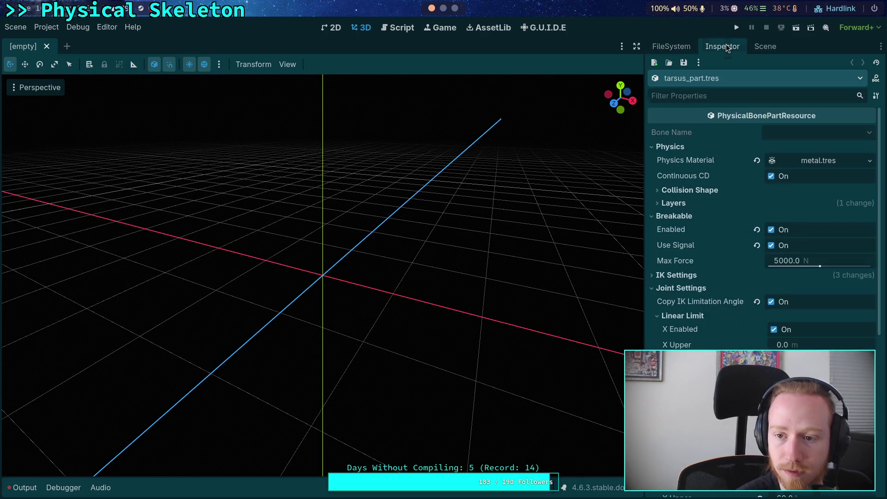
click(684, 190)
click(857, 203)
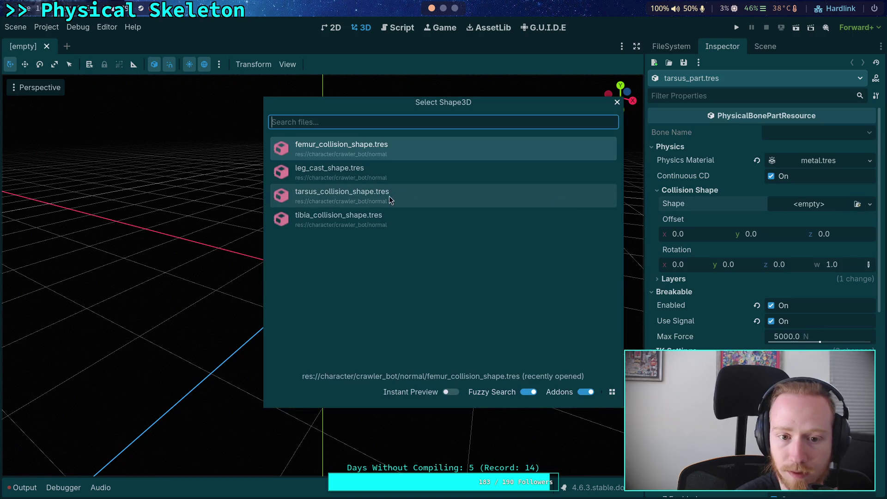
click(366, 197)
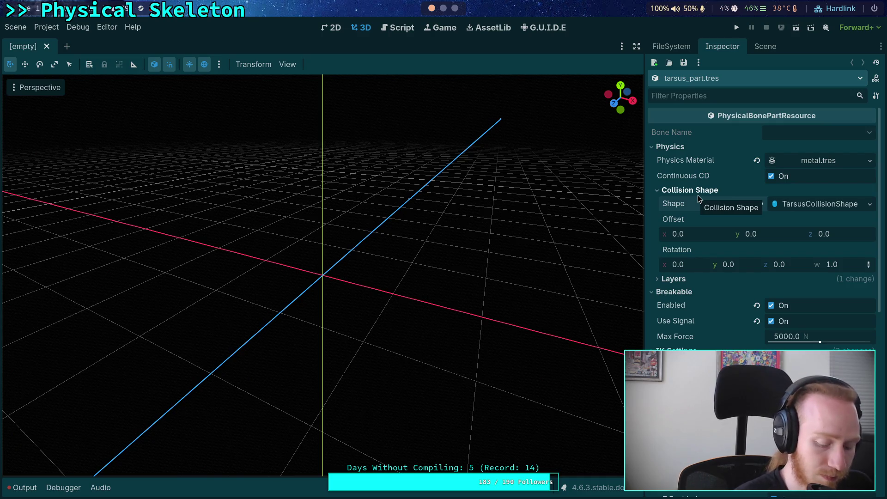
key(ctrl+s)
Give tibia_part.tres the tibia_collision_shape.tres collision shape, save it, and return to the git diff
click(671, 46)
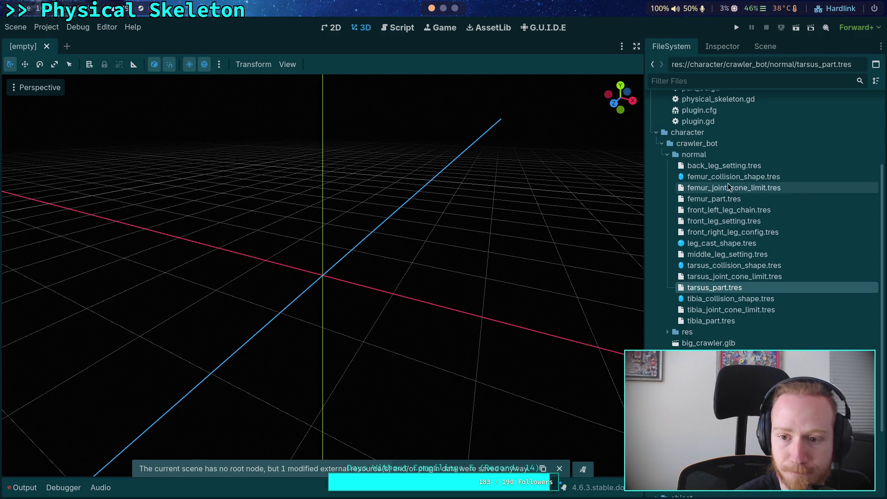
double_click(713, 321)
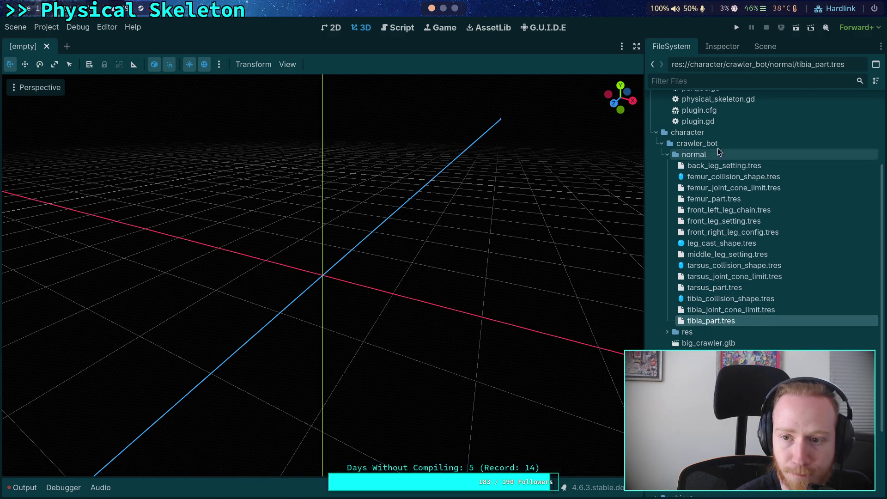
click(722, 46)
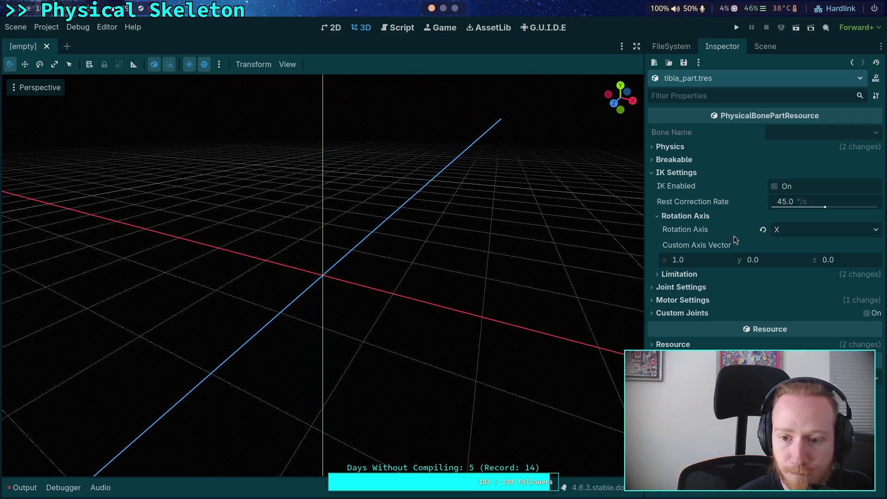
click(672, 172)
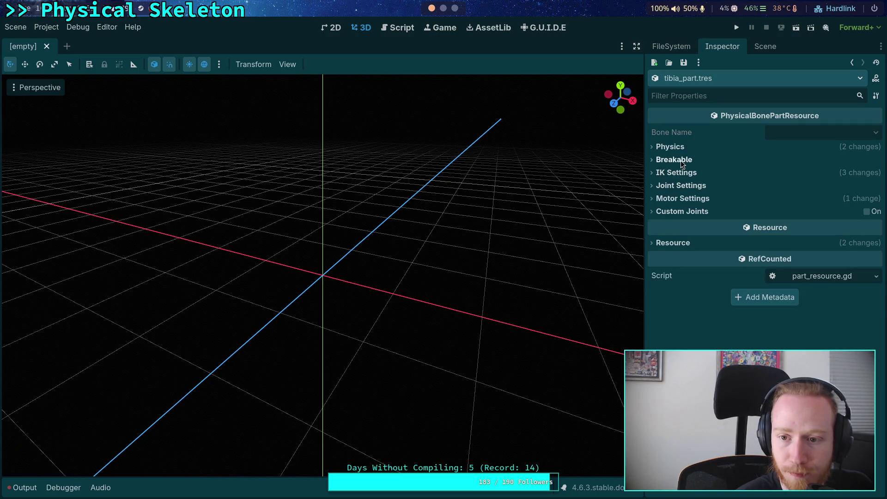
click(673, 147)
click(688, 190)
click(818, 204)
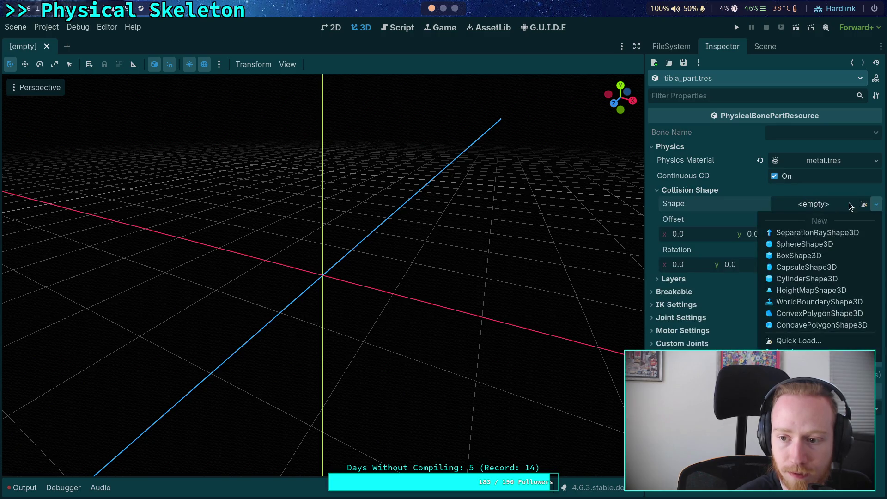
click(862, 205)
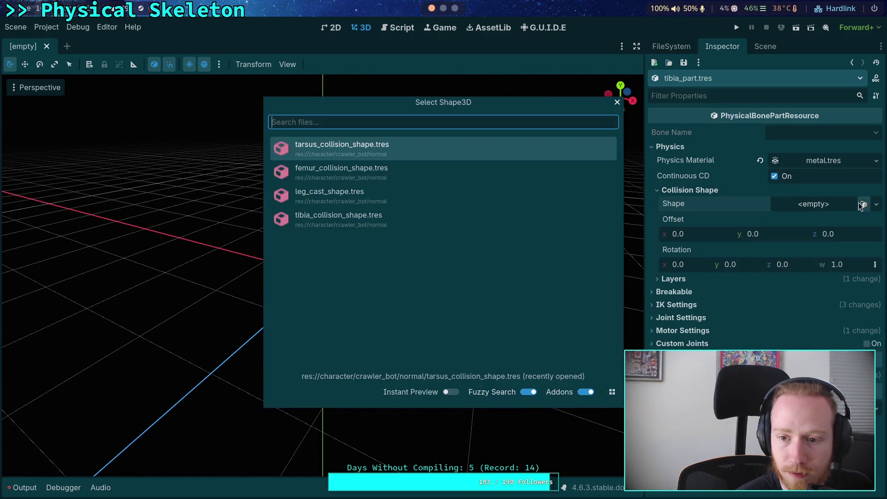
click(378, 226)
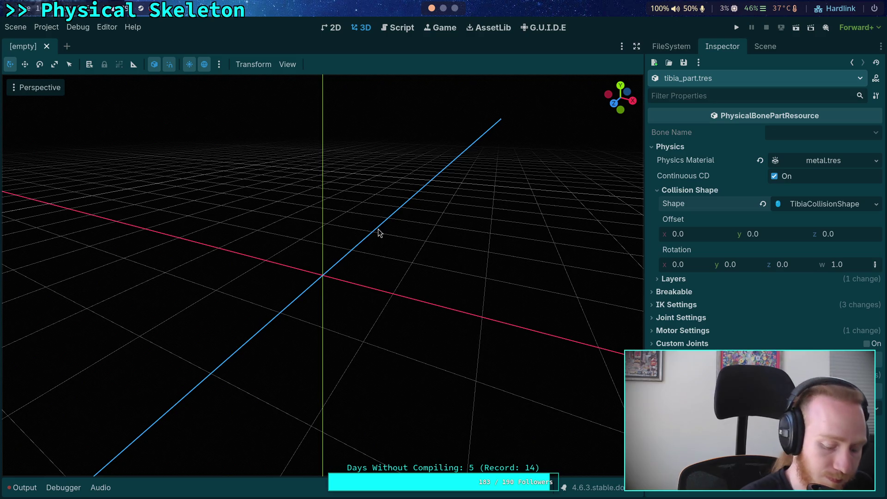
key(ctrl+s)
key(super+1)
scroll(355, 263, down, 1)
scroll(355, 262, down, 4)
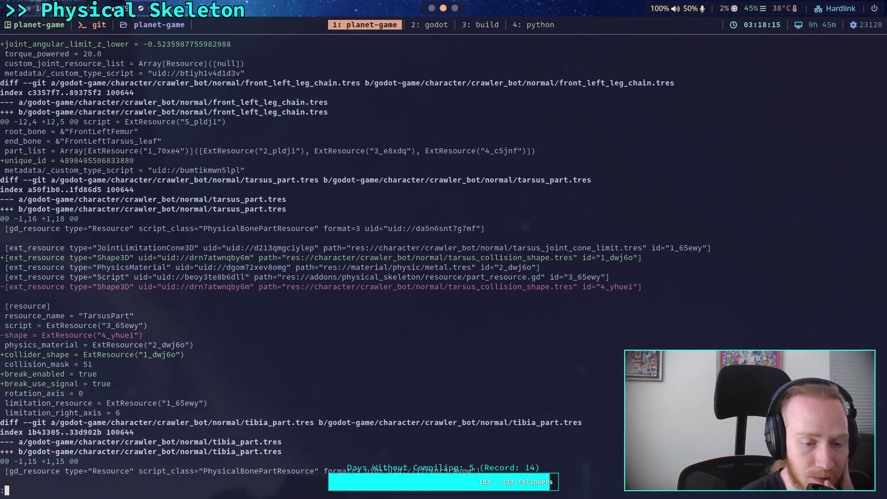
Read the git diff through the tarsus and tibia parts and CrawlerLayout.gd, then return to Godot
scroll(355, 263, down, 1)
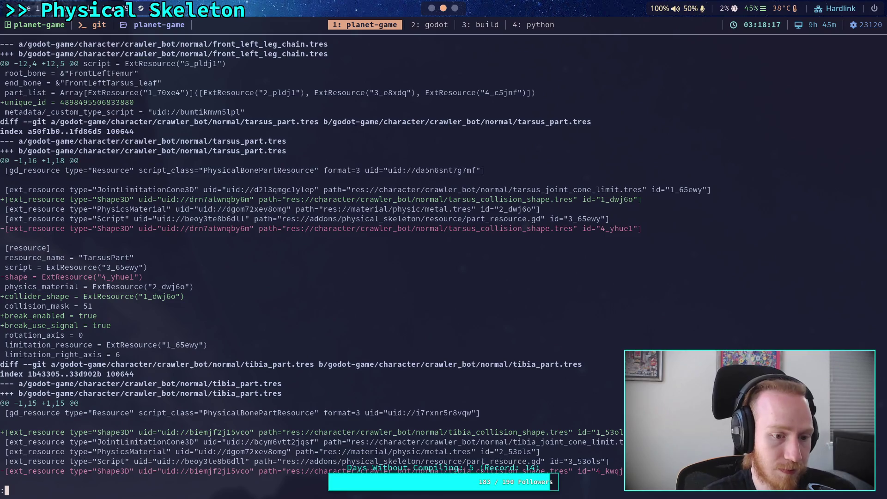
scroll(355, 262, down, 1)
scroll(355, 262, down, 3)
scroll(354, 263, down, 1)
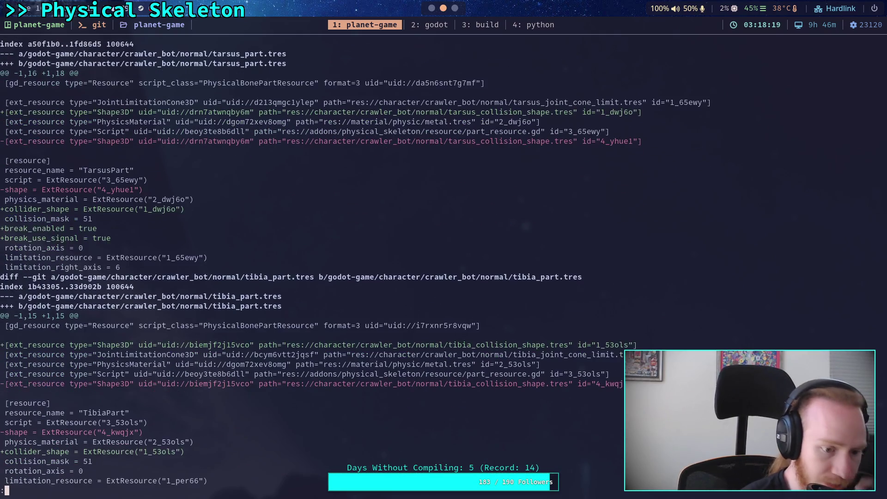
scroll(355, 263, down, 3)
scroll(355, 263, down, 5)
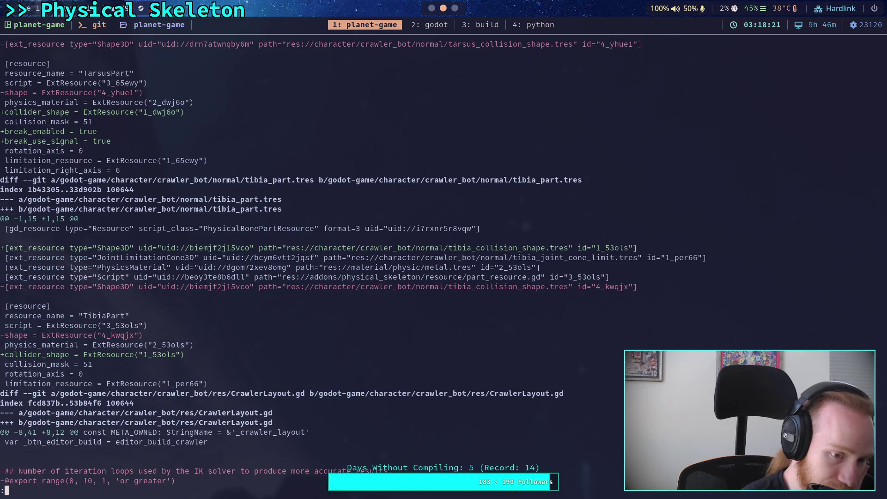
scroll(355, 262, down, 4)
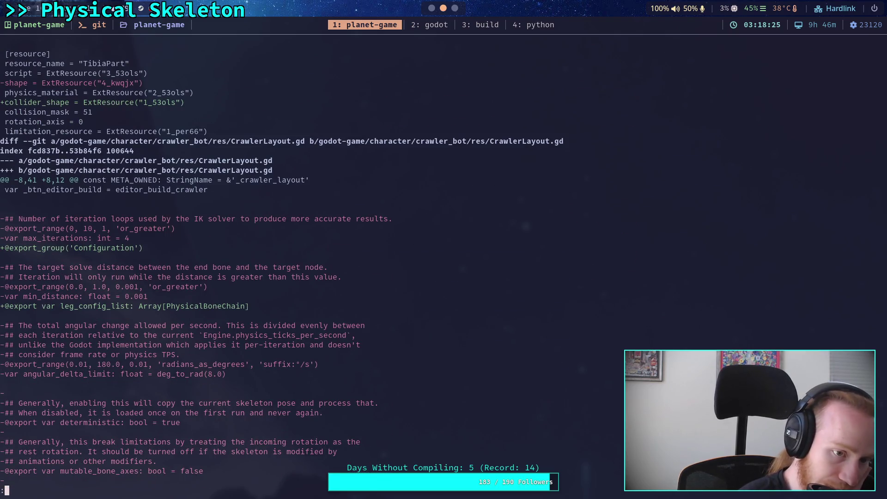
key(space)
scroll(355, 262, down, 1)
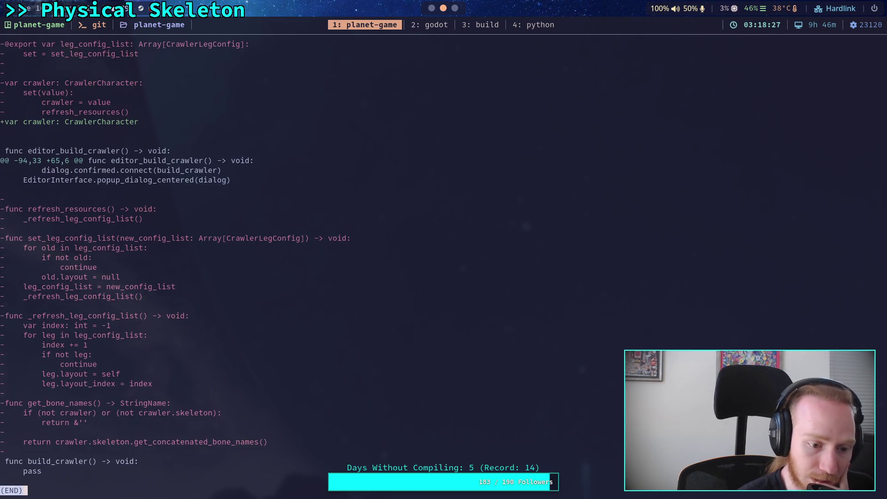
scroll(355, 262, up, 5)
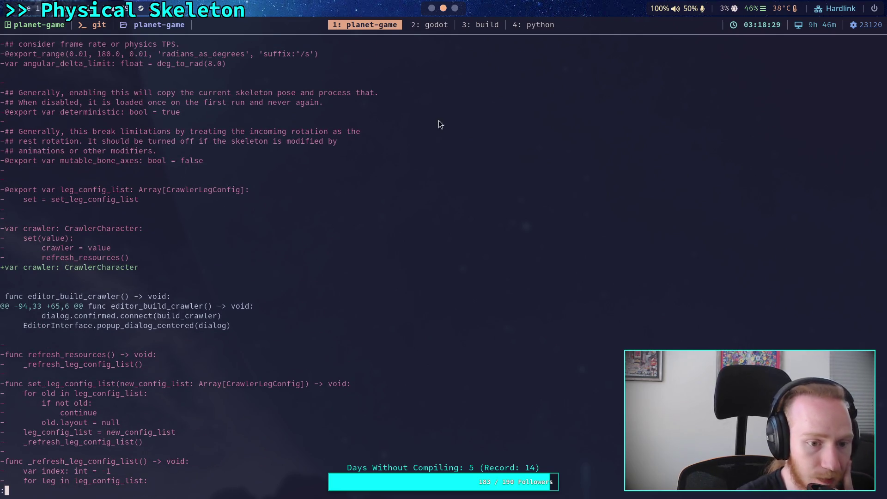
key(super+2)
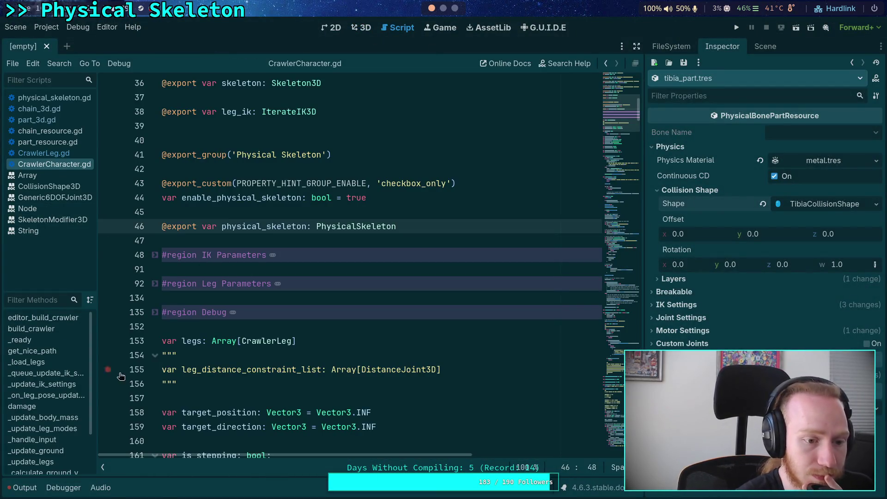
Open CrawlerLayout.gd from the res folder and scroll through its code
click(683, 59)
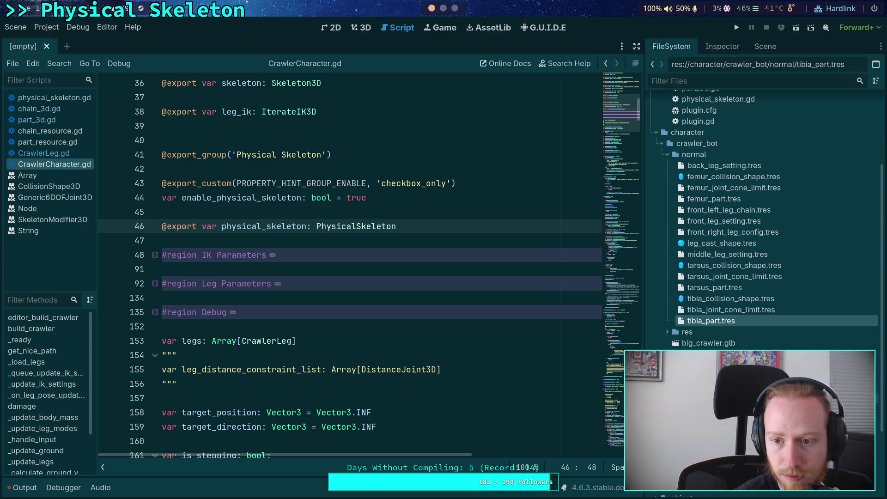
click(667, 332)
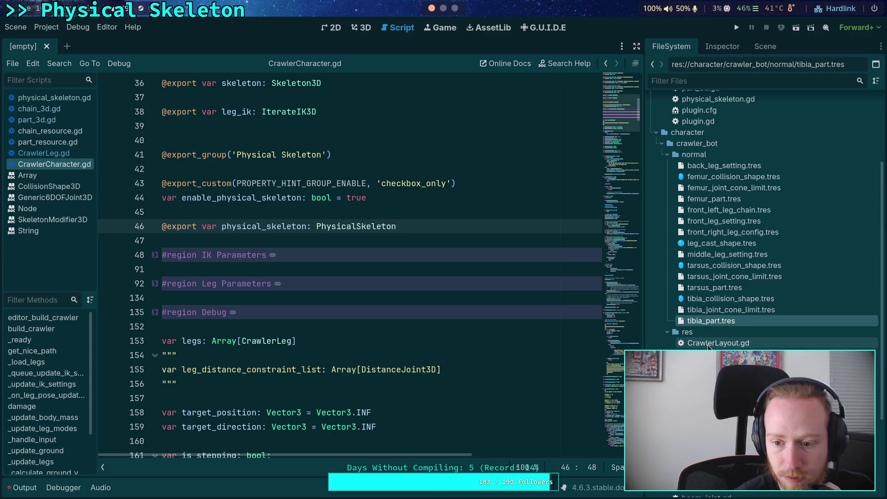
double_click(712, 344)
double_click(714, 353)
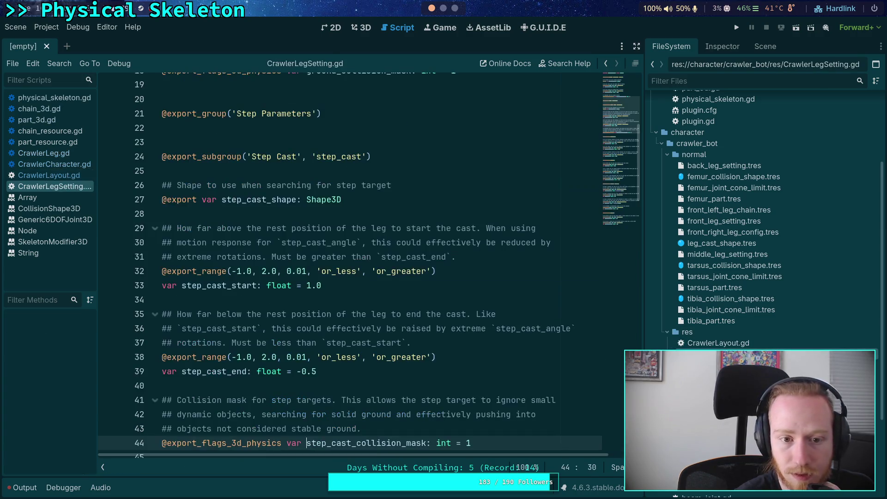
double_click(718, 343)
scroll(446, 277, down, 6)
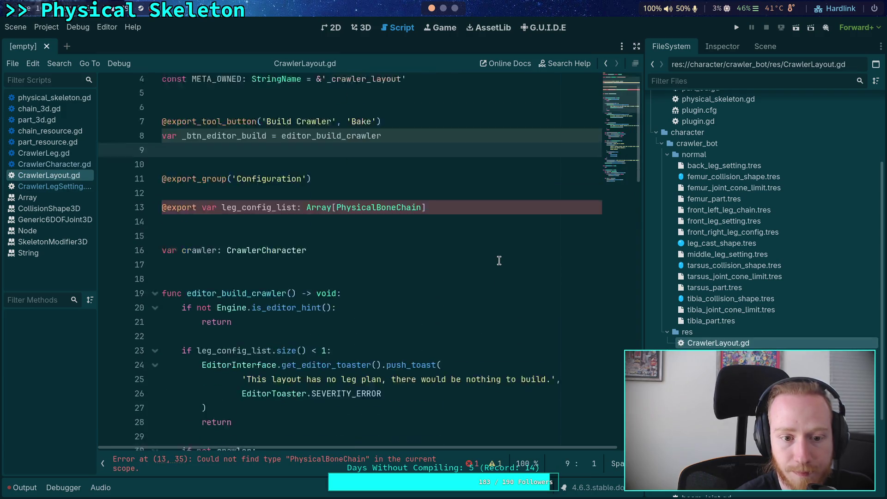
scroll(462, 254, up, 1)
scroll(455, 249, down, 8)
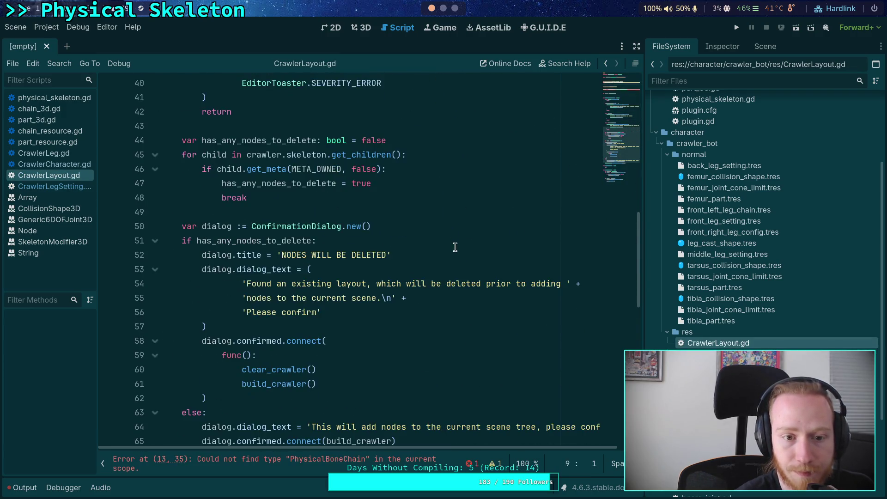
scroll(455, 247, down, 8)
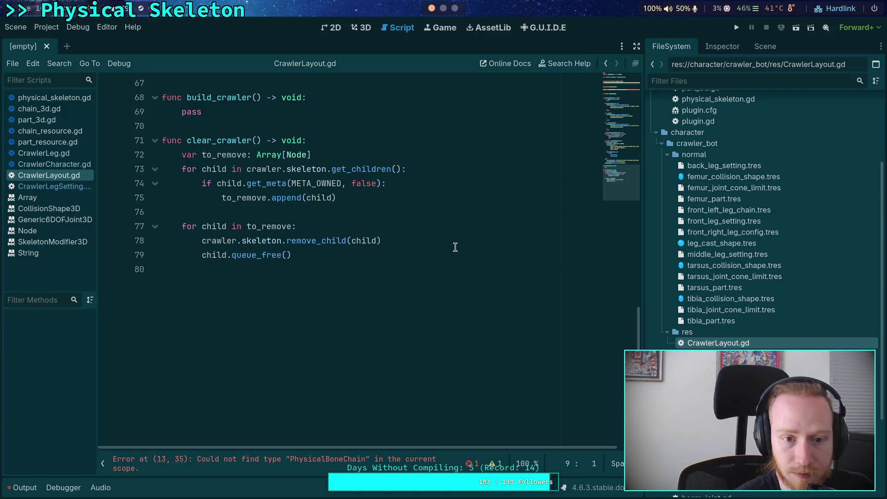
Close CrawlerLayout.gd from the script list after reviewing its clear_crawler code
click(356, 253)
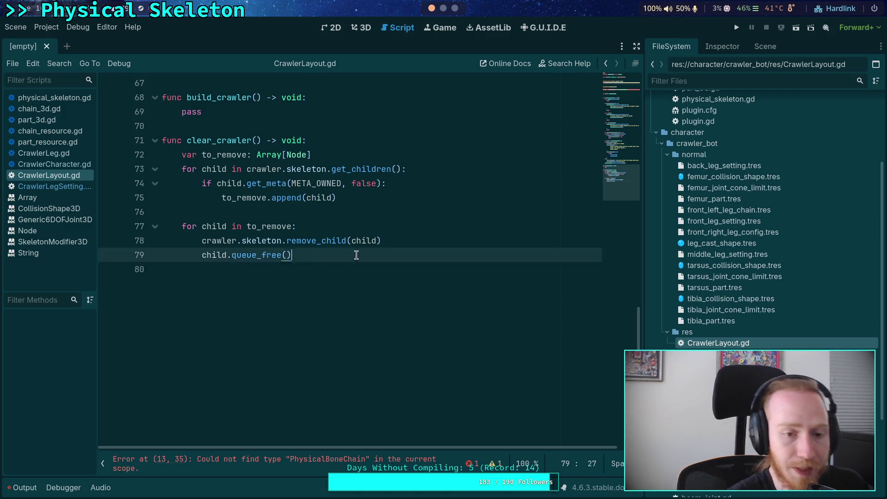
click(269, 184)
right_click(56, 175)
click(78, 207)
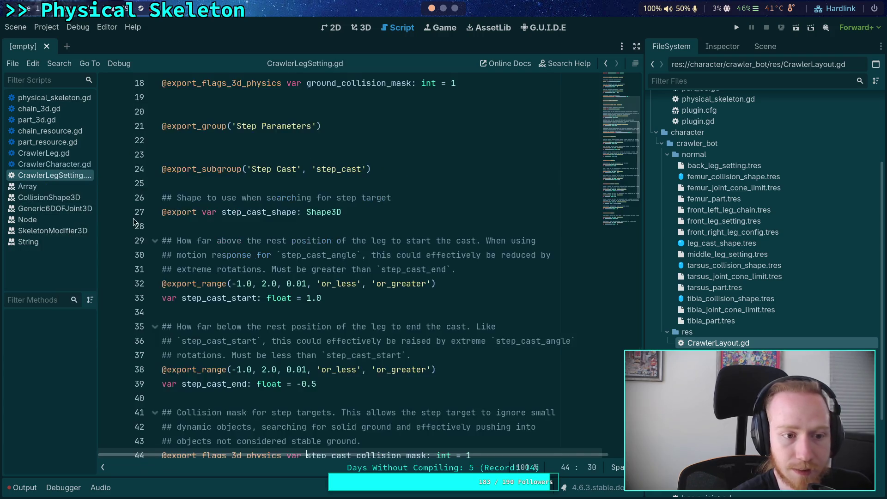
Delete CrawlerLayout.gd from the project in the FileSystem
right_click(725, 344)
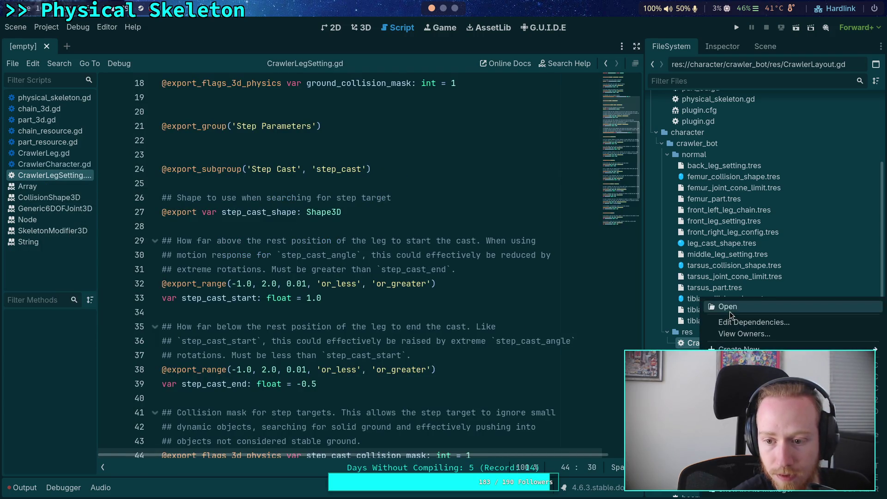
key(Delete)
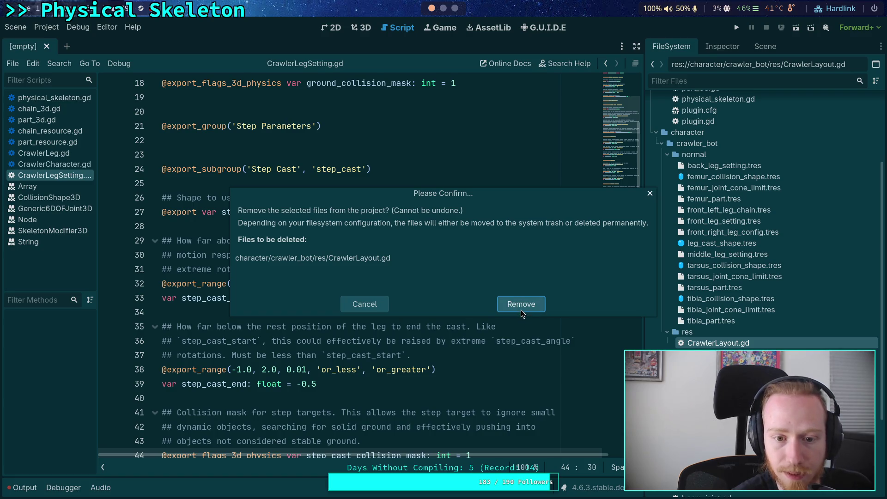
click(531, 307)
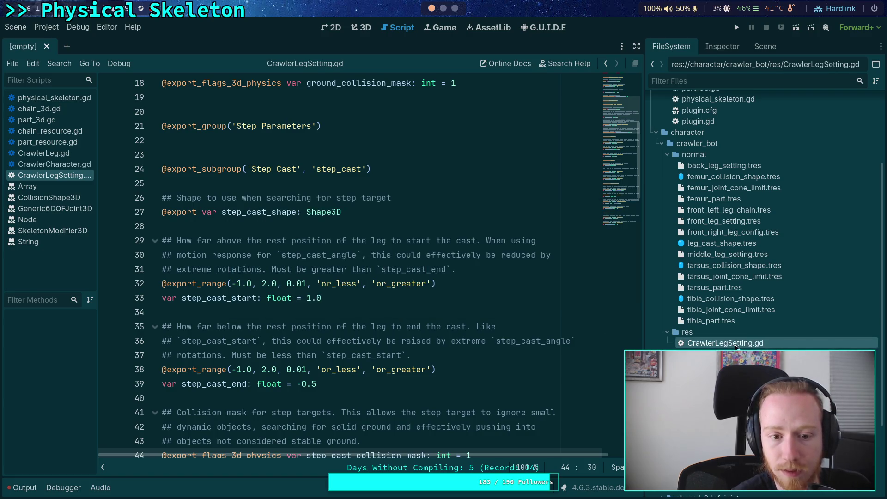
Scroll CrawlerLegSetting.gd up to its Ground Parameters, then bring back the terminal's git diff
click(473, 154)
scroll(491, 219, up, 6)
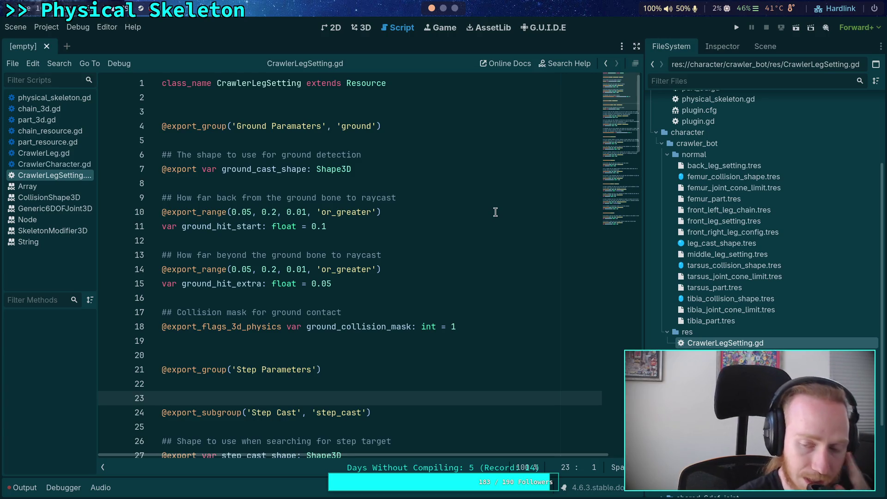
click(489, 212)
click(443, 8)
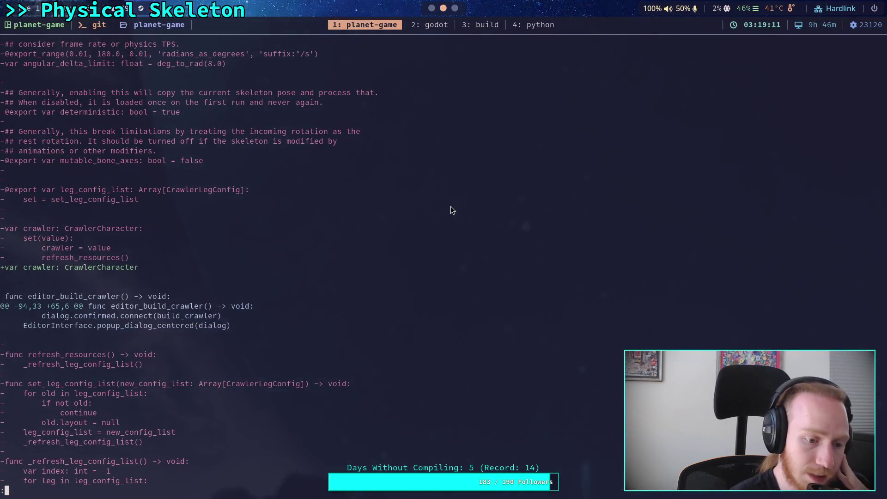
Re-run git diff and page through the unstaged changes to the end
key(q)
key(Up)
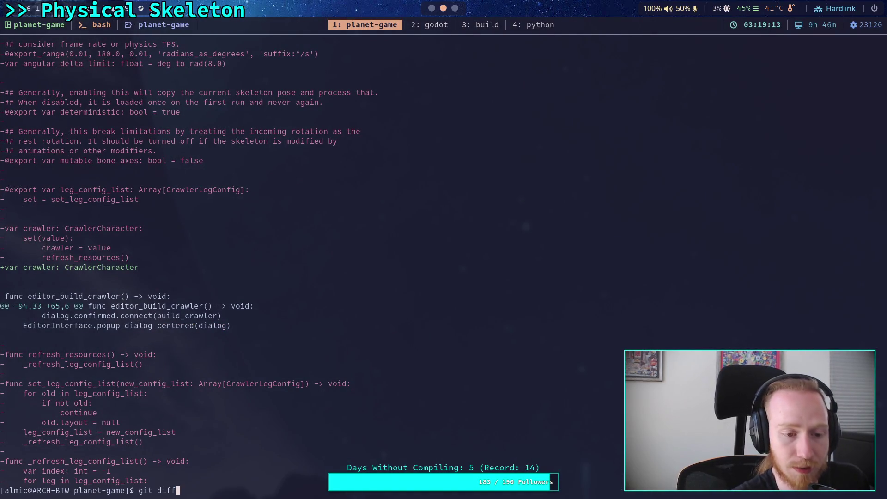
key(Return)
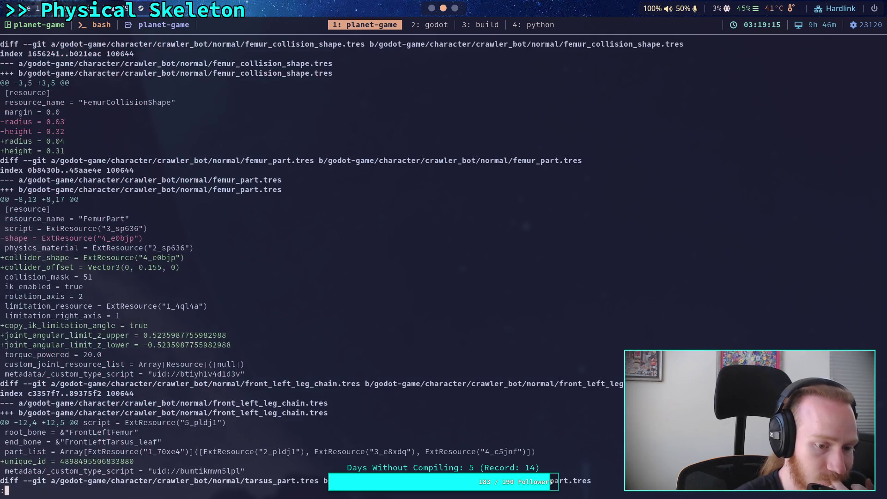
key(space)
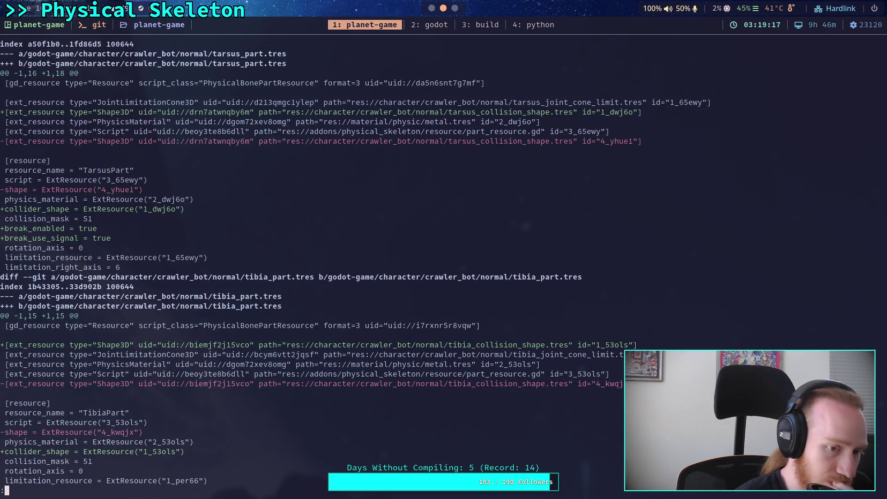
key(space)
key(space)
key(space)
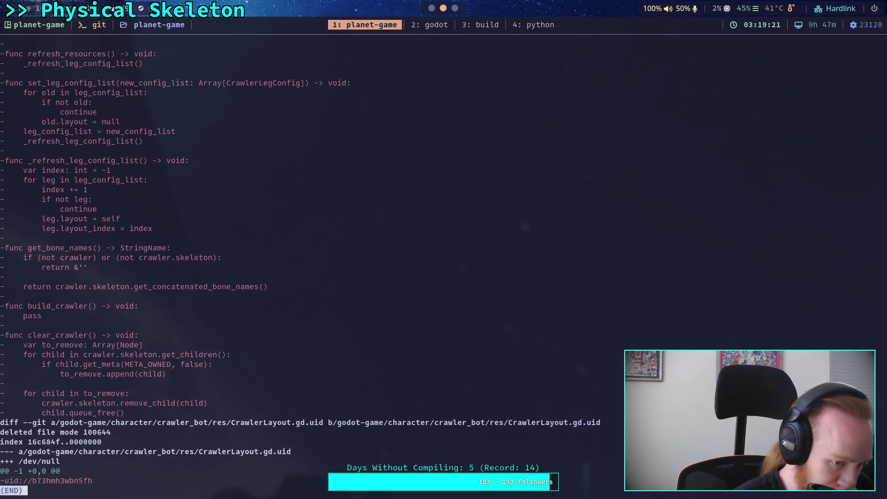
Check git status, then stage crawler_bot/normal/ and crawler_bot/ and confirm the new status
text(qgt)
key(BackSpace)
text(it status)
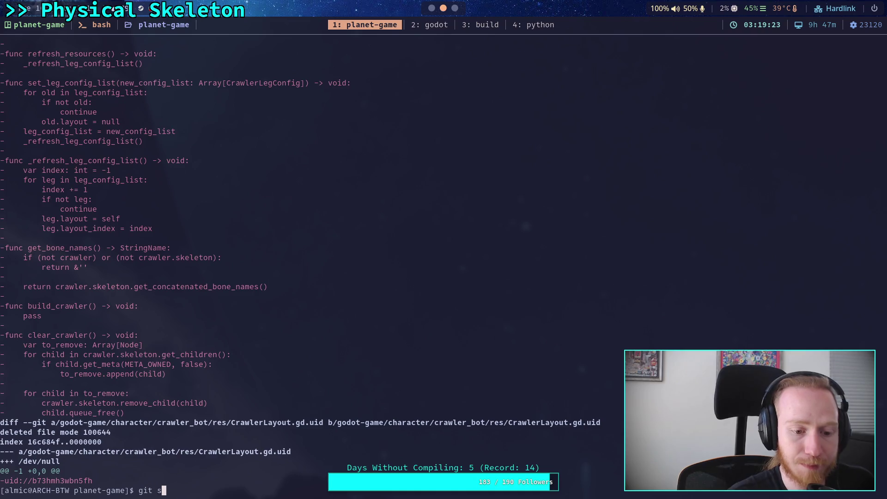
key(Return)
text(g)
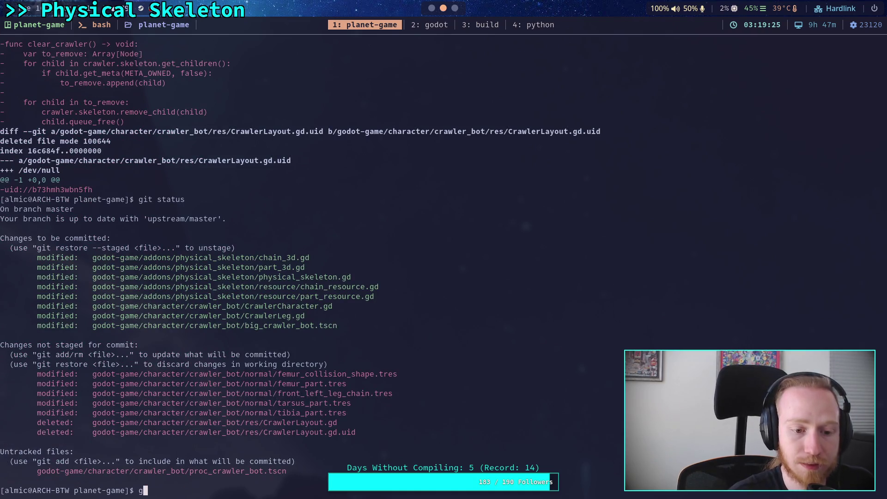
text(it add g)
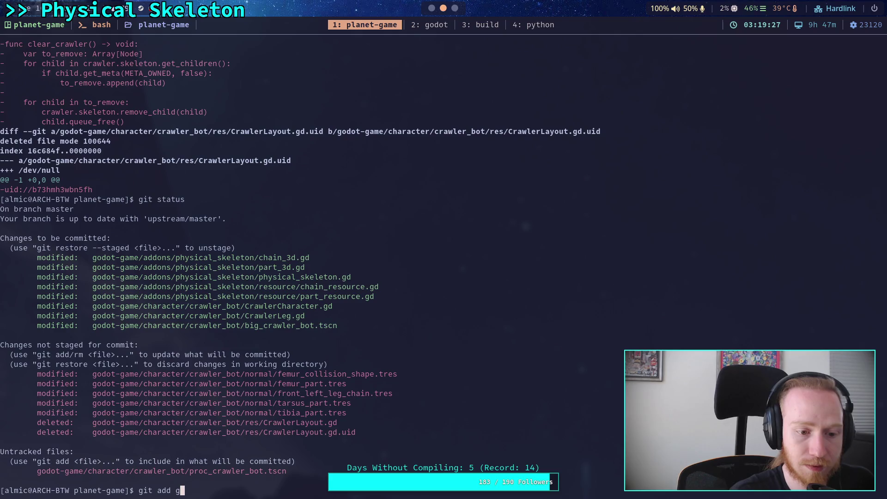
text(odot-game/character/crawler_bot/normal/)
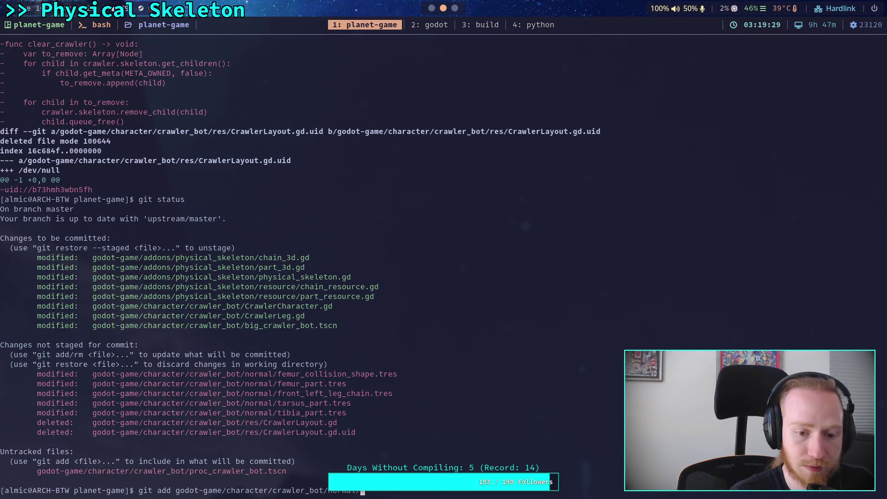
key(Return)
text(git )
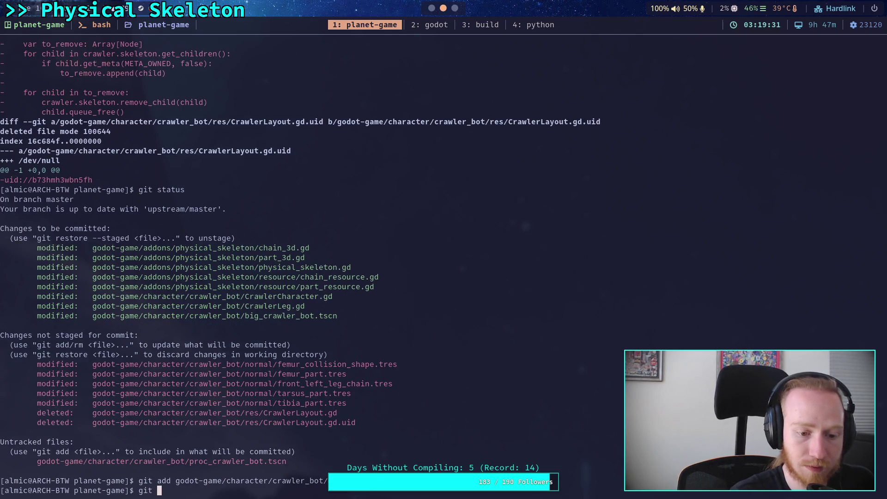
text(add godot-game/character/crawler_bot/)
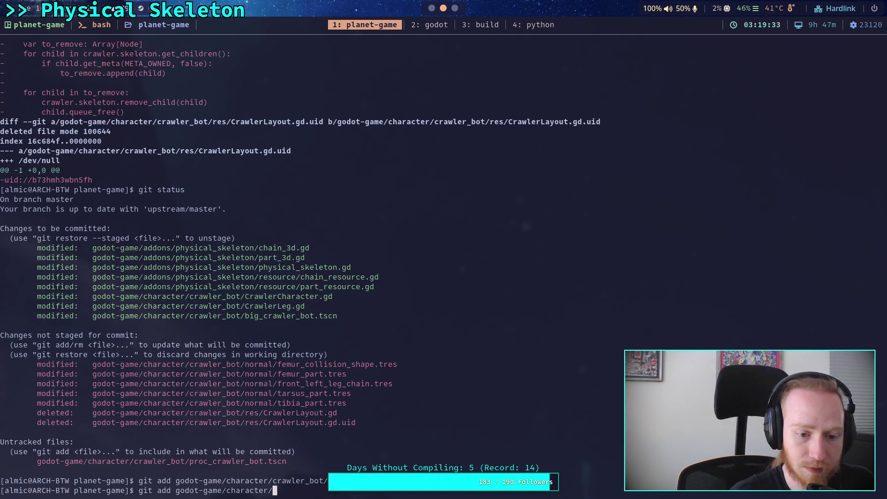
key(Return)
text(git status)
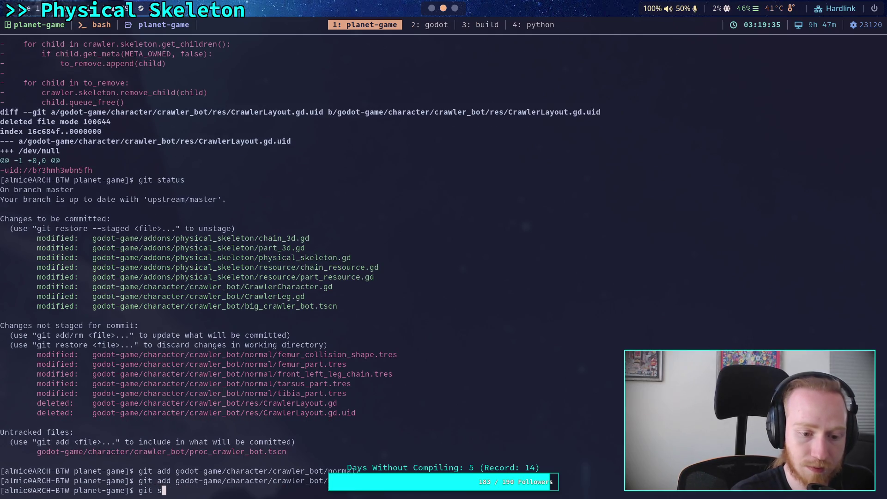
key(Return)
text(git diff)
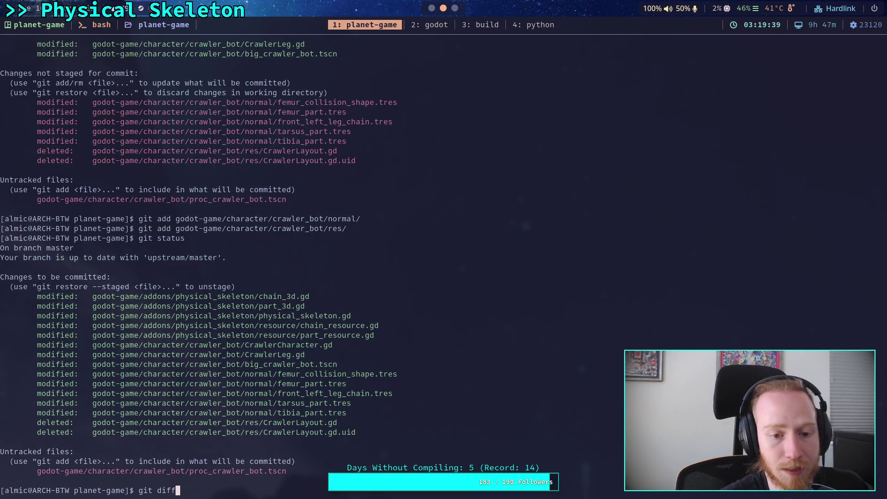
key(BackSpace)
key(BackSpace)
key(BackSpace)
Start a git commit titled 'Work on building crawler from resources'
text(gi)
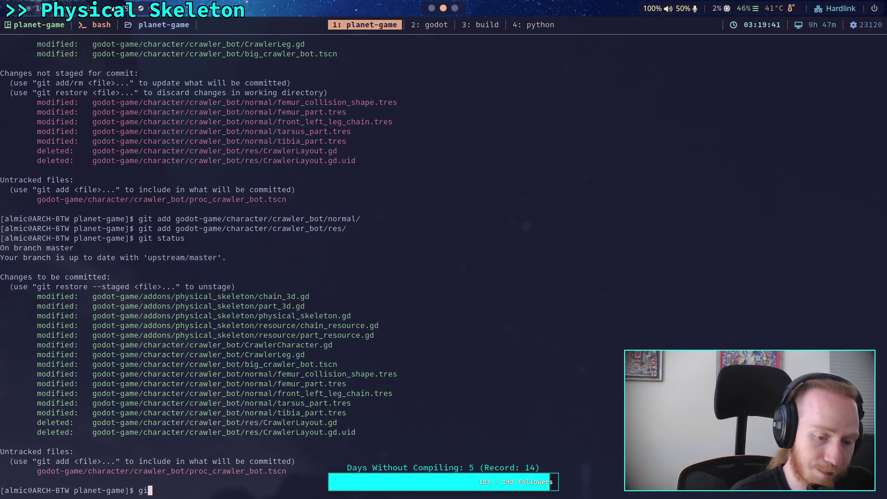
text(t commit)
key(Return)
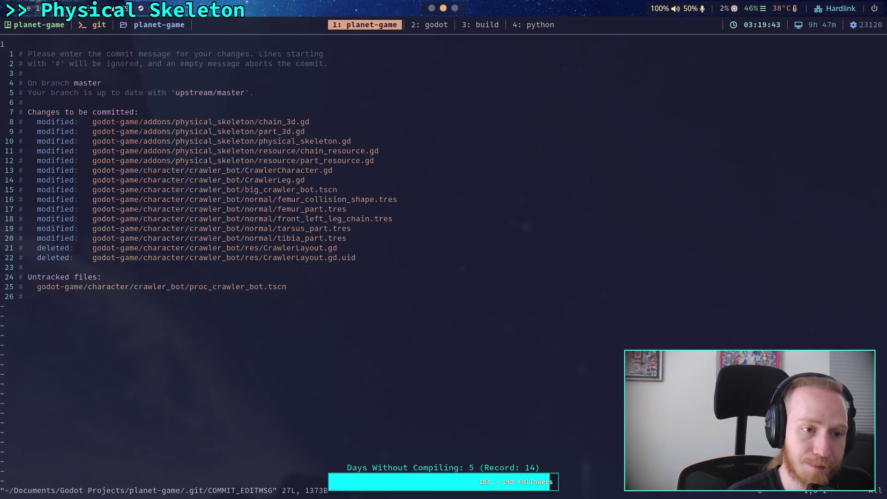
text(Work on )
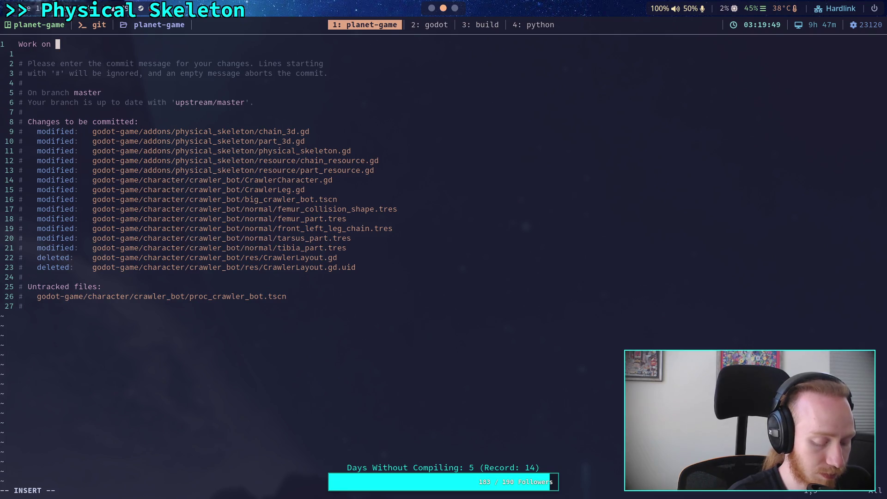
text(building cra)
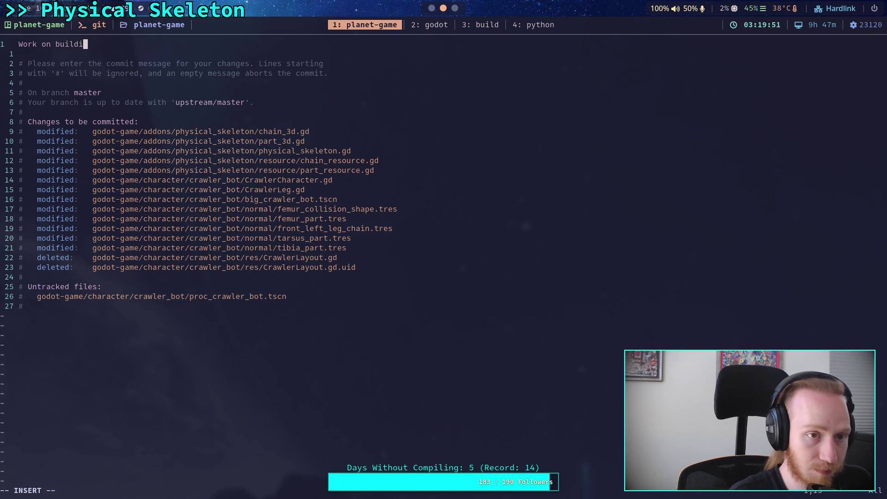
text(wler)
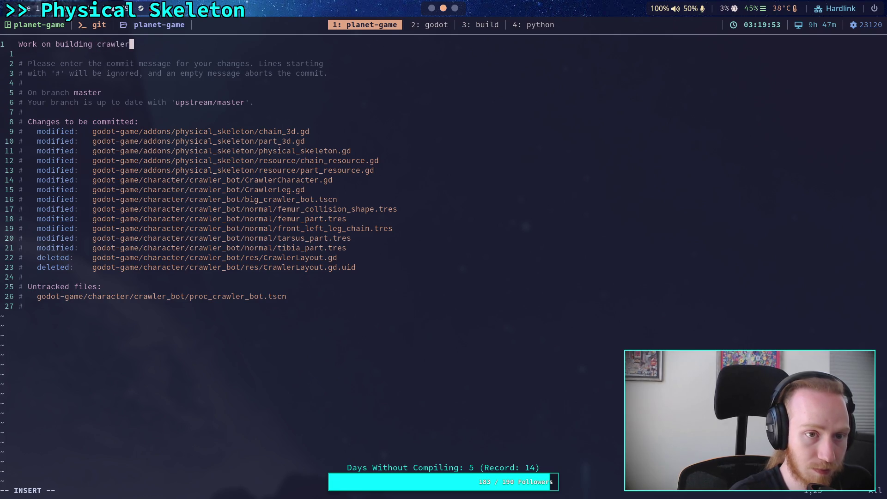
text( from resources)
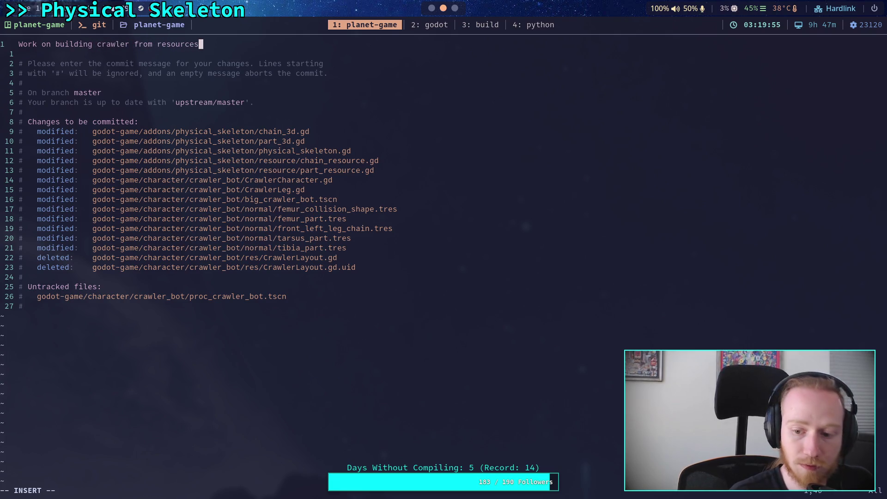
key(Return)
key(Return)
Add a bullet saying it can create bodies, joints, from resources with a button press
text(- Tested and )
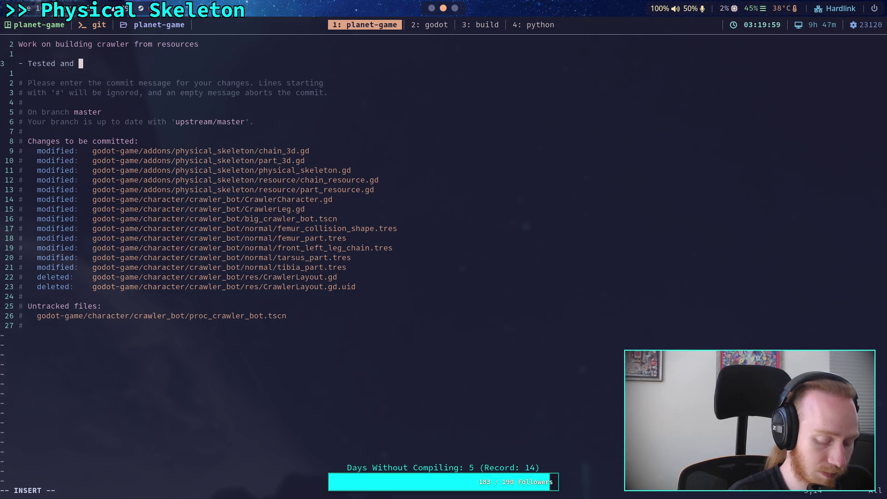
text(works )
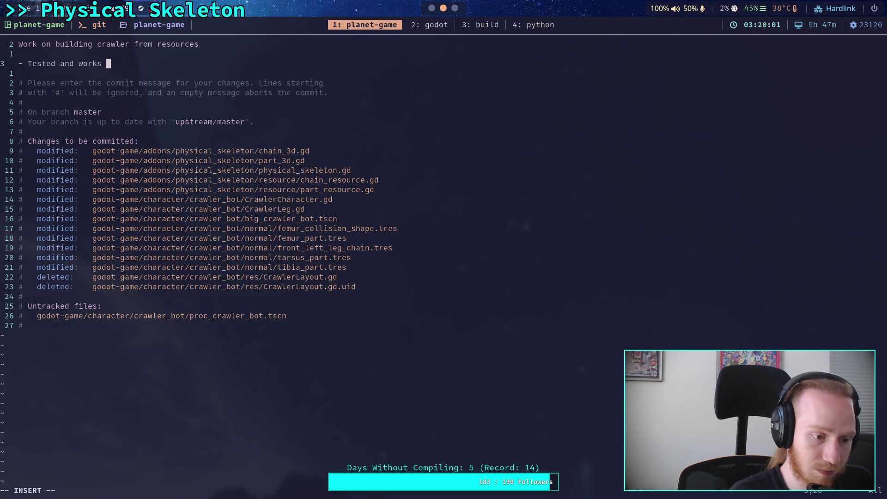
text(so far)
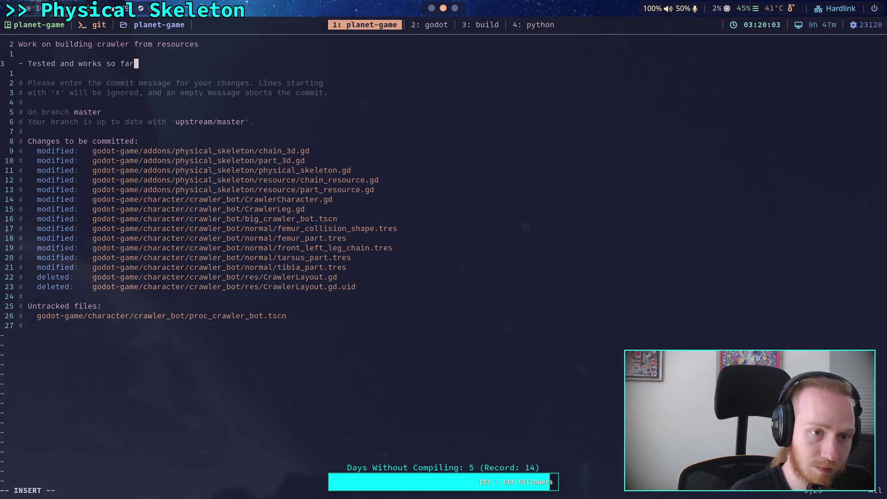
text(, ca build a)
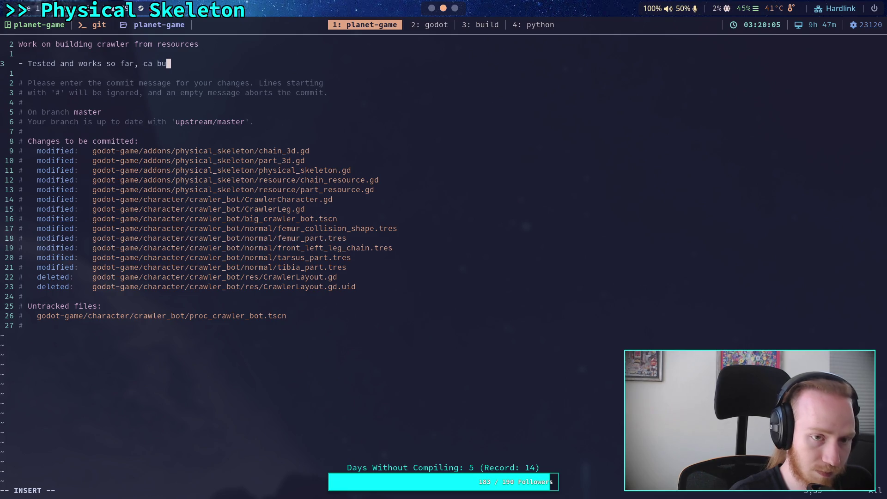
key(BackSpace)
key(BackSpace)
key(BackSpace)
text(n create )
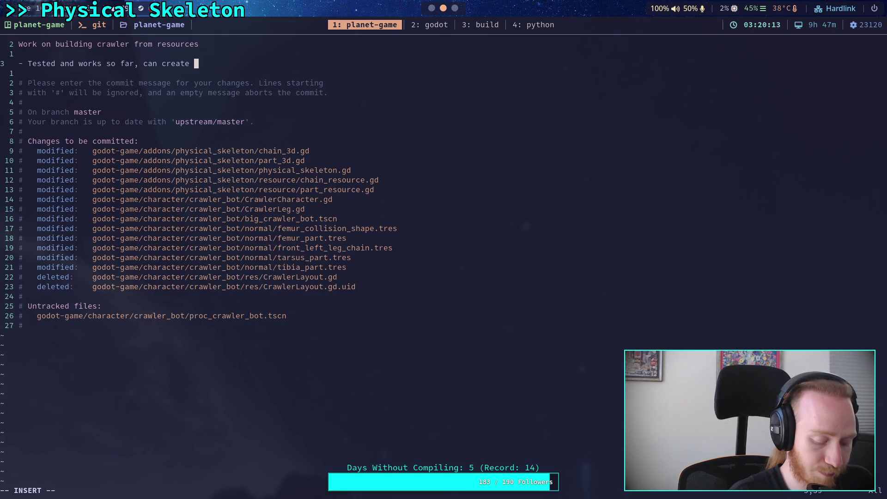
text(bodies, joints,)
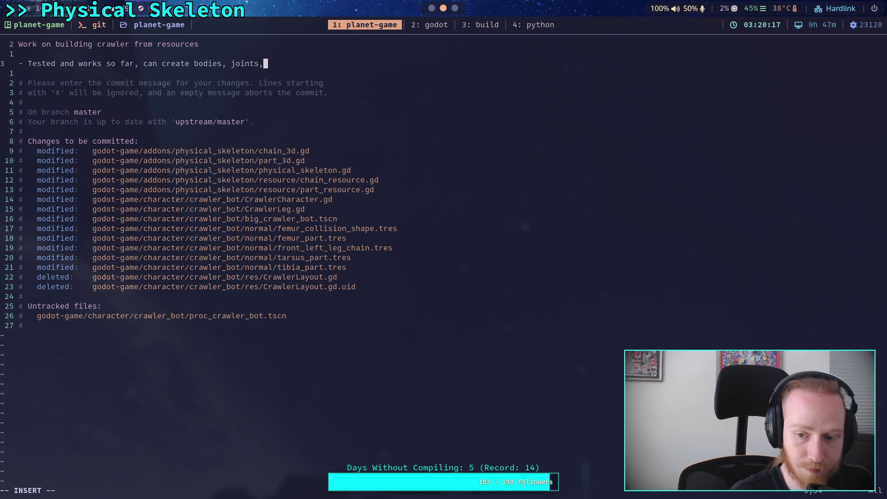
key(Return)
text(fr)
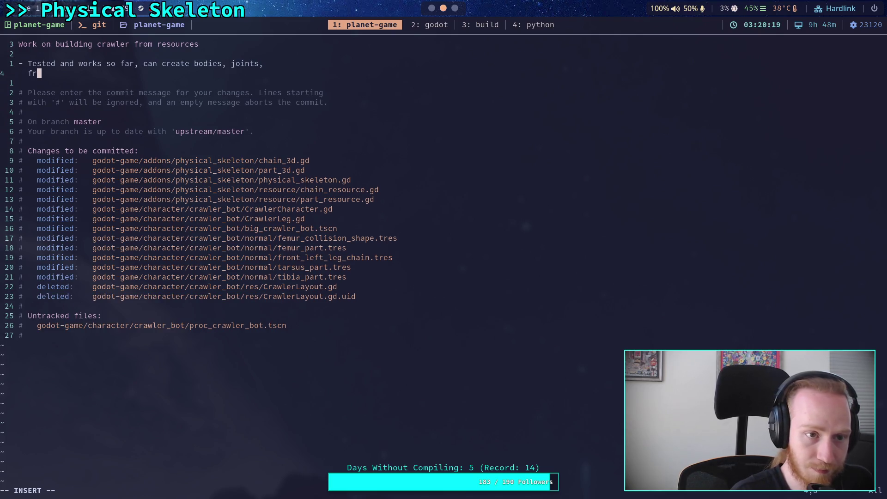
text(om resources )
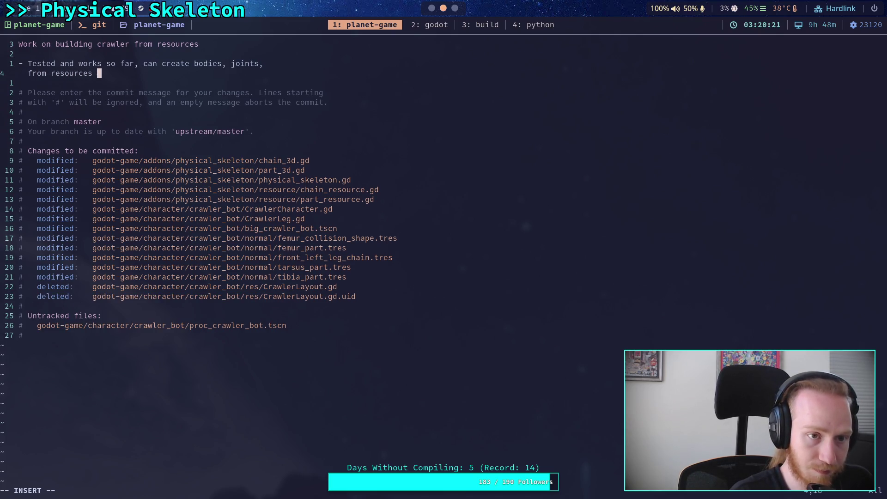
text(with a button c)
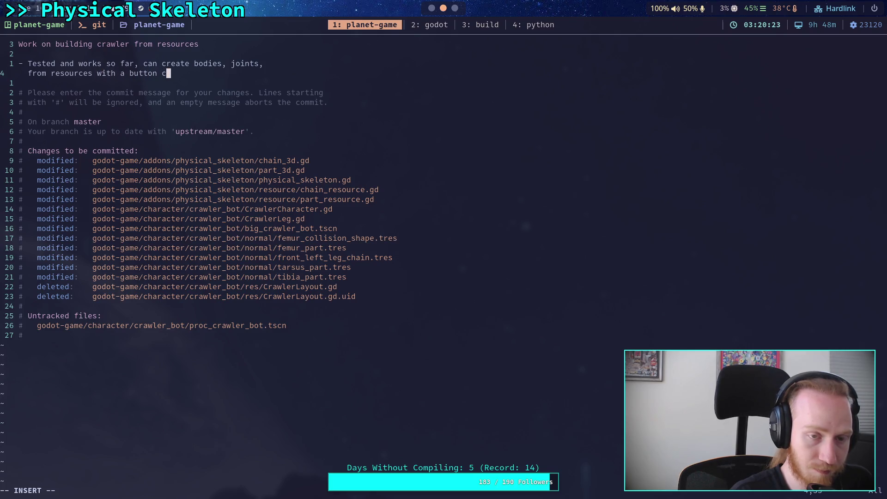
key(BackSpace)
text(press)
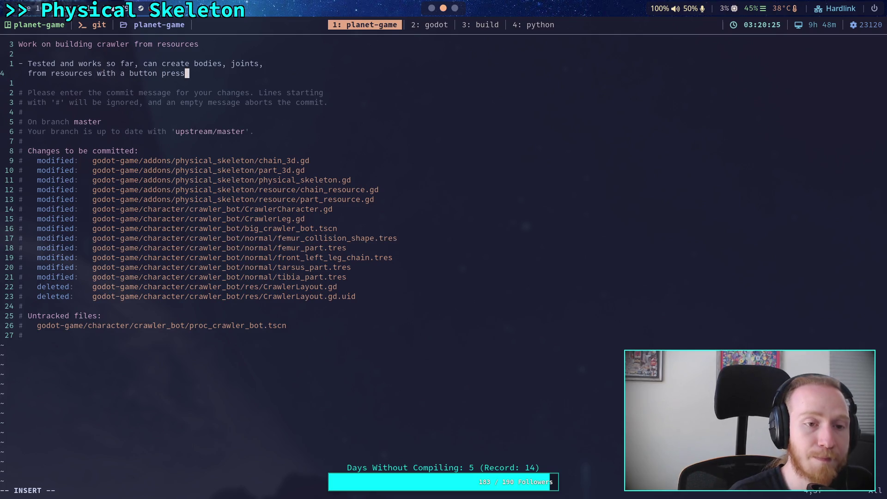
key(Return)
text(- )
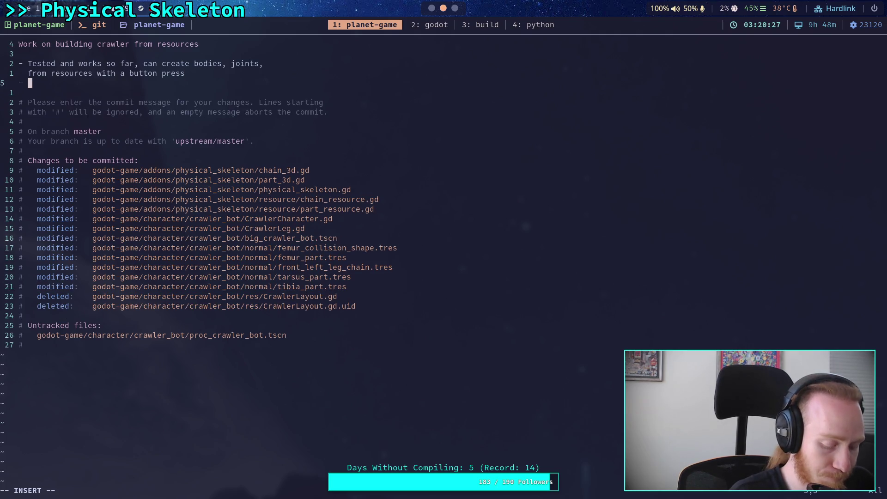
text(Not complete, needs mor)
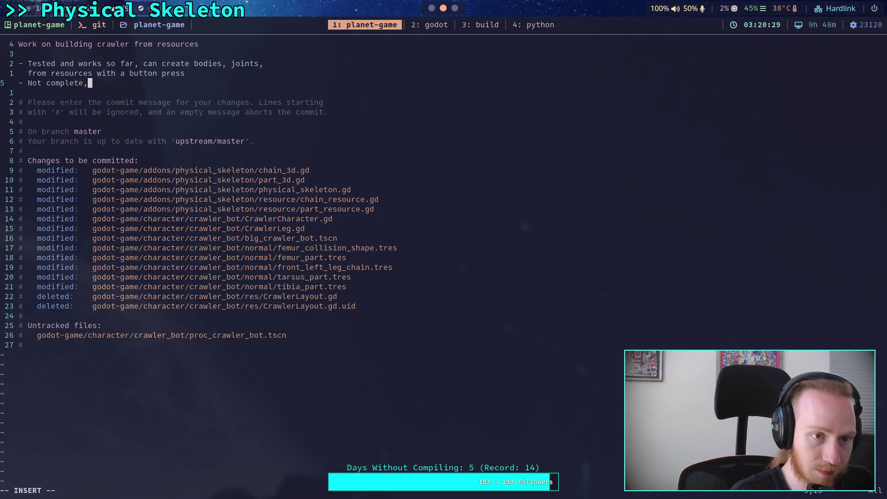
text(e re)
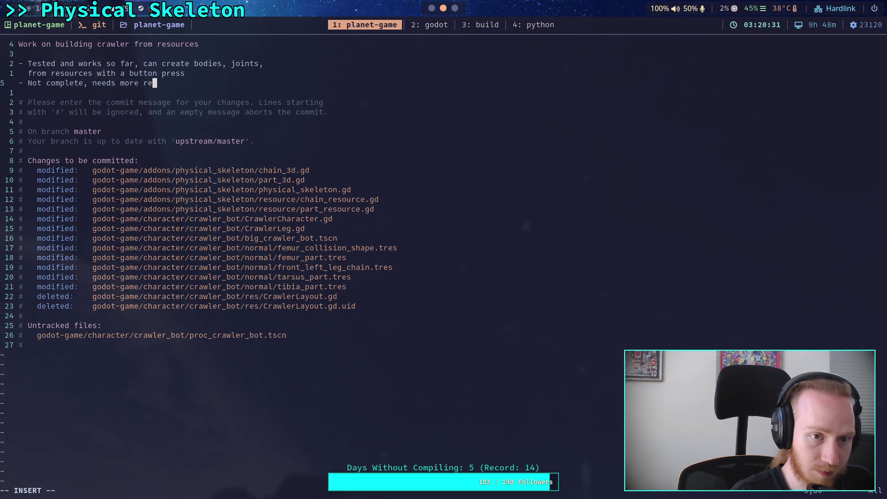
text(source setup)
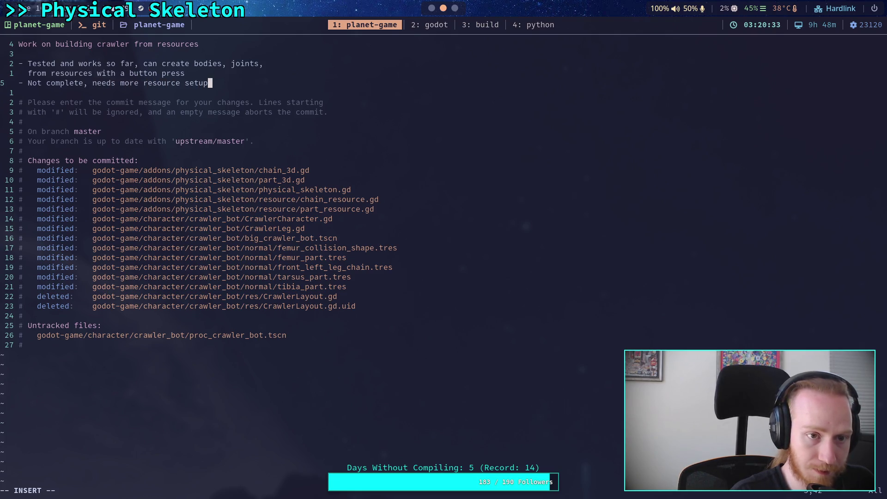
text(, beam joints)
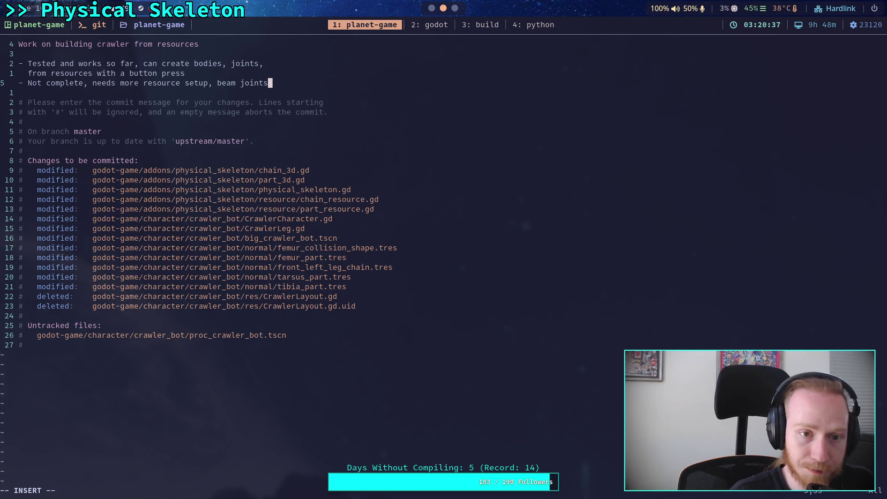
text(,)
Extend the second bullet with 'clearing nodes / watching for nodes being deleted'
key(Return)
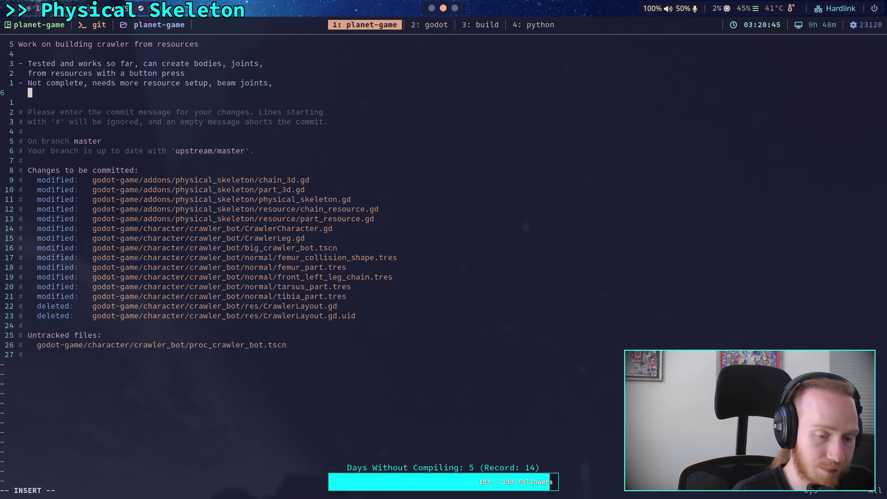
text(clearing)
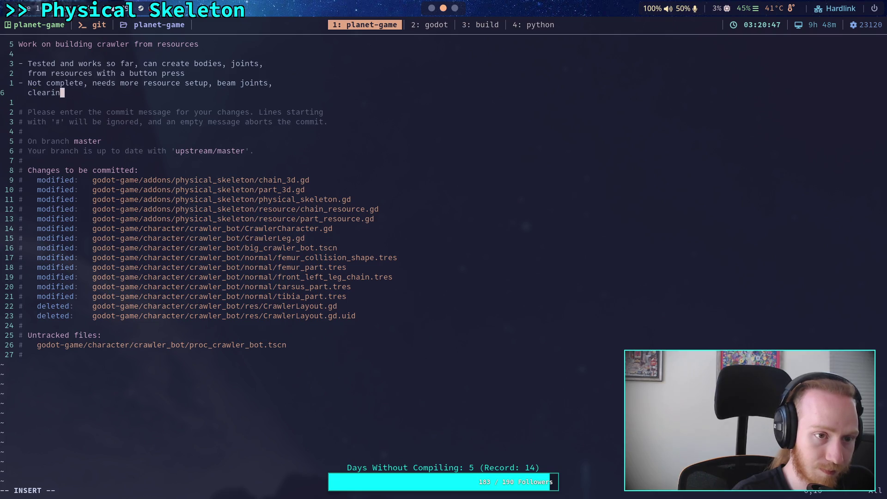
key(BackSpace)
text(/ reb)
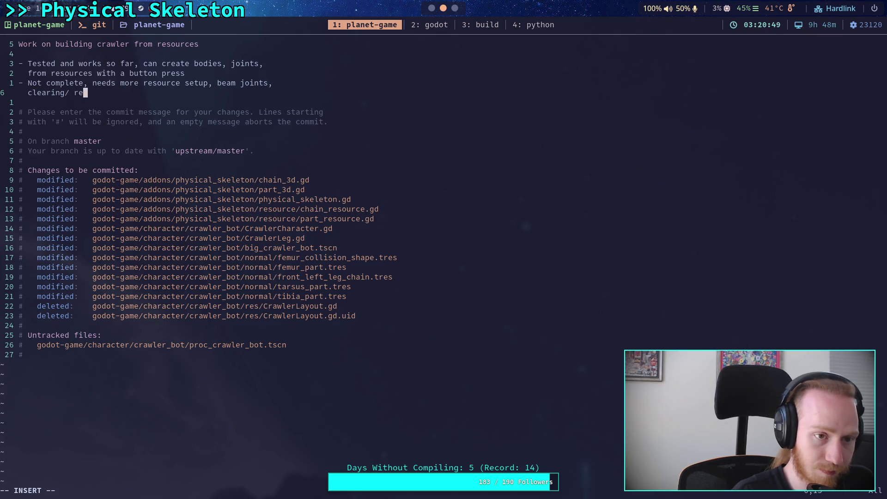
key(BackSpace)
key(BackSpace)
key(BackSpace)
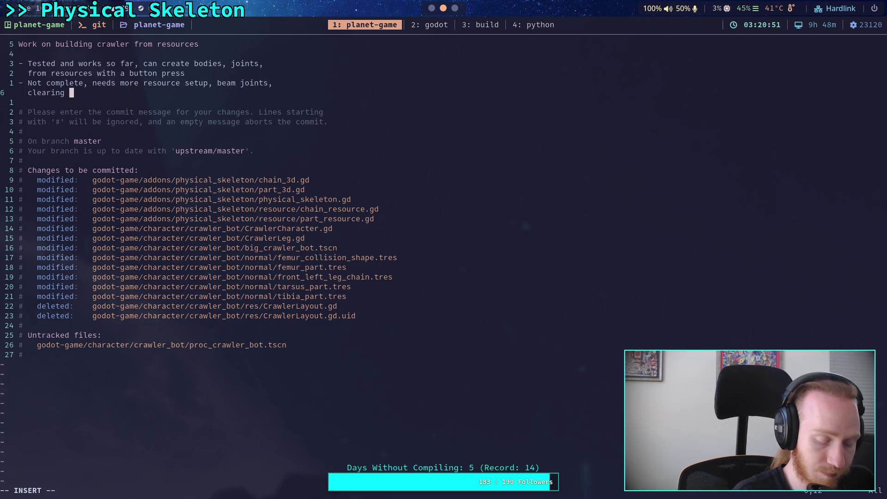
text(nodes)
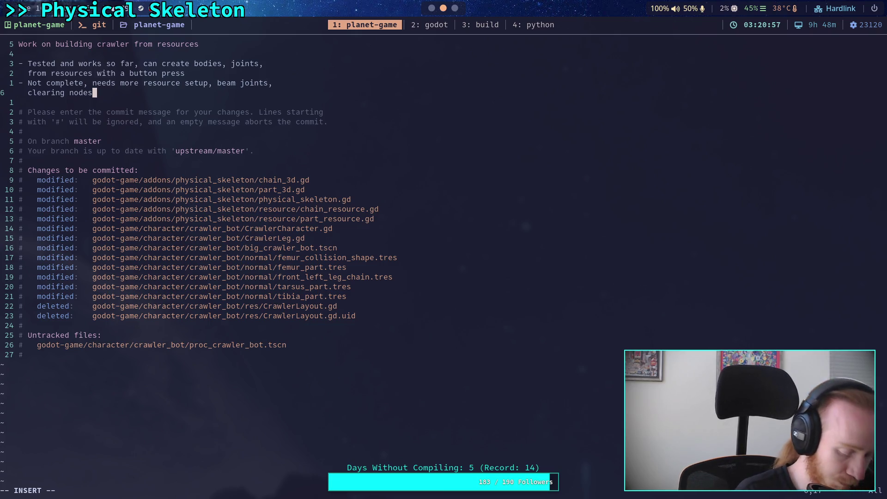
text(/ watchi)
key(BackSpace)
text(ng for changes to)
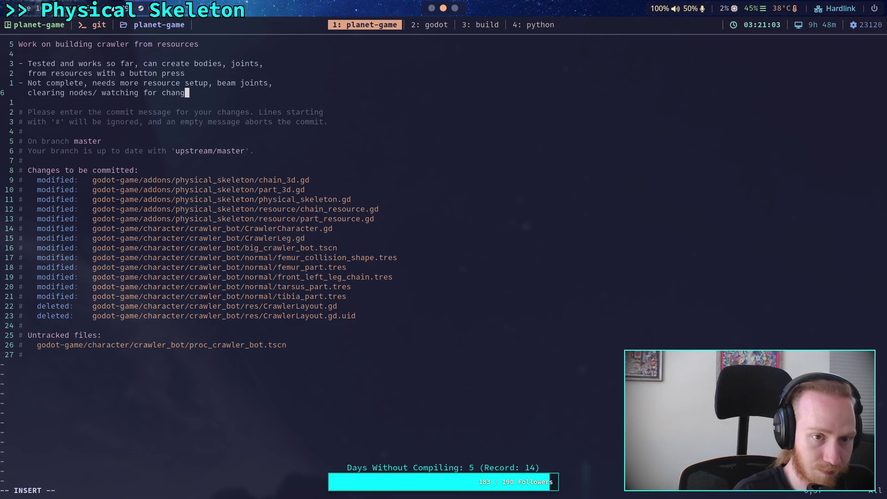
key(BackSpace)
key(BackSpace)
key(BackSpace)
text(nodes being deleted)
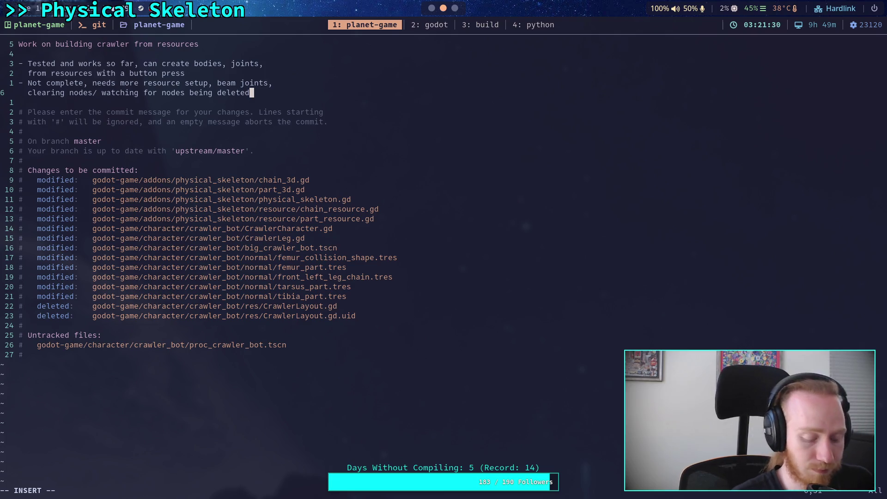
Finish the bullet with 'which causes bugs when building (removed nodes are retained)' and save with :wq
text( which)
key(Return)
text(causes bugs when building )
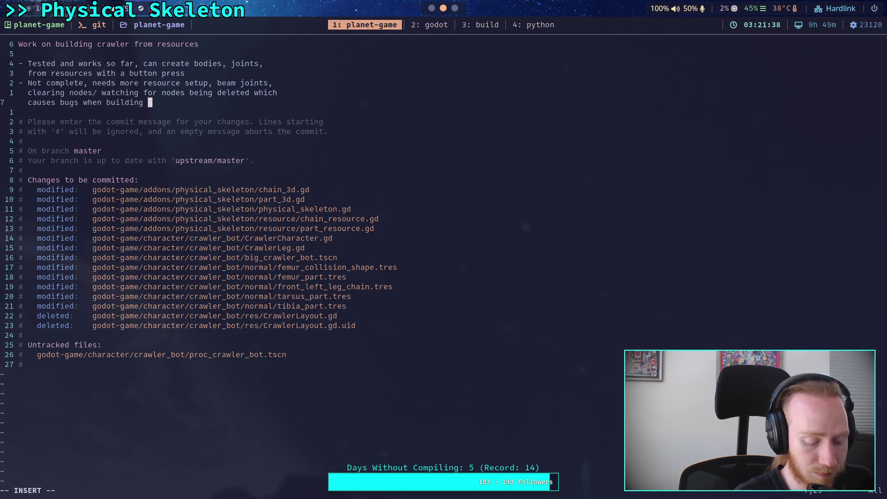
text((r)
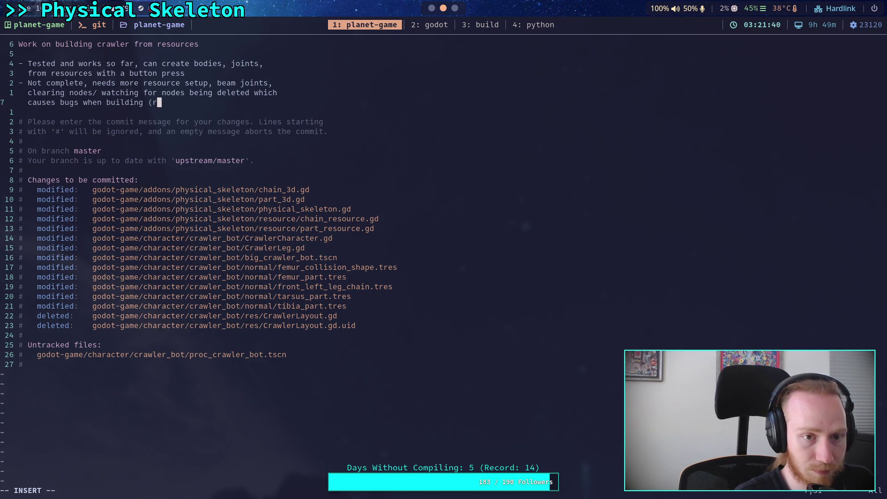
text(emoved nodes ar)
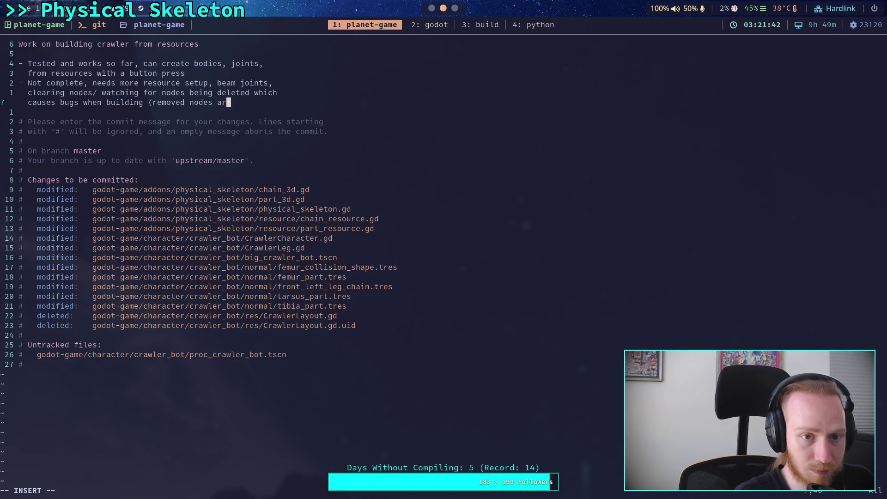
text(e retained))
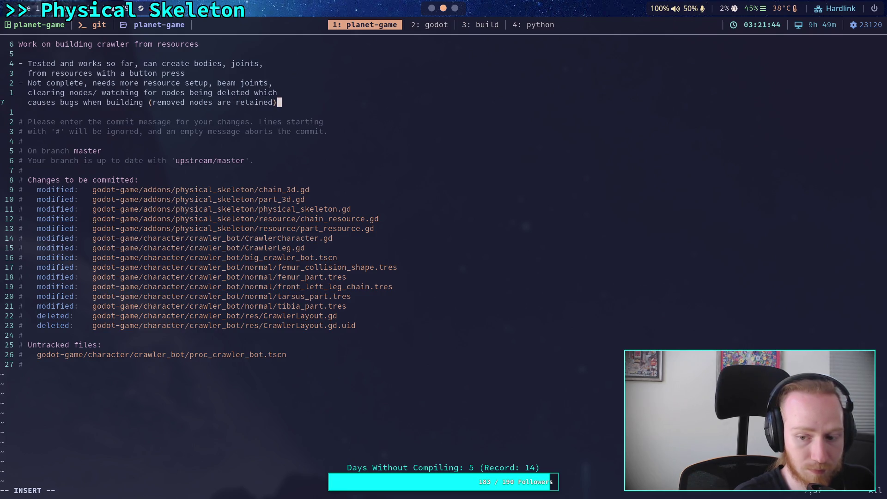
key(Escape)
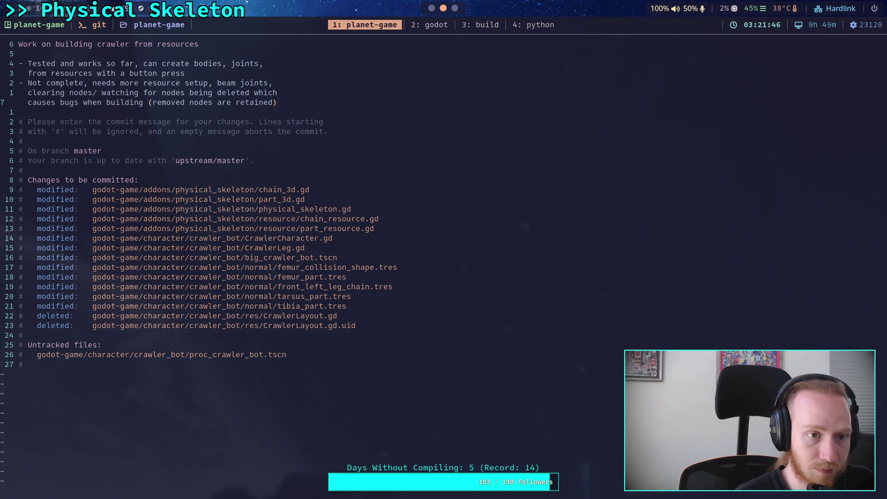
text(:wq)
key(Return)
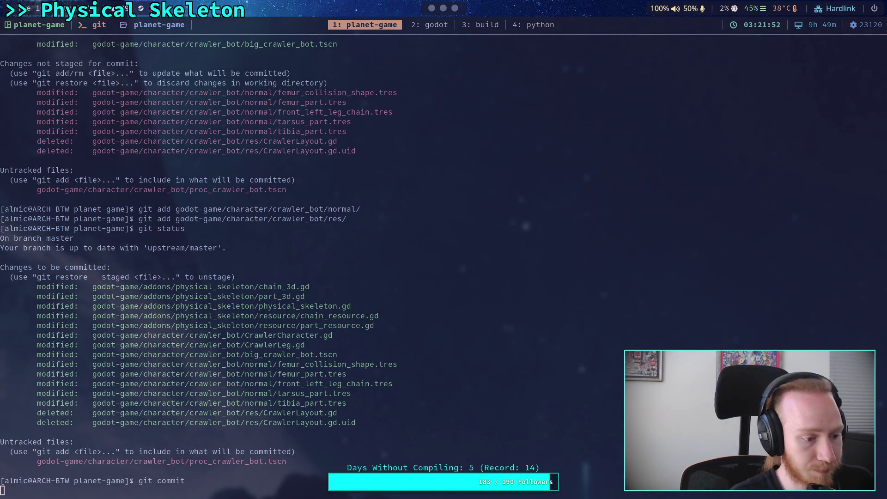
Push the crawler commit to master with git push, then return to the Godot editor
text(git push)
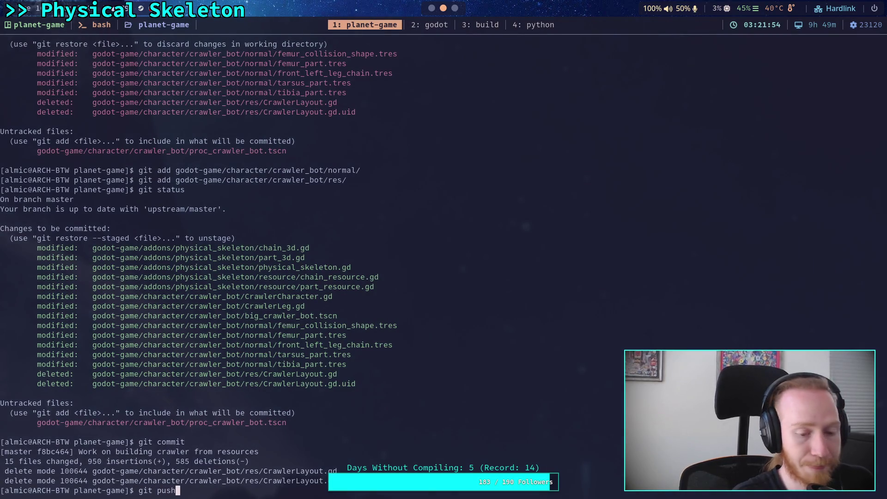
key(Return)
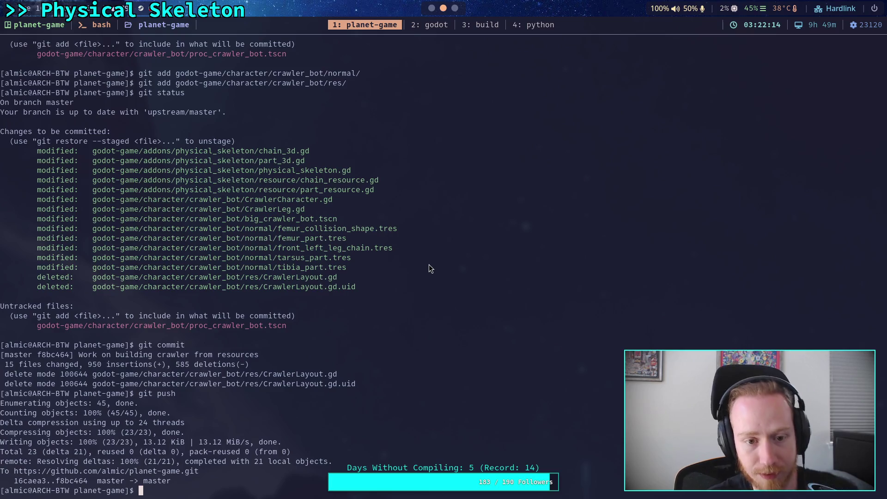
key(super+2)
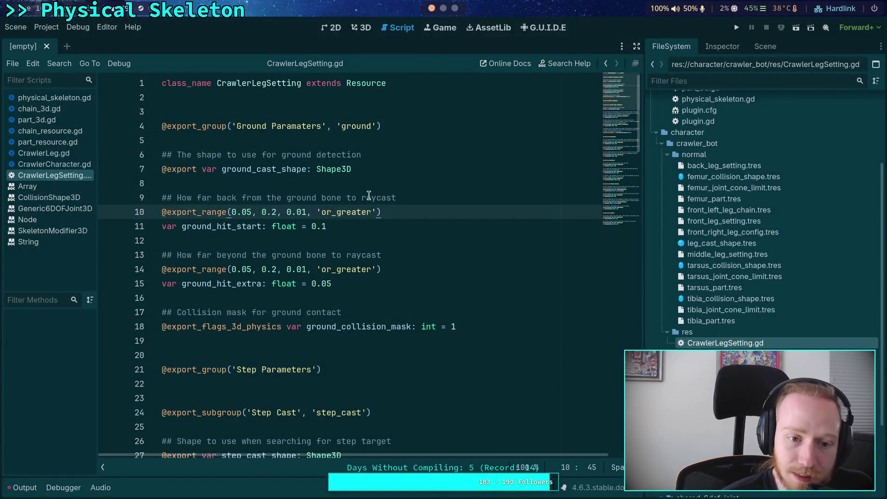
Scroll through CrawlerLegSetting.gd down to the move_spin code
click(307, 243)
scroll(326, 238, down, 20)
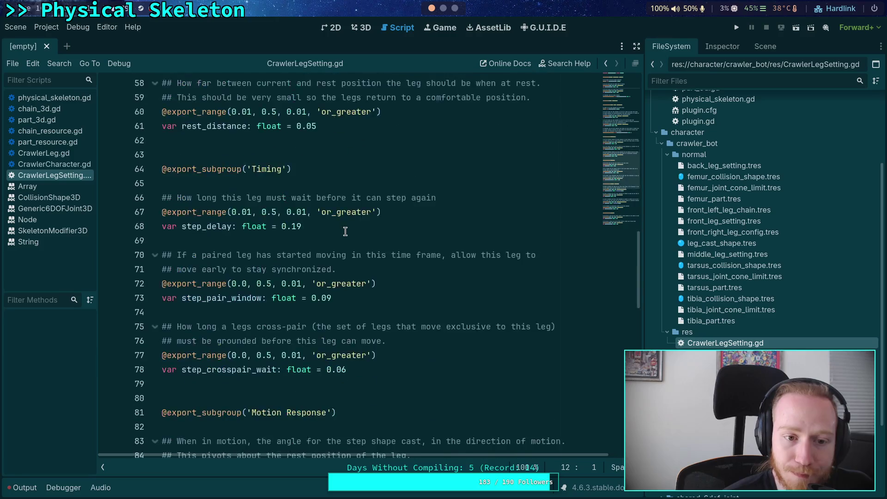
scroll(345, 231, down, 8)
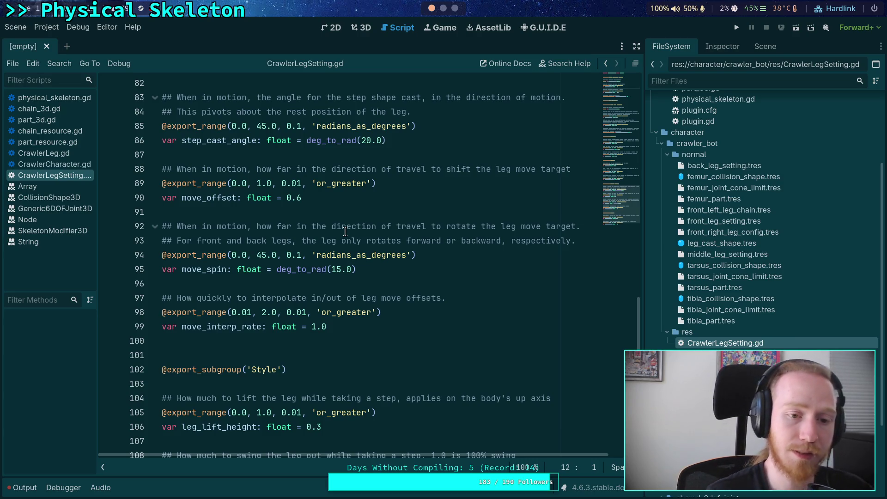
click(354, 283)
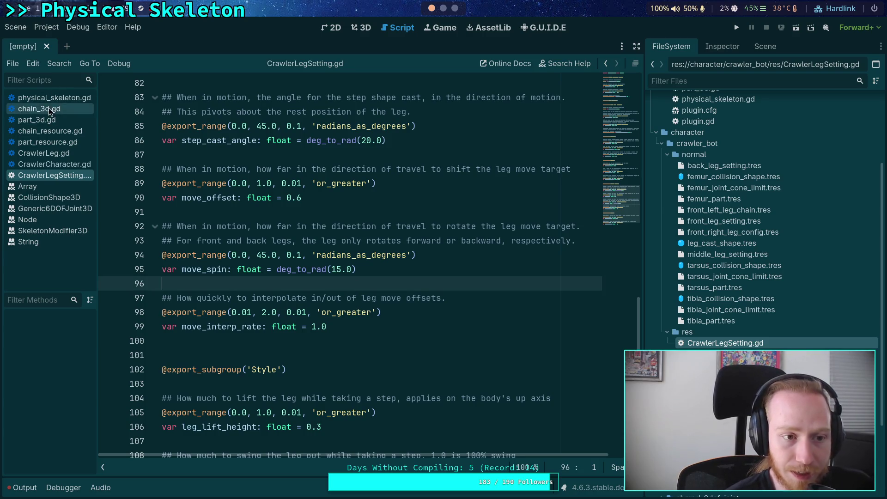
Open physical_skeleton.gd and fold the missing main body, chain root and empty chain list error checks
click(62, 98)
click(257, 253)
click(325, 298)
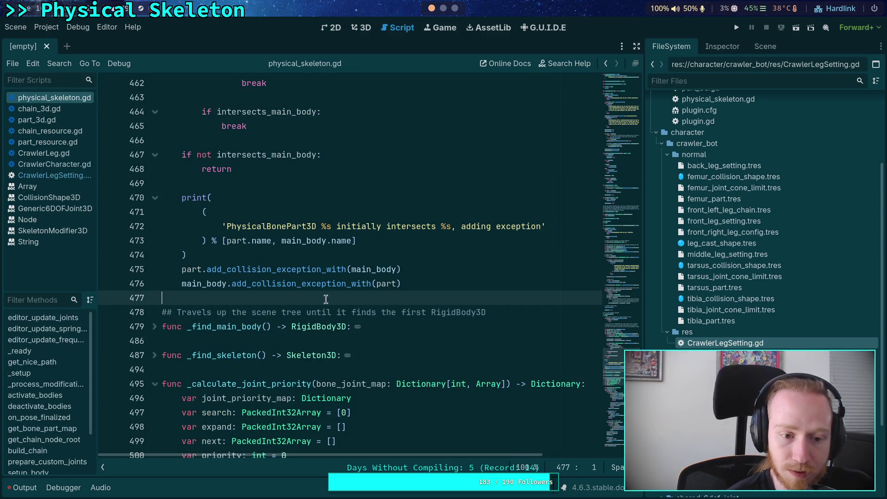
scroll(326, 298, up, 20)
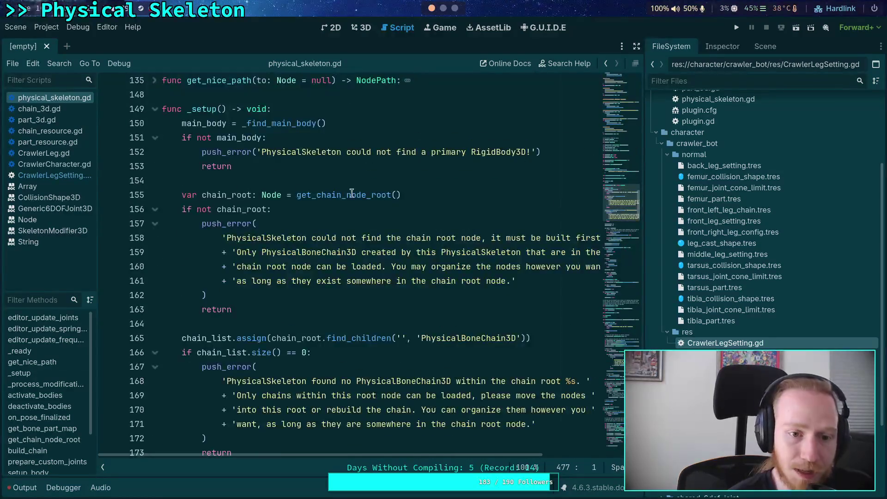
click(154, 209)
click(155, 252)
click(203, 224)
scroll(203, 223, up, 2)
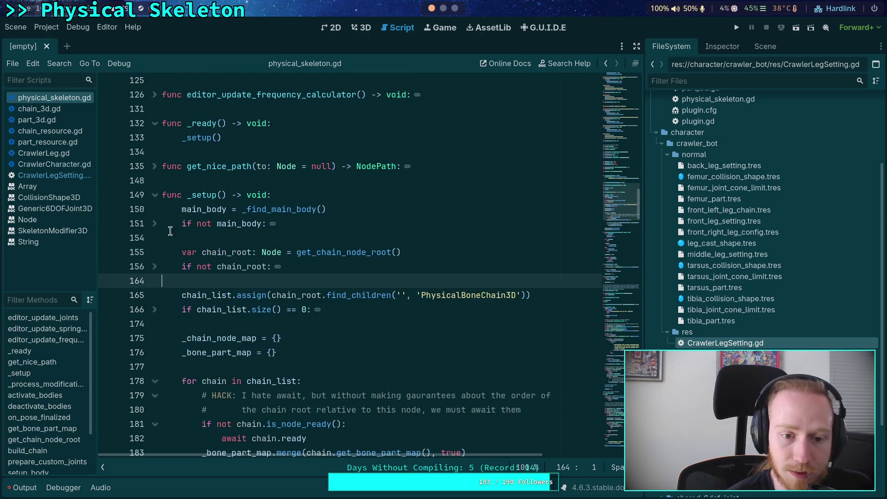
scroll(239, 250, down, 6)
scroll(239, 250, down, 5)
click(245, 250)
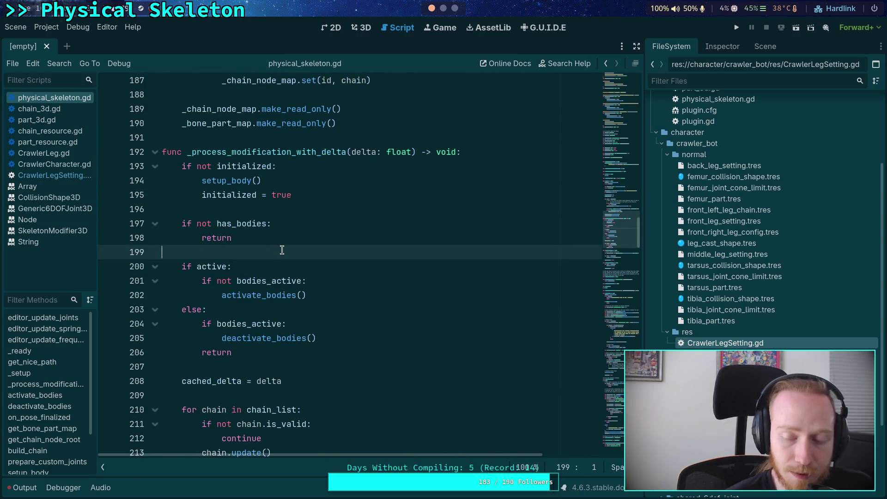
Fold the bone-joint check at line 396 and print block at line 470, then open proc_crawler_bot
click(626, 295)
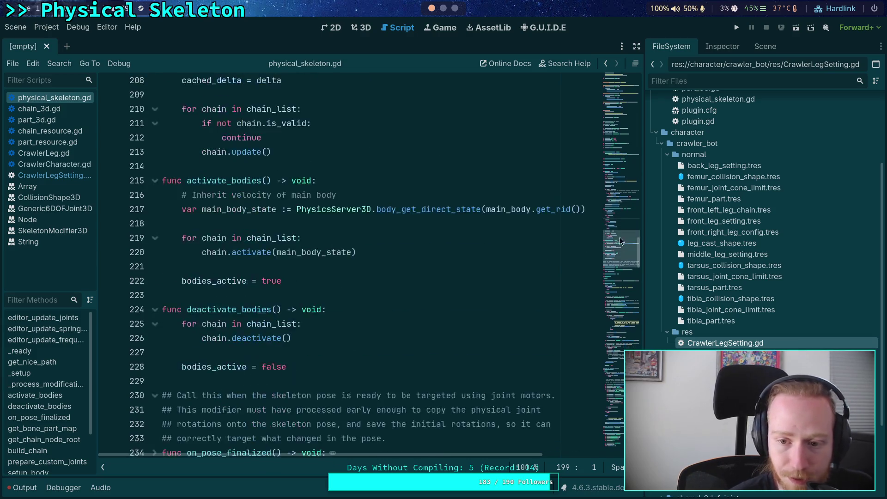
click(155, 261)
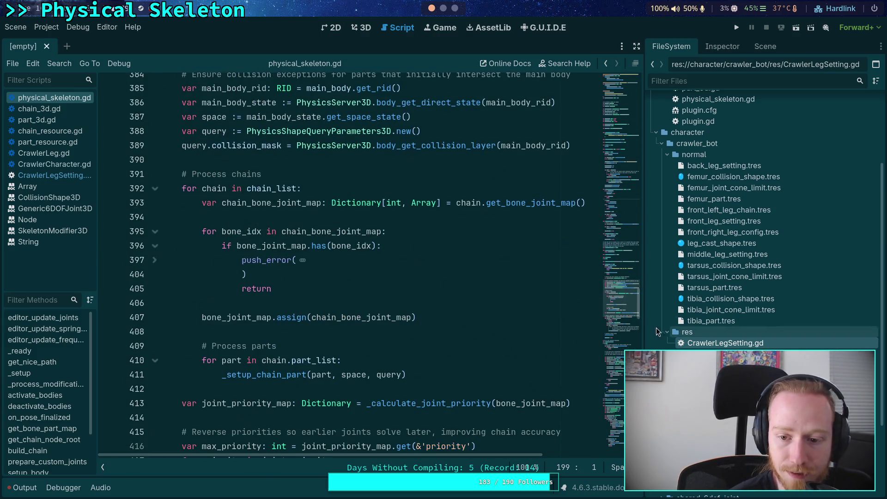
click(156, 260)
click(155, 245)
scroll(155, 246, down, 15)
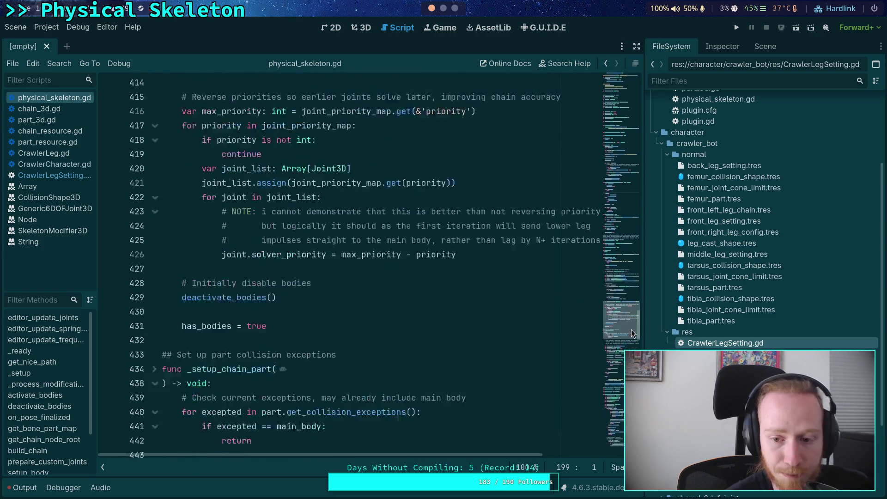
click(155, 271)
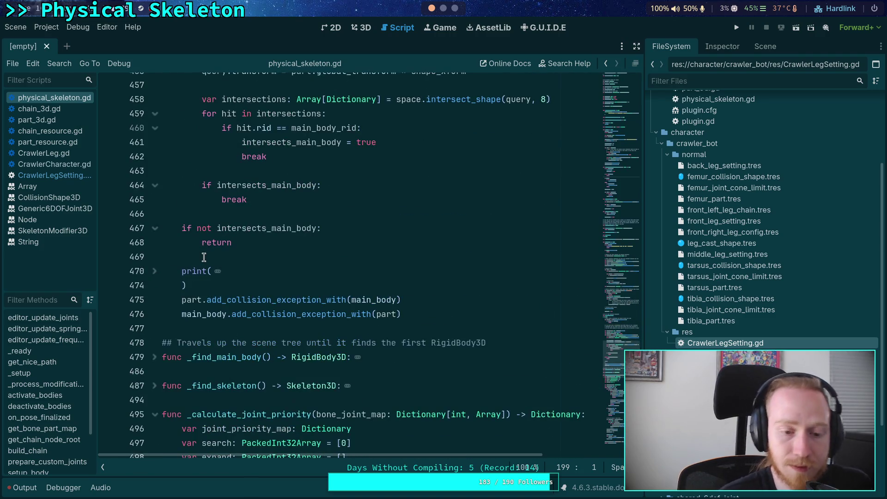
scroll(307, 302, down, 6)
scroll(306, 303, down, 3)
click(352, 287)
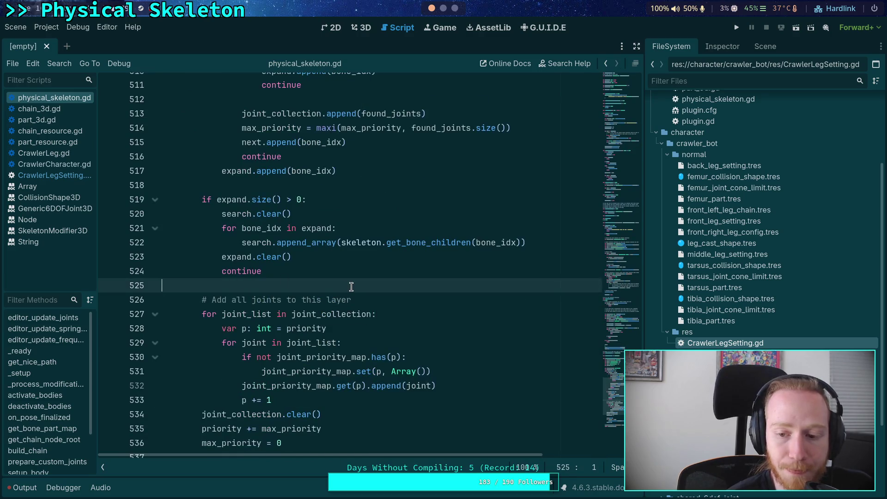
scroll(352, 287, up, 3)
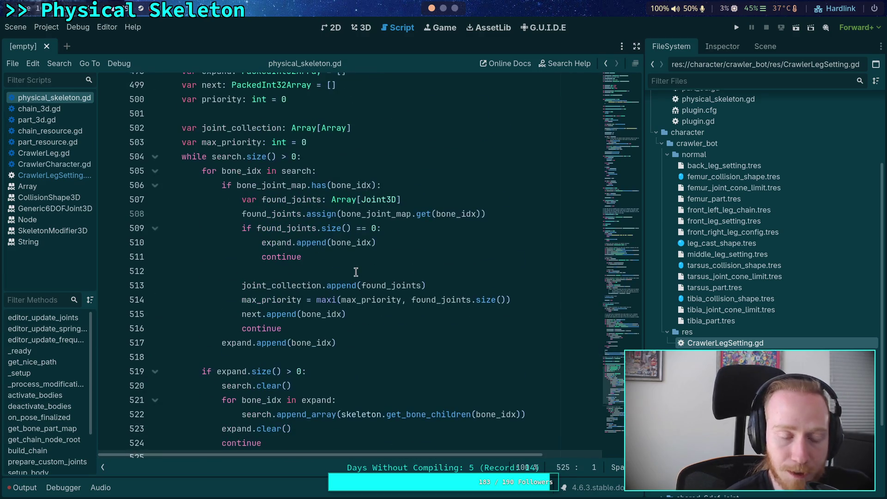
double_click(786, 354)
Show the crawler scene in 3D and read through the error lines in the Output log
click(366, 36)
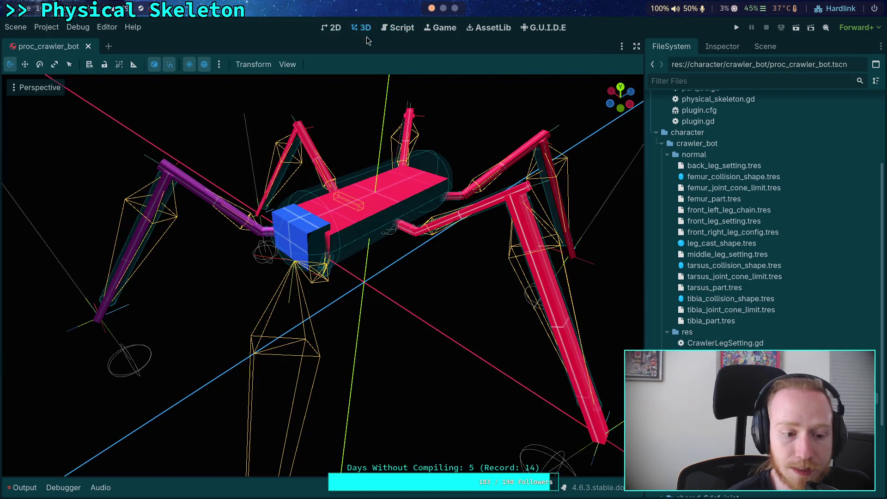
scroll(284, 405, up, 5)
scroll(293, 402, down, 4)
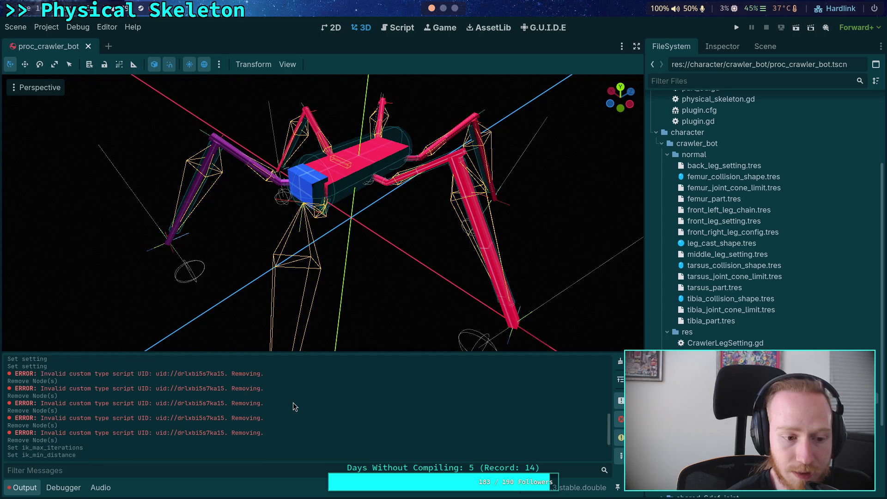
scroll(293, 403, up, 3)
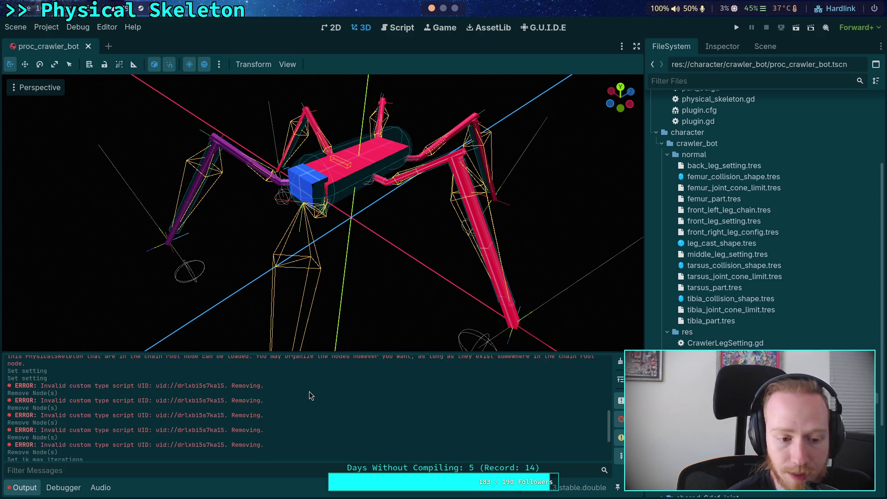
scroll(293, 396, up, 3)
scroll(333, 398, down, 5)
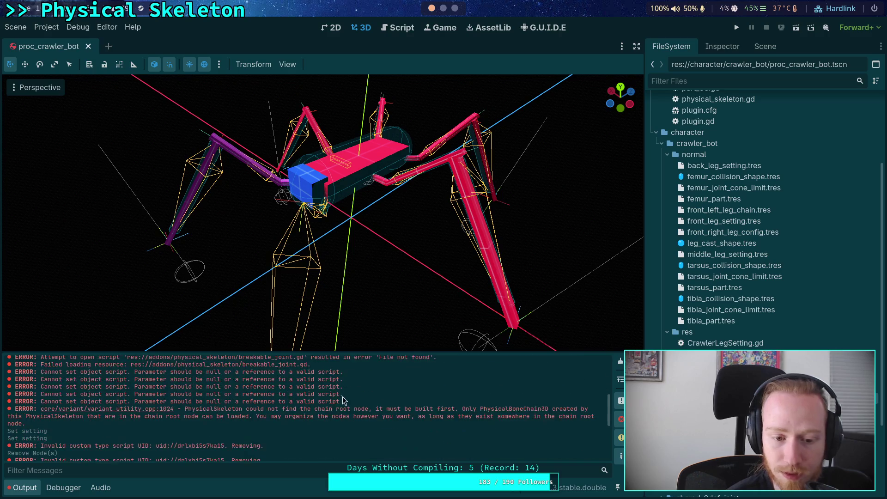
drag(230, 418, 72, 373)
click(219, 404)
drag(264, 426, 72, 380)
click(274, 403)
mouse_move(274, 403)
mouse_down()
mouse_move(257, 383)
mouse_move(288, 447)
mouse_move(302, 448)
mouse_move(124, 375)
mouse_up()
scroll(289, 409, up, 1)
click(265, 415)
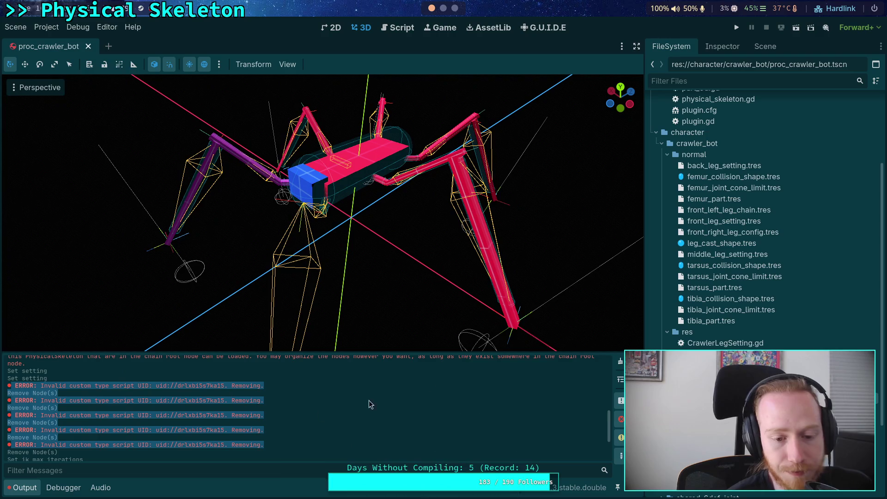
Check the third invalid-script error, then clear the Output log and close proc_crawler_bot
click(765, 46)
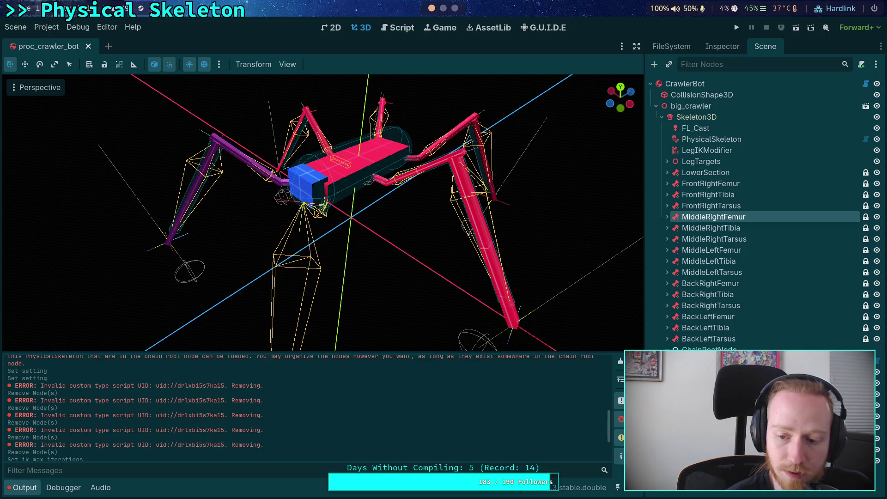
drag(605, 424, 605, 409)
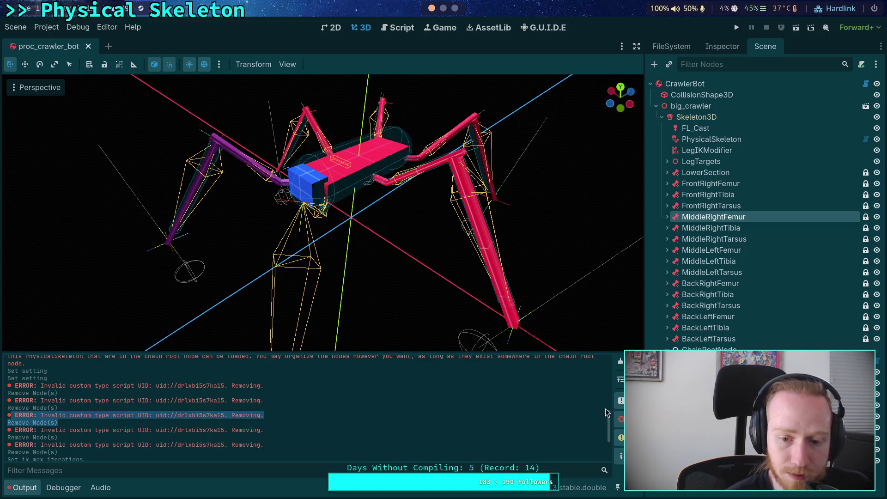
scroll(532, 407, up, 4)
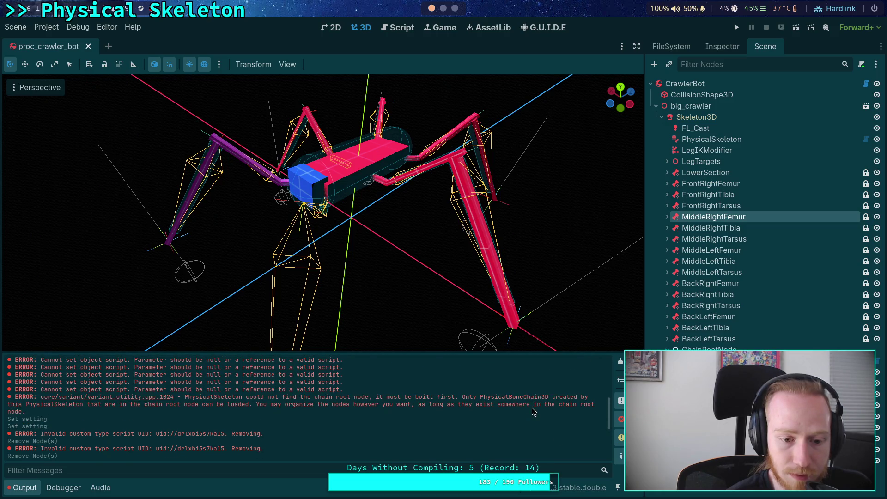
scroll(532, 408, up, 5)
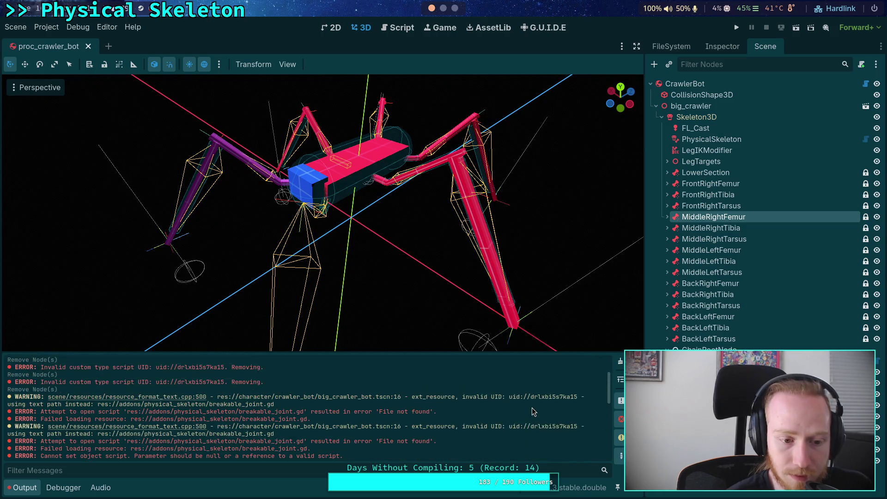
scroll(532, 407, up, 2)
scroll(566, 394, up, 2)
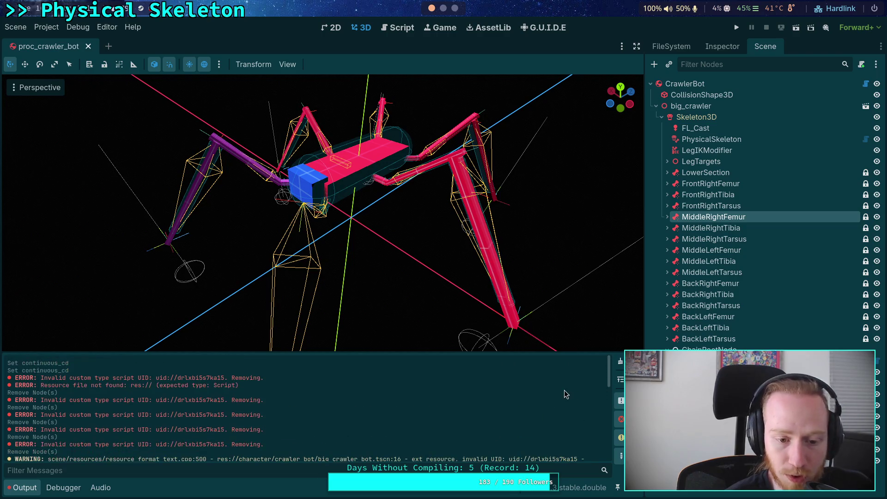
click(621, 360)
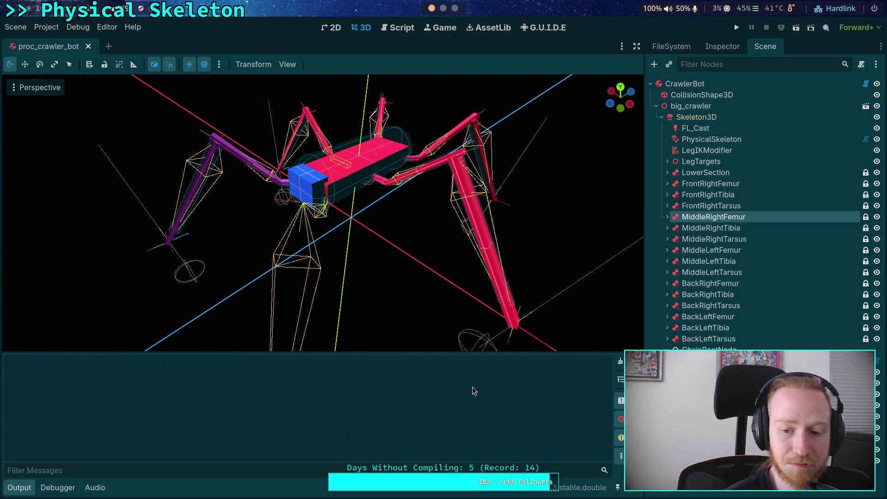
click(87, 47)
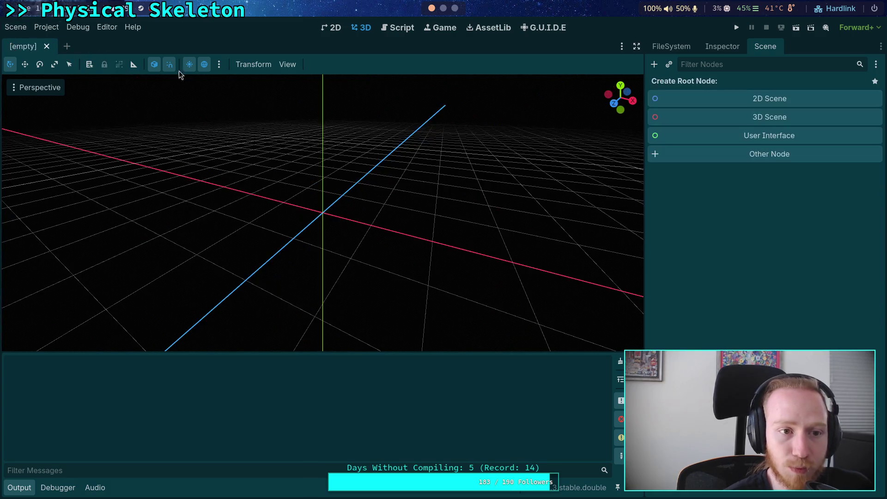
Reopen the just-closed proc_crawler_bot scene with Ctrl+Shift+T and orbit around the crawler body
click(684, 52)
key(ctrl+shift+t)
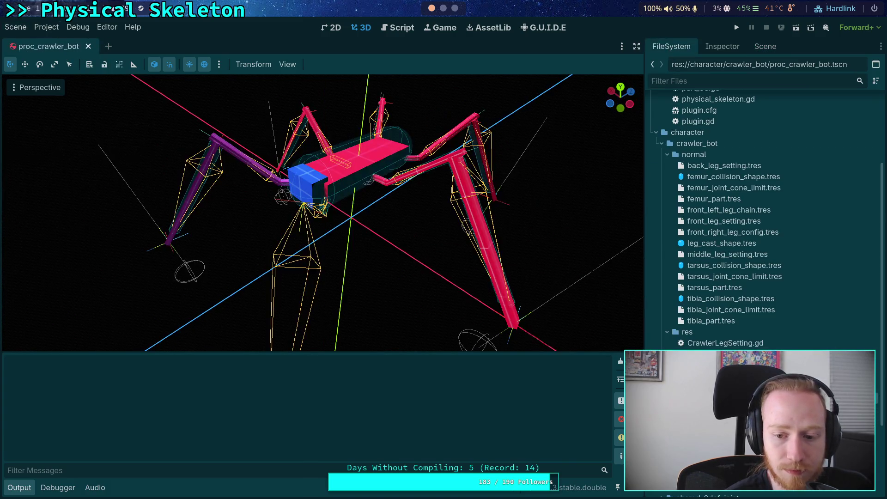
click(716, 49)
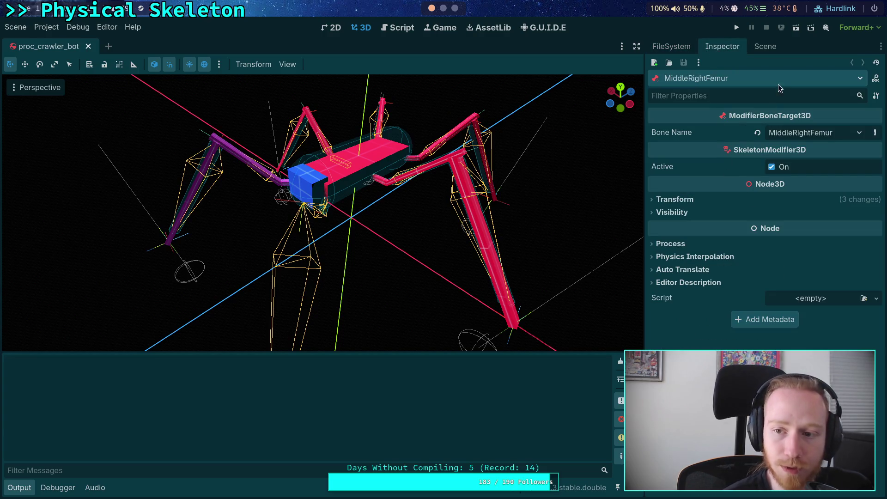
click(766, 47)
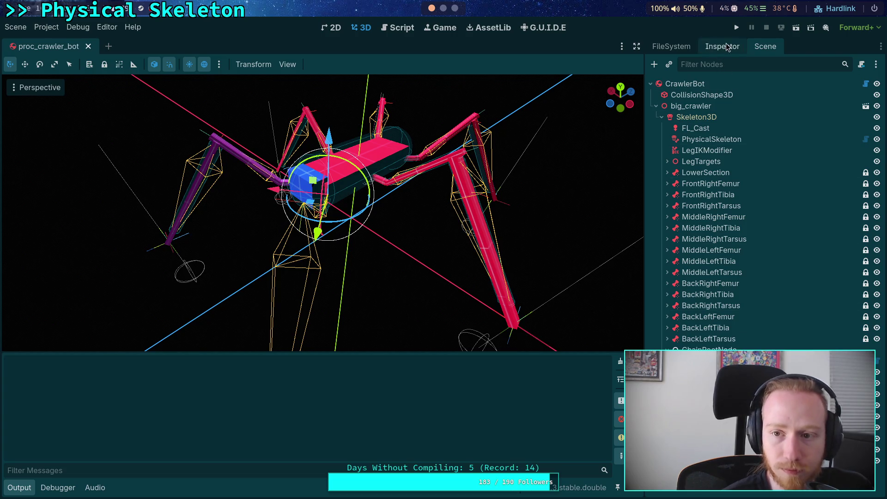
scroll(351, 240, up, 2)
drag(351, 241, 240, 280)
mouse_move(296, 255)
mouse_down()
mouse_move(350, 249)
mouse_move(359, 258)
mouse_up()
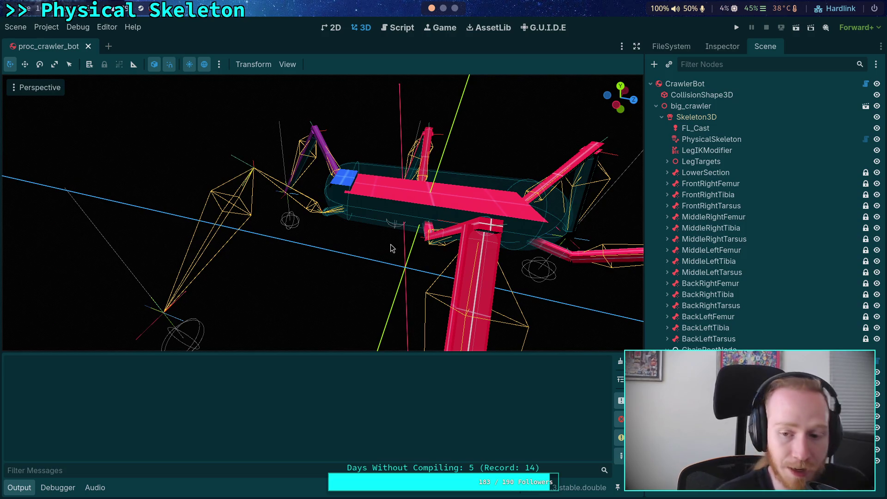
Select the femur part and review its FemurPart resource groups, from Collision Shape to Physics
click(714, 360)
click(722, 46)
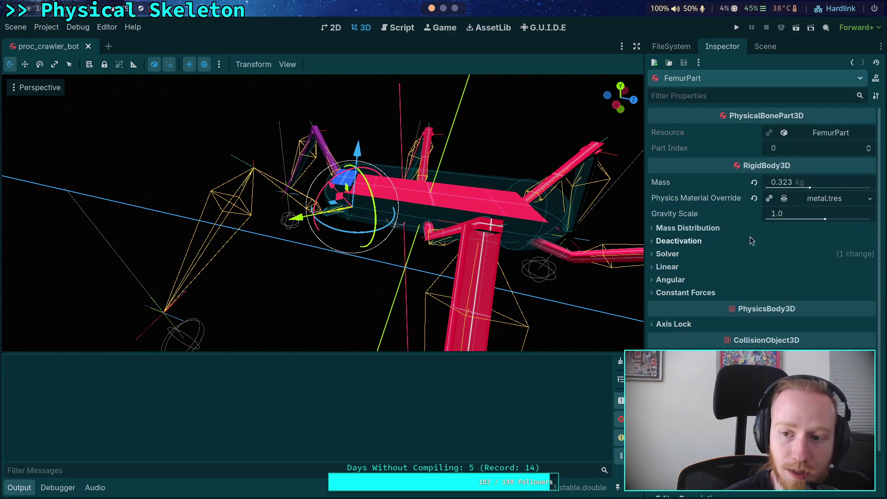
click(809, 133)
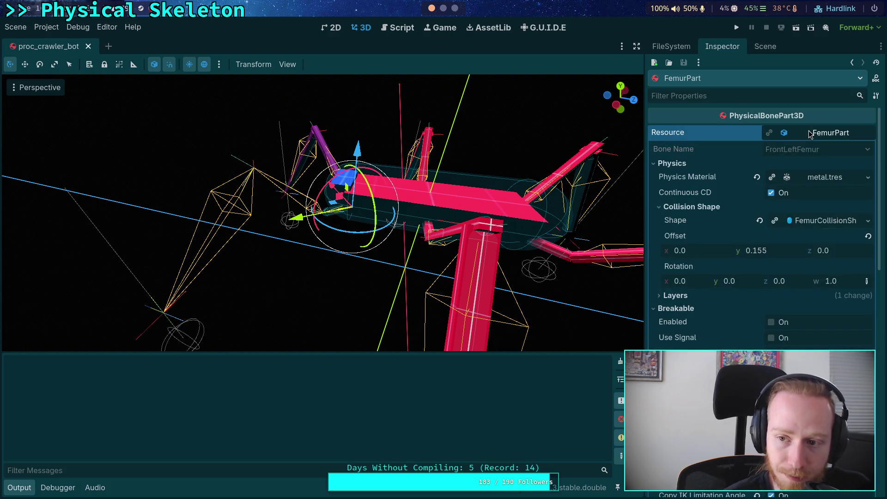
click(689, 207)
click(677, 232)
click(678, 246)
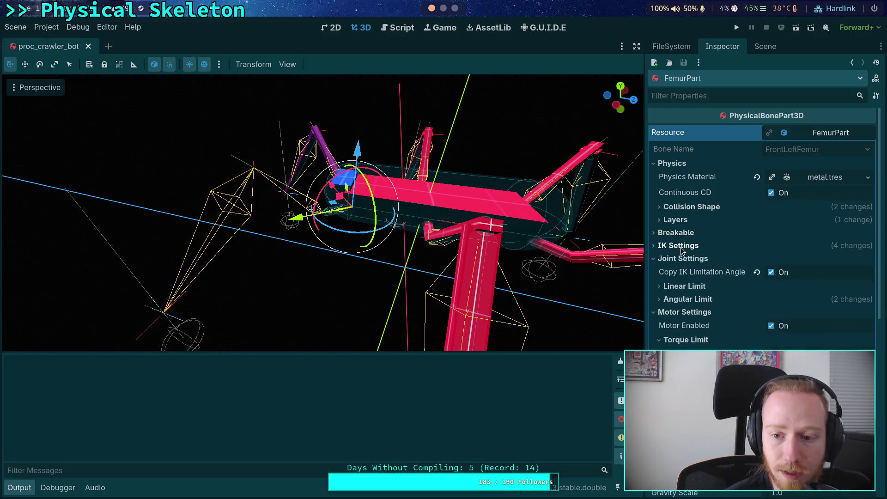
click(684, 258)
click(685, 271)
click(684, 284)
click(672, 163)
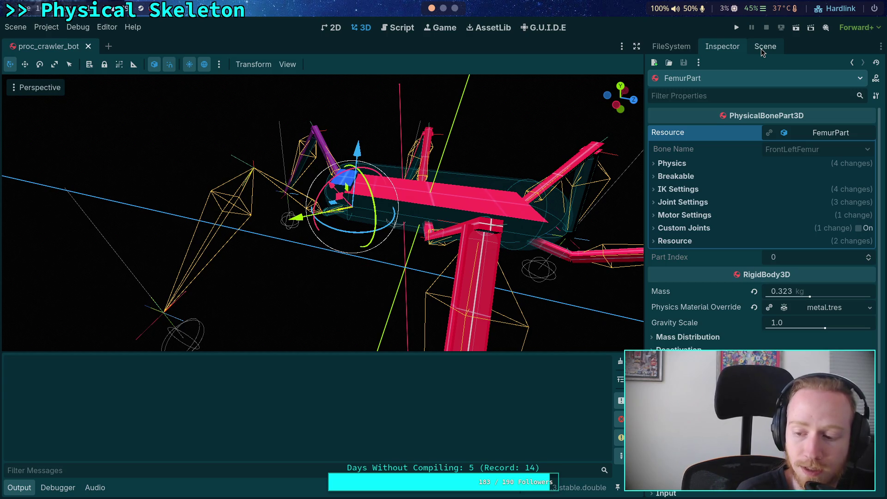
click(761, 48)
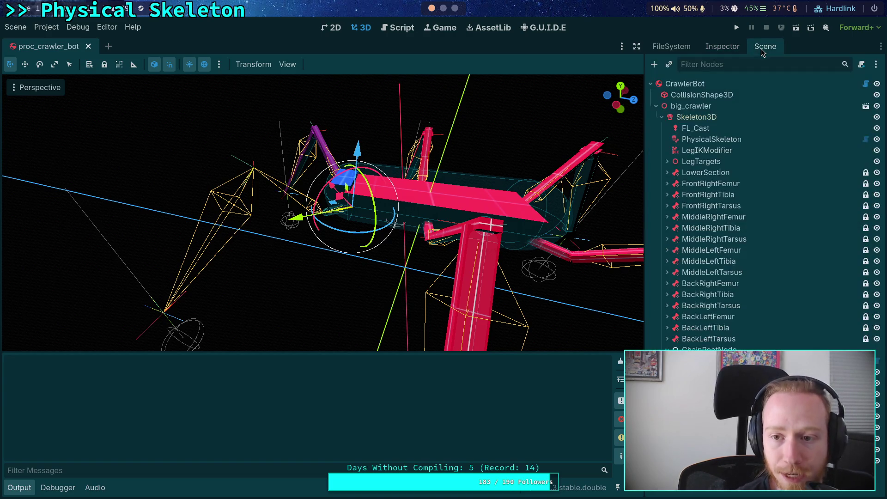